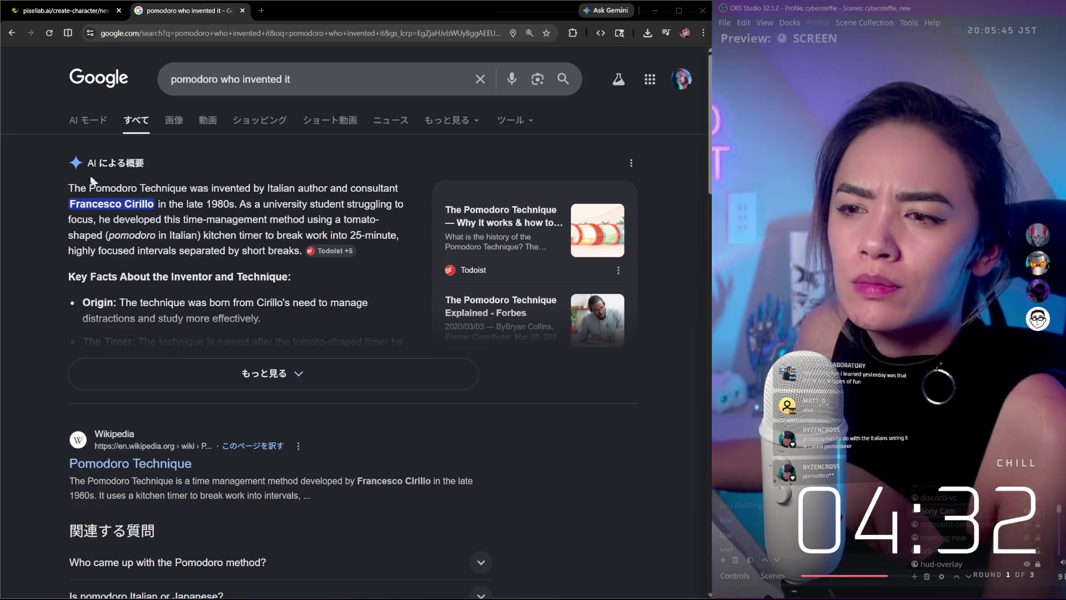
- Highlight the technique name and the inventor's name in the AI overview
{"action": "left_click_drag", "start_coordinate": [76, 185], "coordinate": [181, 184]}
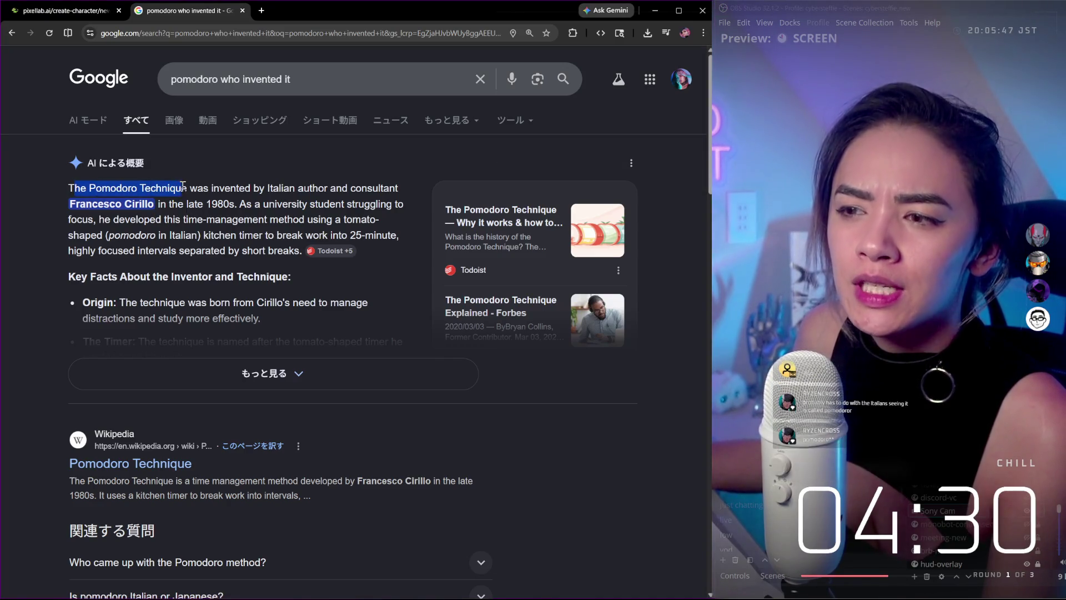
{"action": "left_click", "coordinate": [267, 190]}
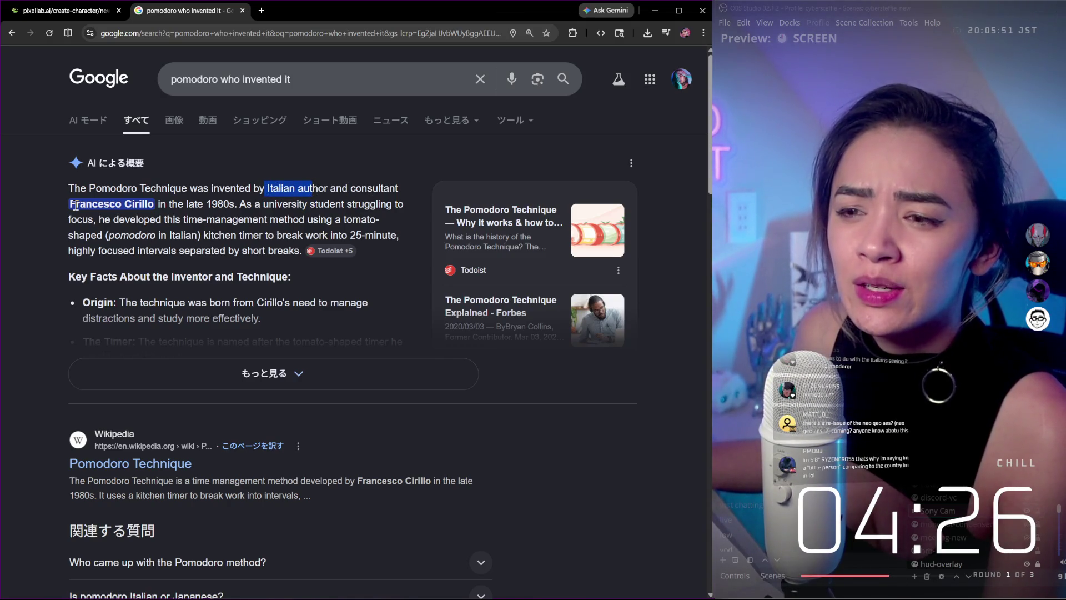
{"action": "triple_click", "coordinate": [128, 206]}
{"action": "left_click_drag", "start_coordinate": [71, 204], "coordinate": [144, 206]}
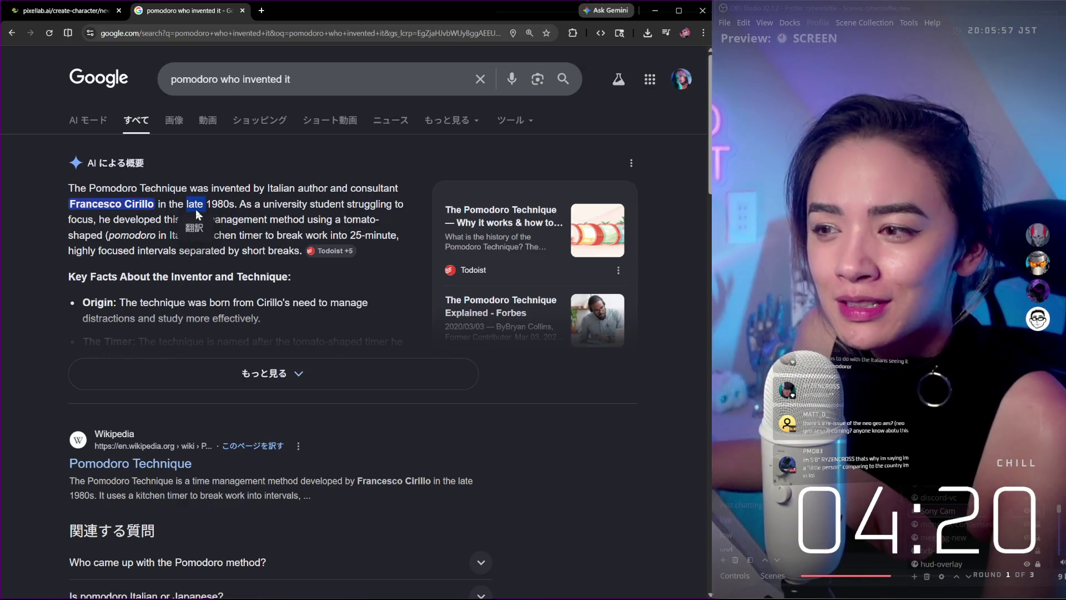
{"action": "left_click", "coordinate": [260, 210]}
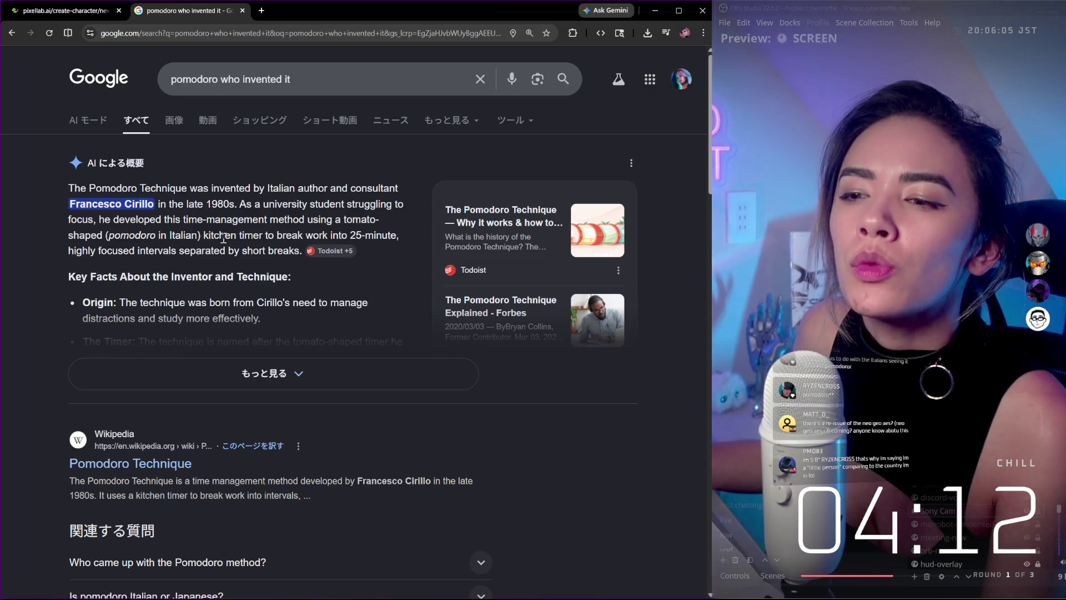
- Highlight the 25-minute work interval sentence and expand the AI overview for more facts
{"action": "mouse_move", "coordinate": [223, 237]}
{"action": "left_mouse_down"}
{"action": "mouse_move", "coordinate": [333, 251]}
{"action": "mouse_move", "coordinate": [374, 234]}
{"action": "mouse_move", "coordinate": [221, 247]}
{"action": "left_mouse_up"}
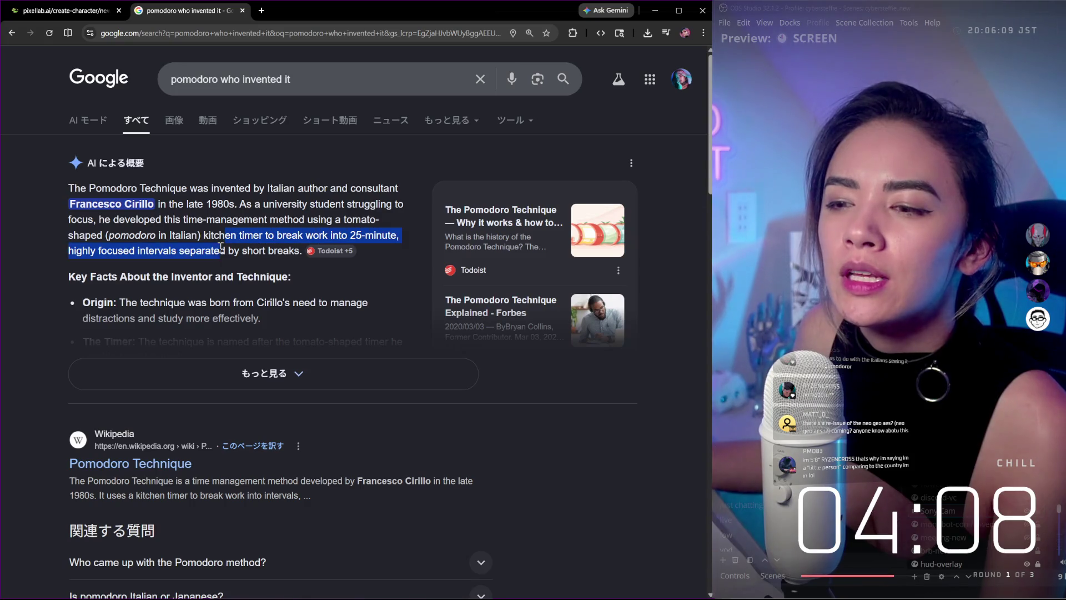
{"action": "scroll", "coordinate": [234, 247], "scroll_direction": "down", "scroll_amount": 2}
{"action": "left_click", "coordinate": [247, 279]}
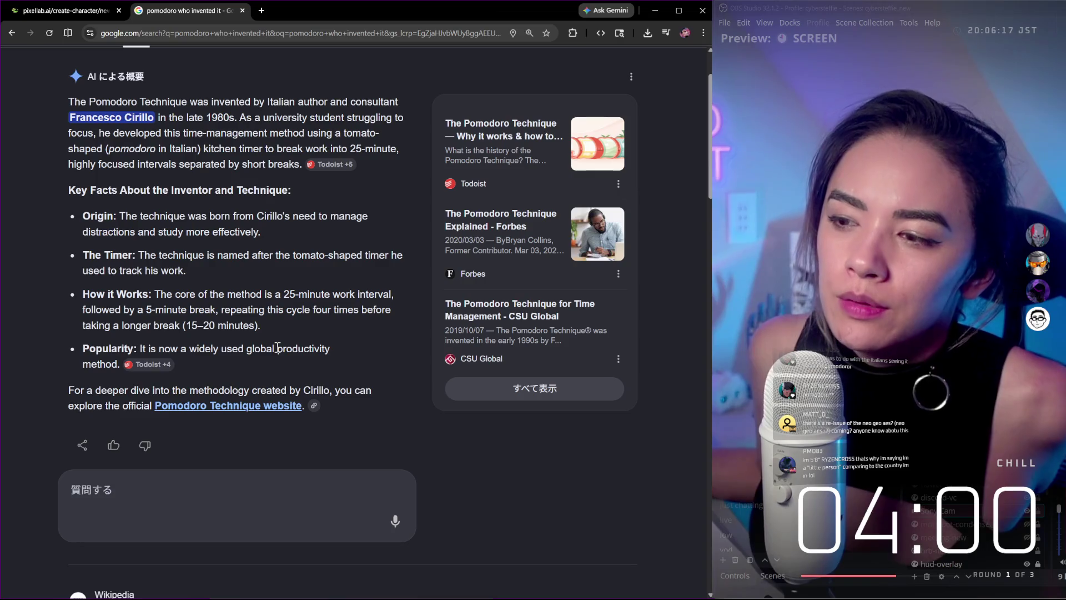
{"action": "scroll", "coordinate": [278, 348], "scroll_direction": "down", "scroll_amount": 5}
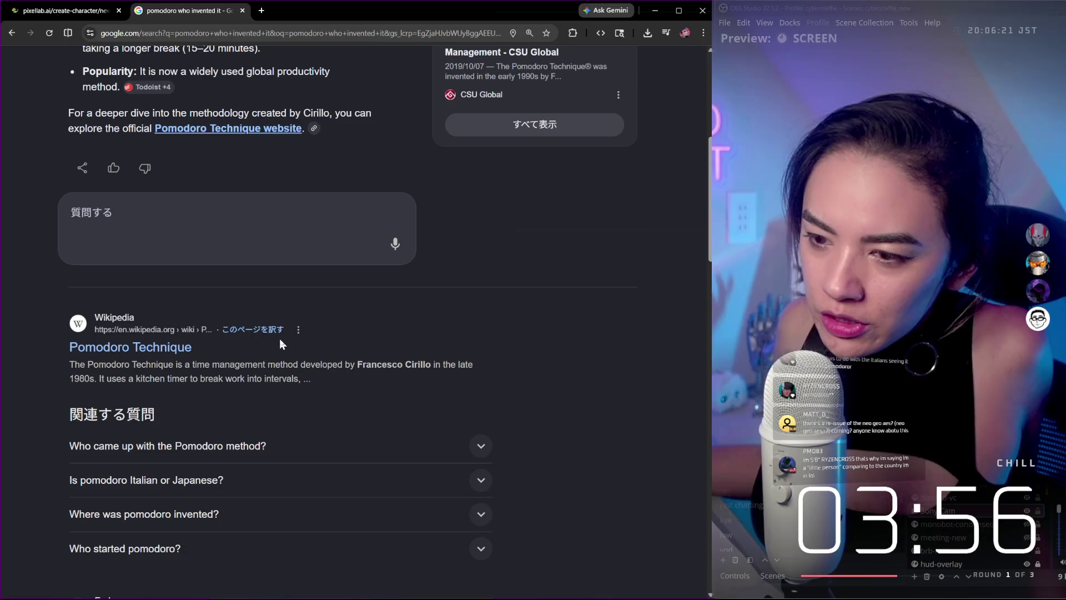
- Check the Italian-or-Japanese answer, then reveal 'Who came up with the Pomodoro method?'
{"action": "left_click", "coordinate": [239, 479]}
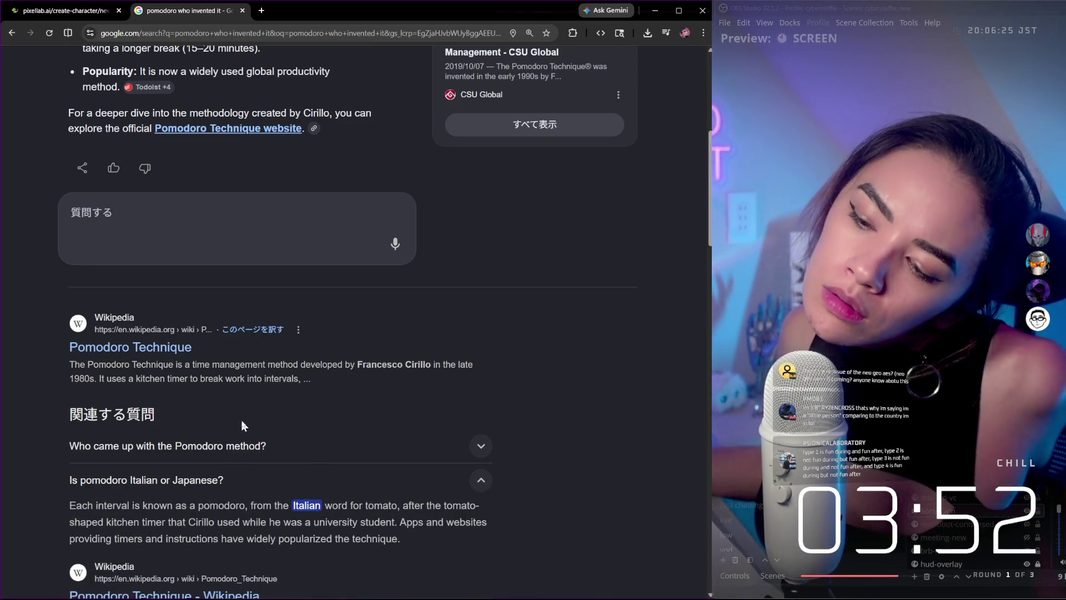
{"action": "scroll", "coordinate": [238, 402], "scroll_direction": "down", "scroll_amount": 2}
{"action": "left_click", "coordinate": [249, 370]}
{"action": "left_click", "coordinate": [248, 344]}
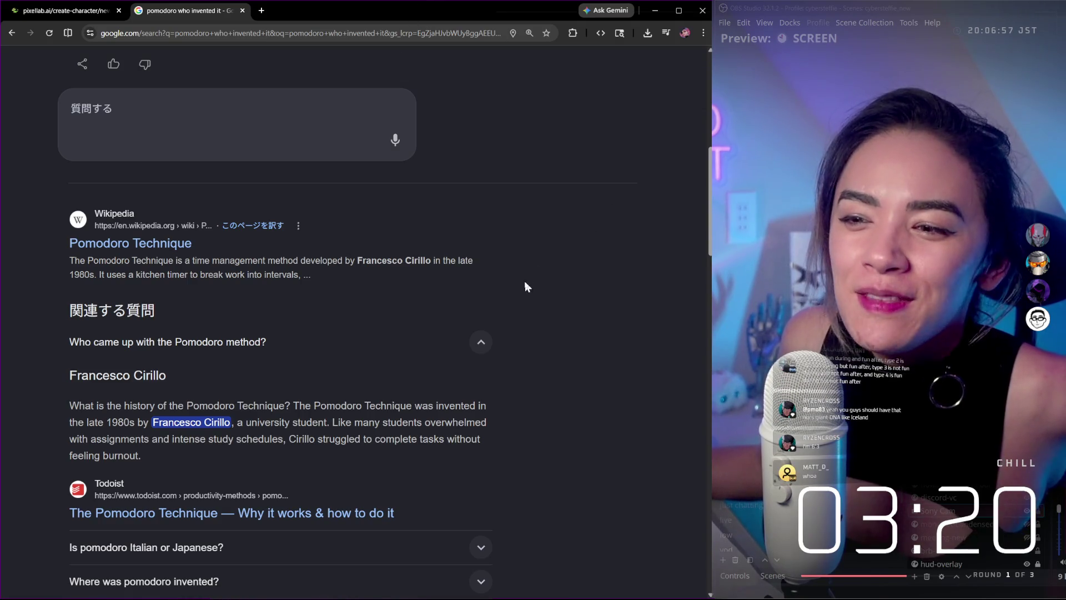
{"action": "scroll", "coordinate": [516, 281], "scroll_direction": "up", "scroll_amount": 7}
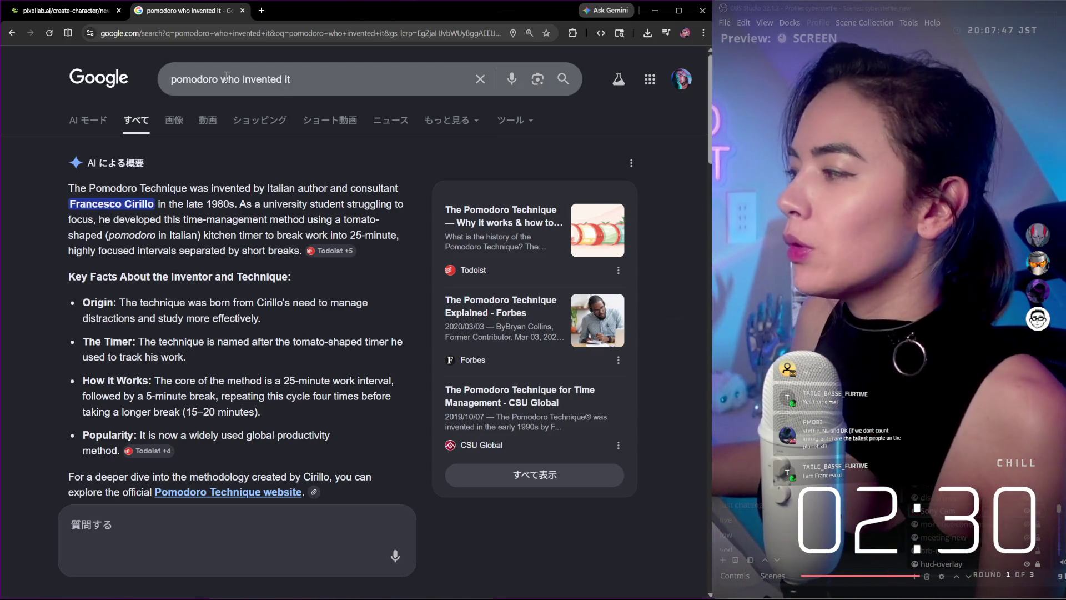
{"action": "triple_click", "coordinate": [280, 80]}
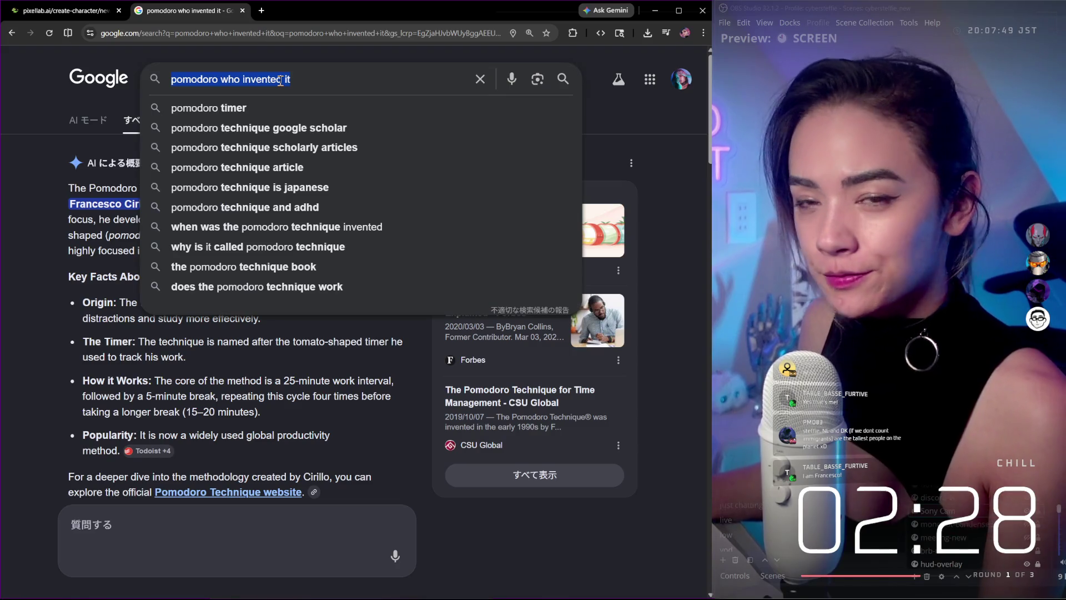
- Search for 'NL DK people tallest on average' and highlight the world's-tallest-population claim
{"action": "type", "text": "NL DK p"}
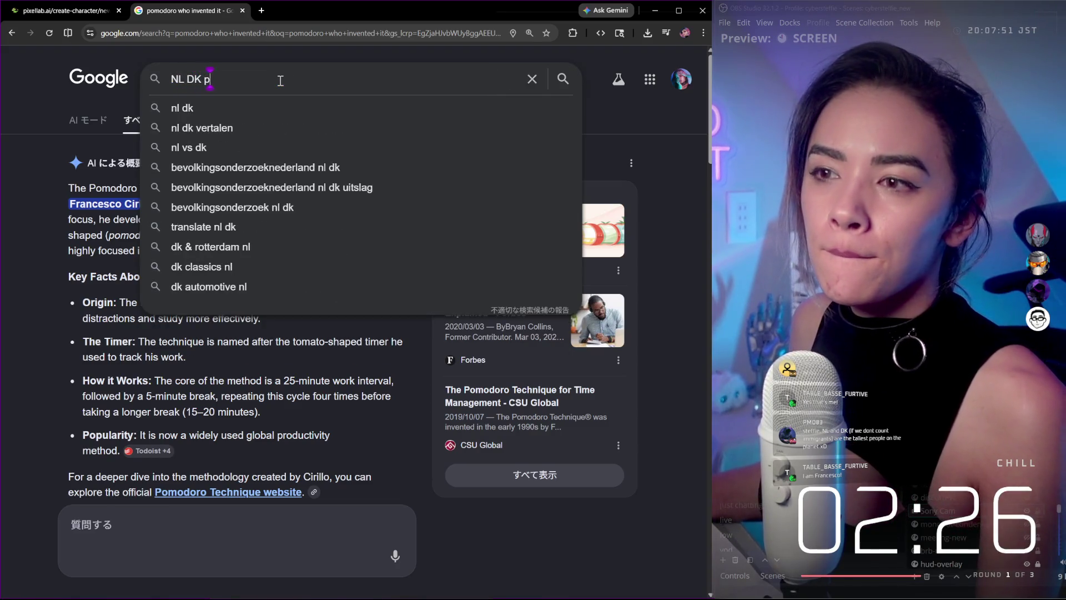
{"action": "type", "text": "eople tallest on"}
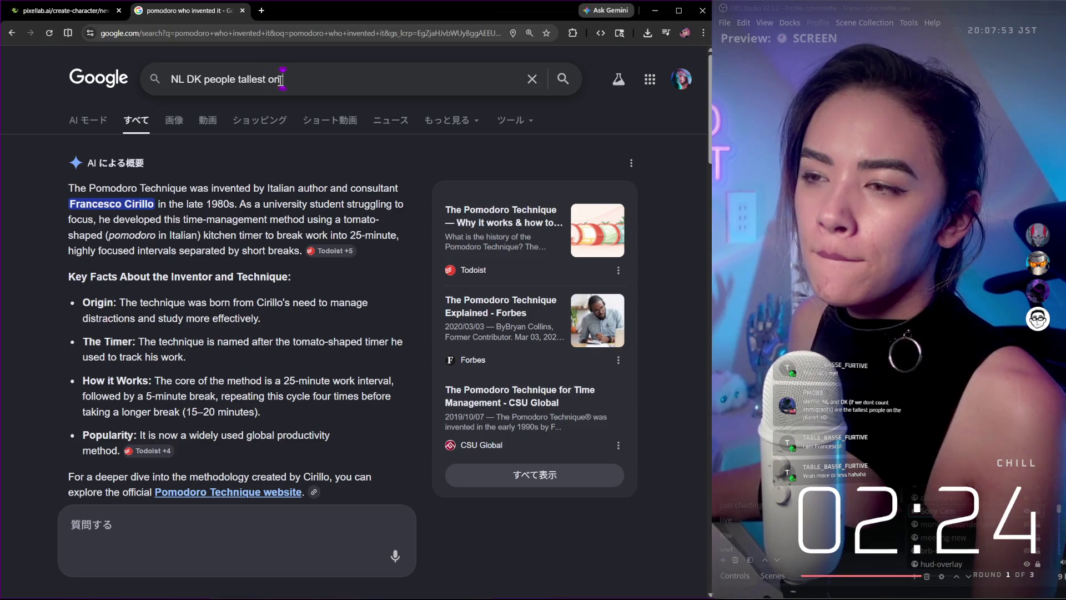
{"action": "type", "text": " average"}
{"action": "key", "text": "Return"}
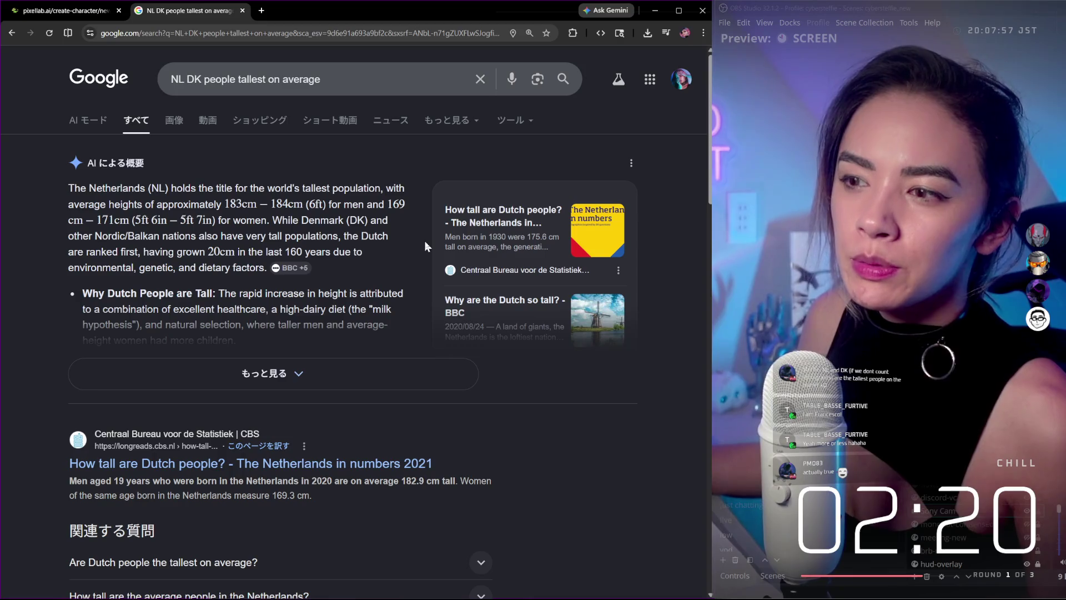
{"action": "left_click_drag", "start_coordinate": [173, 187], "coordinate": [326, 189]}
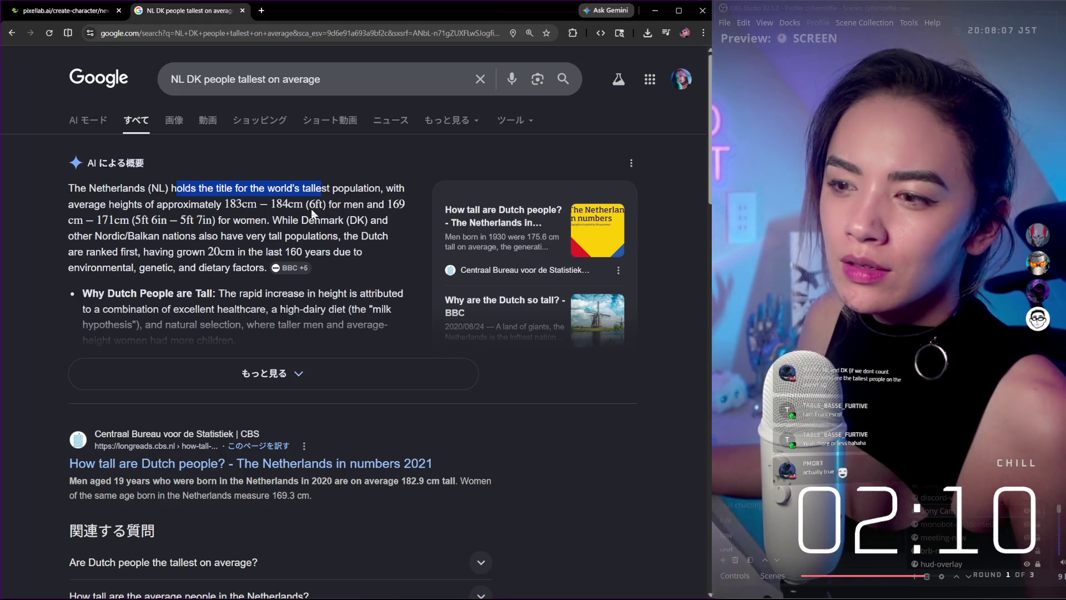
- Highlight the women's average height figure, then expand the AI overview with more bullets
{"action": "left_click_drag", "start_coordinate": [135, 221], "coordinate": [213, 220]}
{"action": "left_click", "coordinate": [216, 264]}
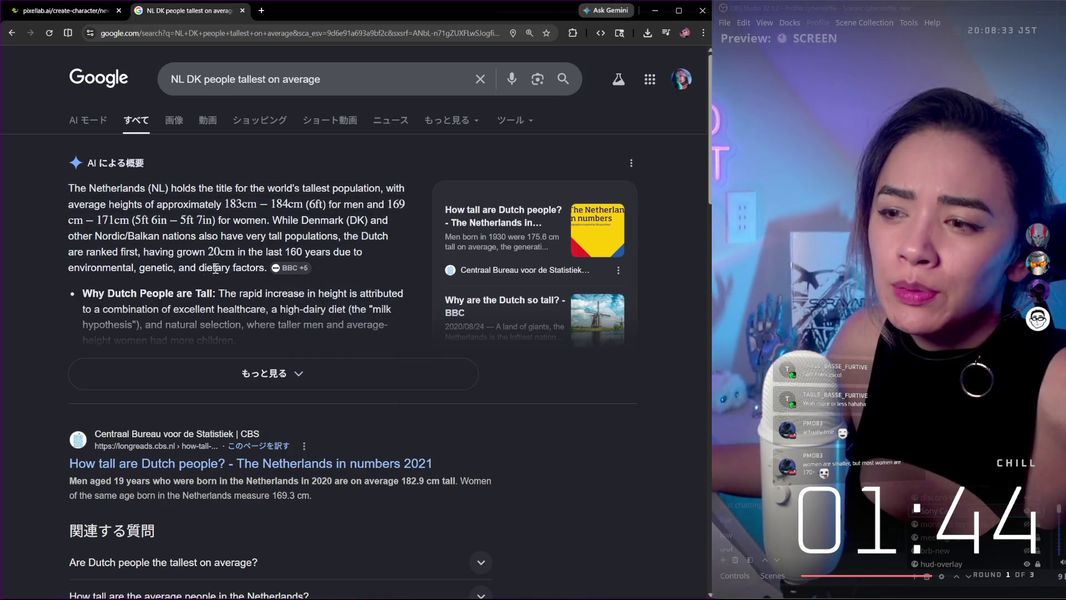
{"action": "mouse_move", "coordinate": [287, 274]}
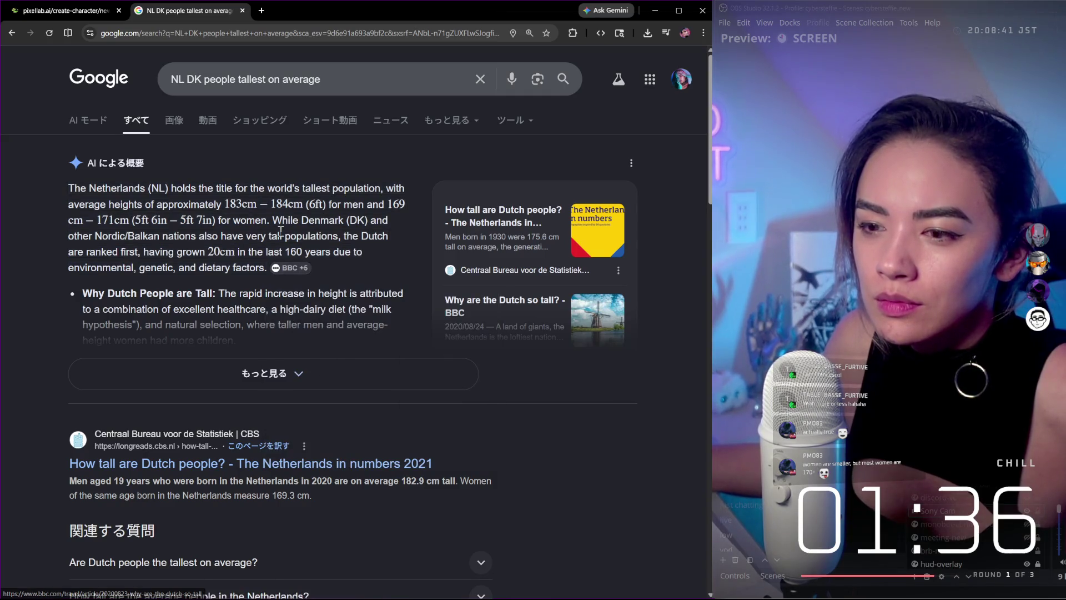
{"action": "left_click", "coordinate": [272, 371]}
- Highlight the listed reasons for Dutch height in the first bullet, then clear the highlight
{"action": "mouse_move", "coordinate": [199, 312]}
{"action": "left_mouse_down"}
{"action": "mouse_move", "coordinate": [345, 324]}
{"action": "mouse_move", "coordinate": [290, 330]}
{"action": "left_mouse_up"}
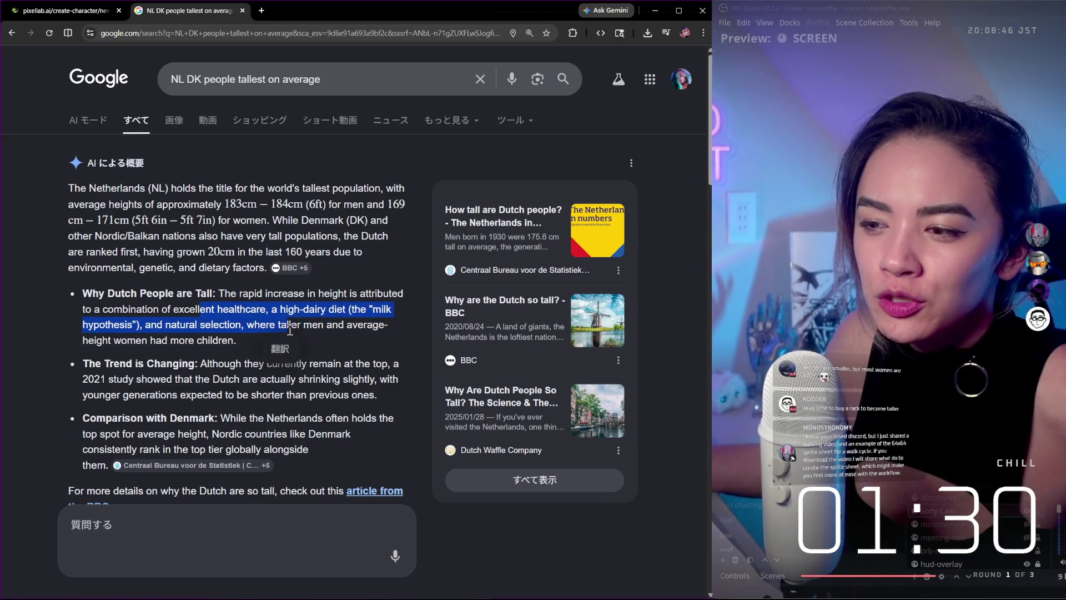
{"action": "left_click", "coordinate": [328, 333]}
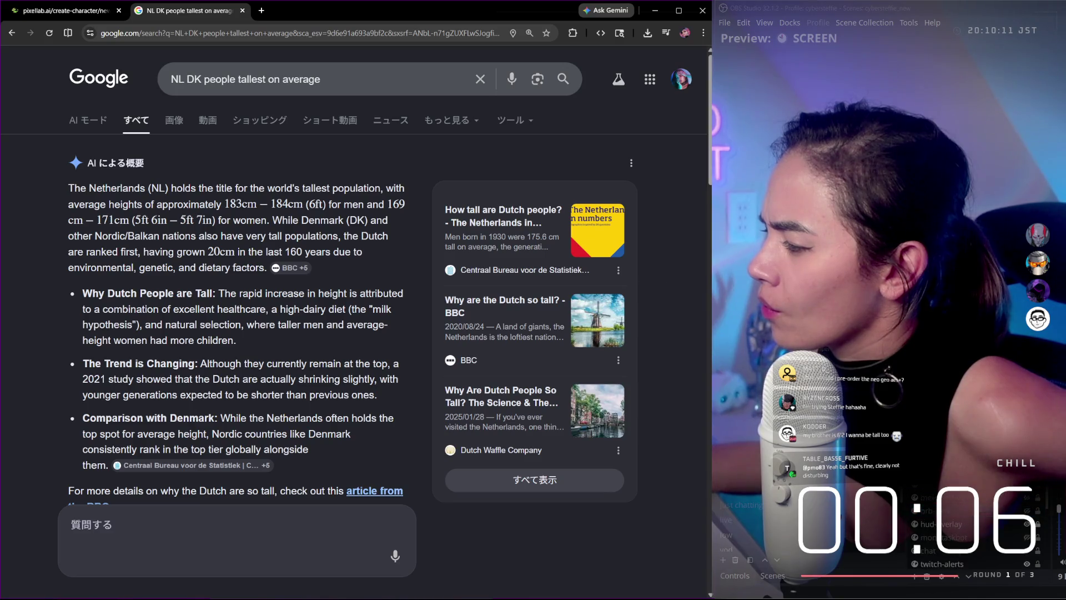
- Switch from Chrome to the Notion window with the stream planning page
{"action": "left_click", "coordinate": [971, 519]}
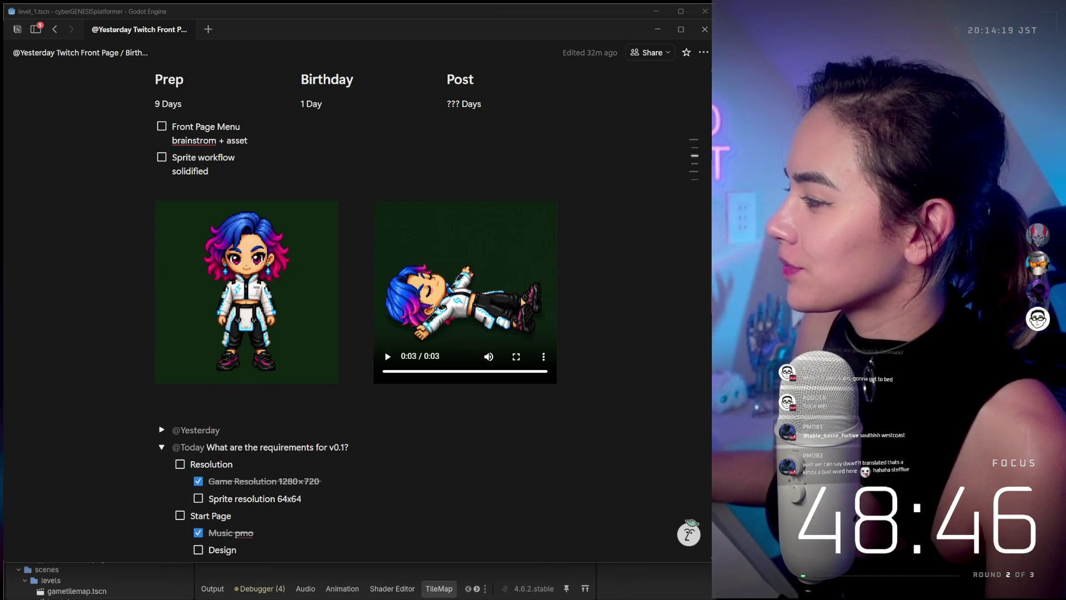
- Open the folder containing the downloaded walk.mp4, then close the PixelLab browser window
{"action": "key", "text": "alt+Tab"}
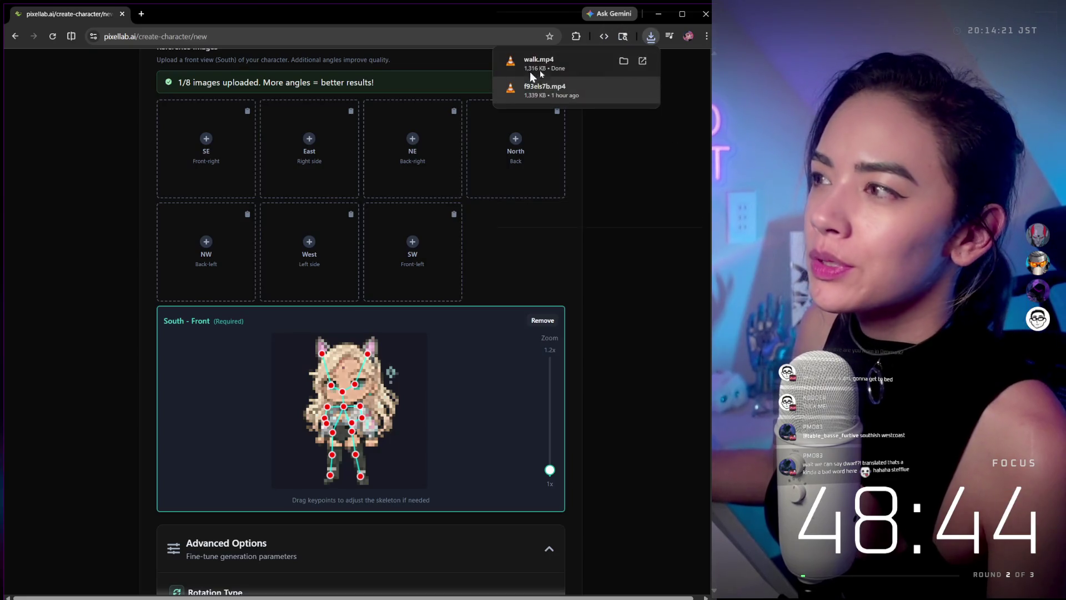
{"action": "left_click", "coordinate": [623, 63]}
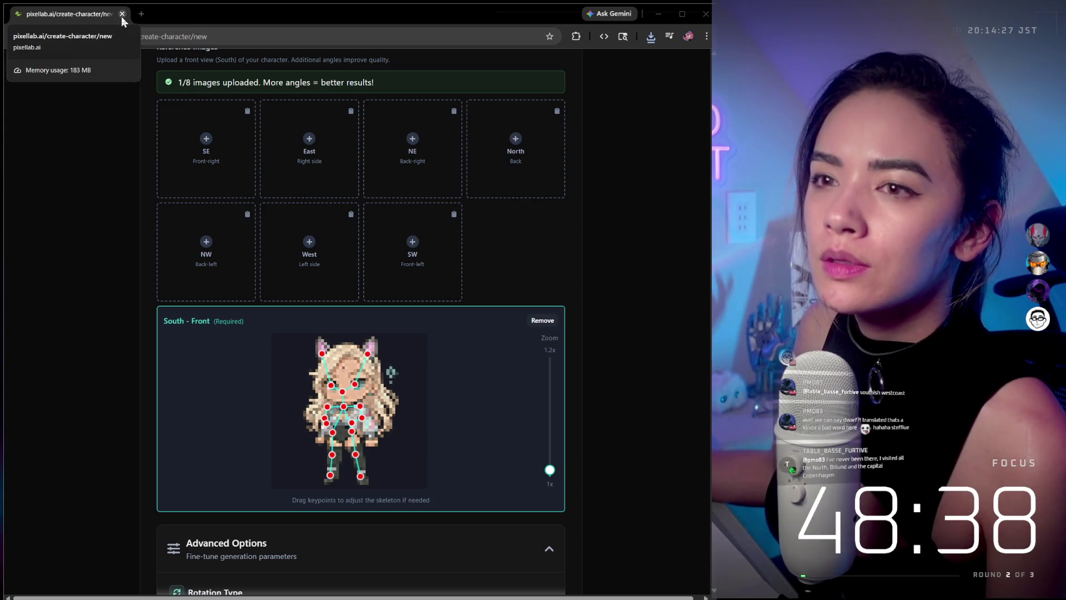
{"action": "left_click", "coordinate": [122, 14]}
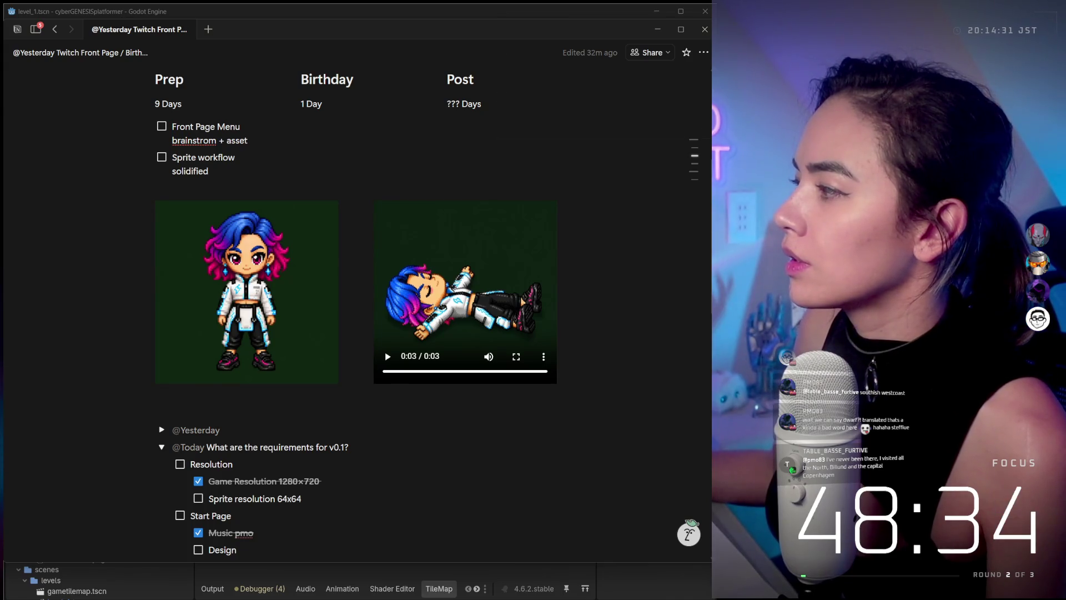
- Place walk.mp4 beside the existing clip, add a '# Cher orkflow' heading, and play the third clip
{"action": "mouse_move", "coordinate": [514, 355]}
{"action": "left_mouse_down"}
{"action": "mouse_move", "coordinate": [510, 371]}
{"action": "mouse_move", "coordinate": [473, 392]}
{"action": "left_mouse_up"}
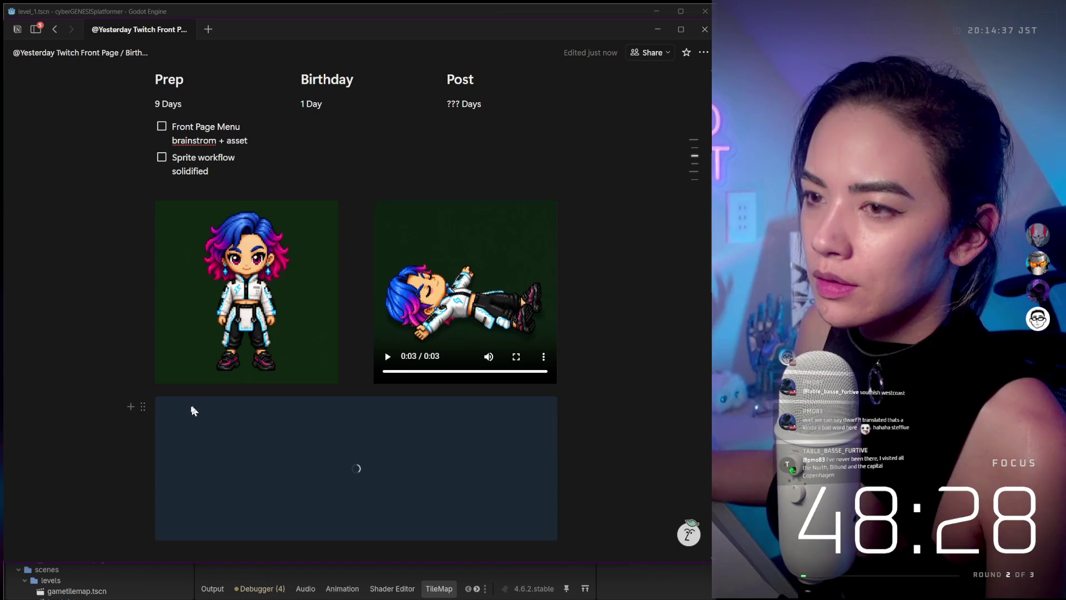
{"action": "left_click_drag", "start_coordinate": [142, 406], "coordinate": [556, 267]}
{"action": "left_click", "coordinate": [183, 193]}
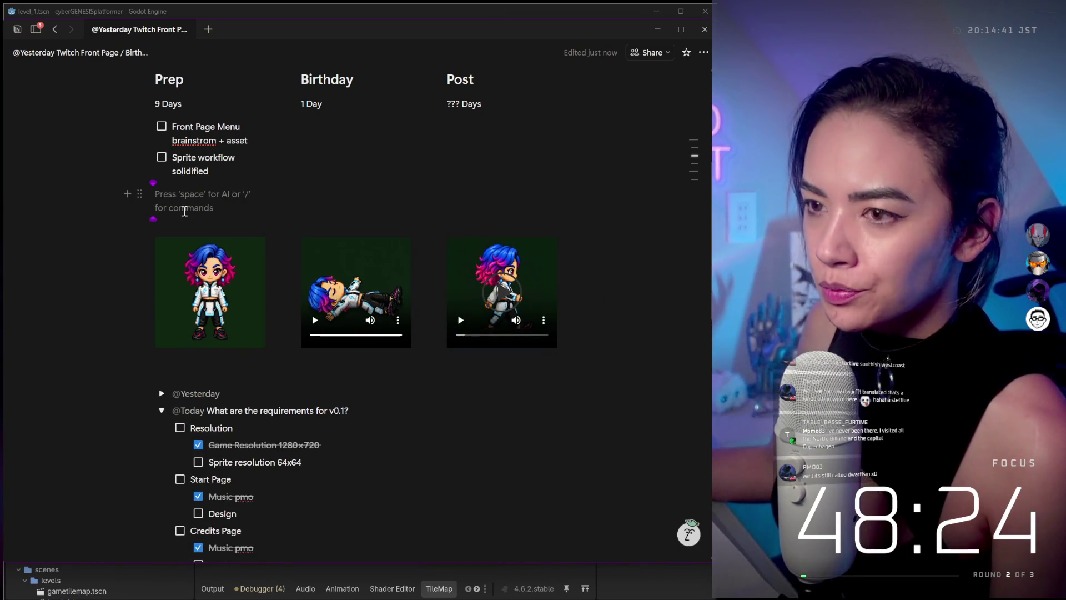
{"action": "key", "text": "Return"}
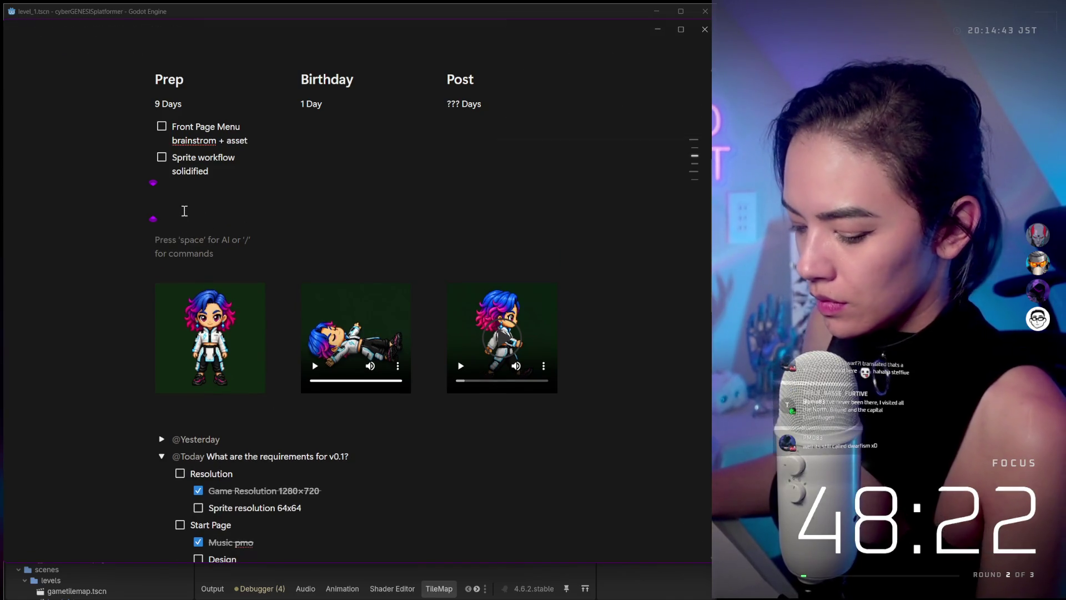
{"action": "type", "text": "# Ch"}
{"action": "type", "text": "er "}
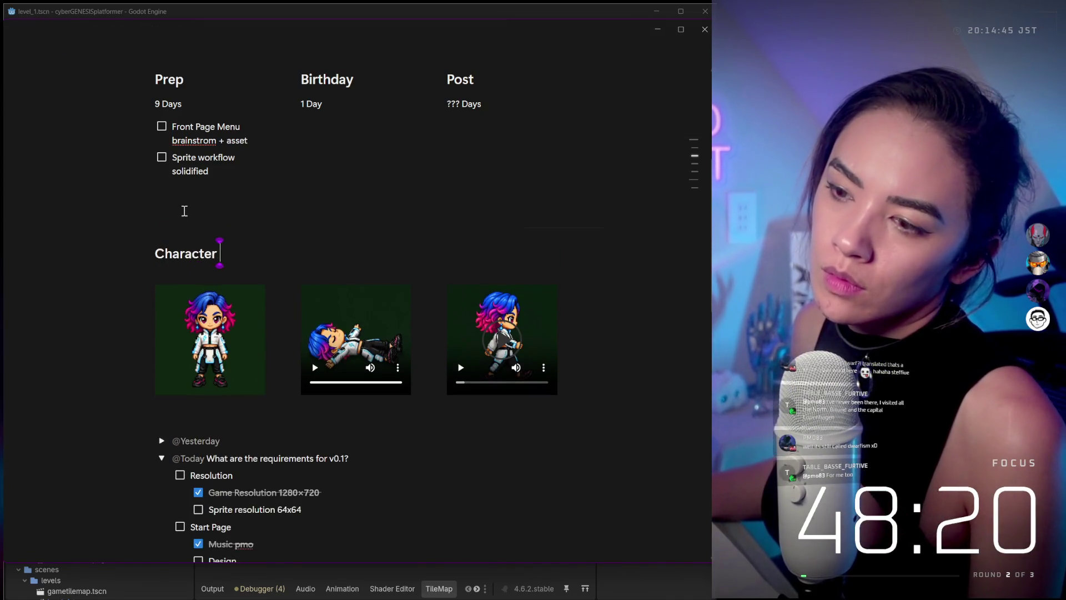
{"action": "type", "text": "orkflow"}
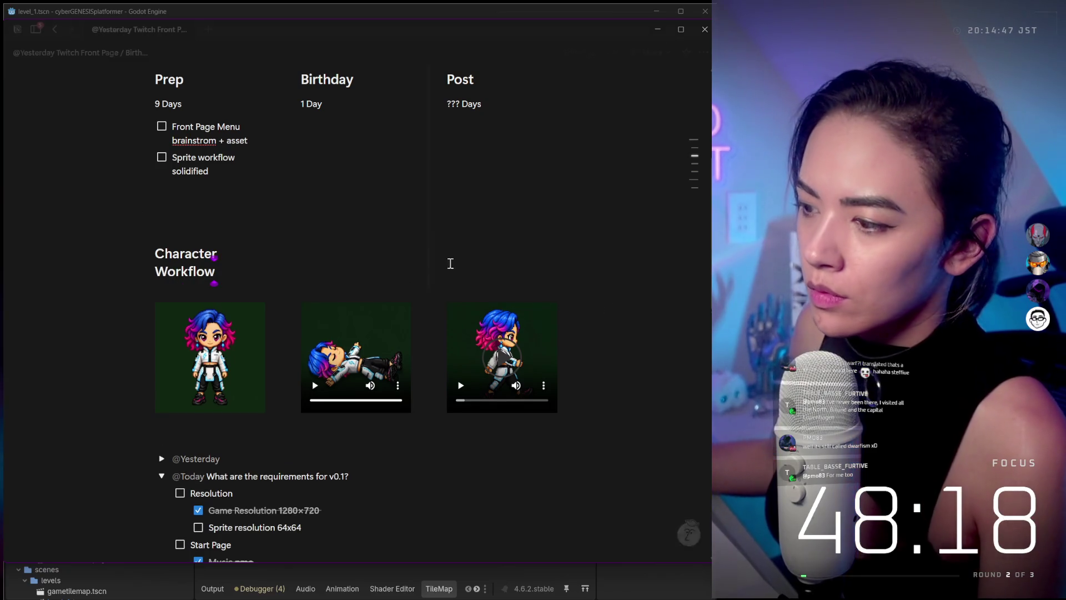
{"action": "left_click", "coordinate": [462, 387]}
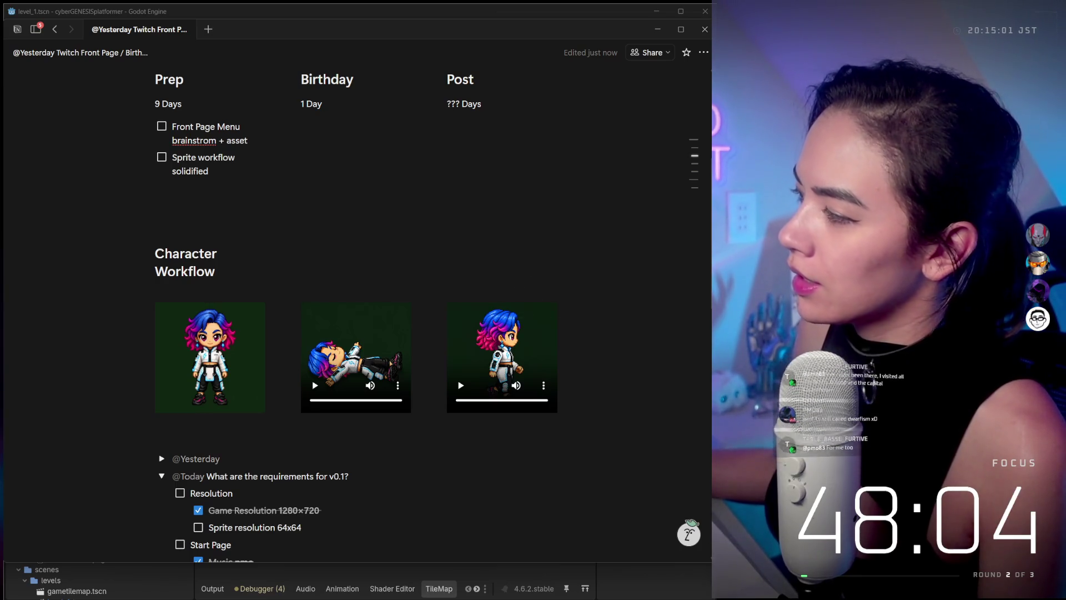
- Place the sprite sheet image beneath the third character clip, then bring Godot to the front
{"action": "mouse_move", "coordinate": [533, 355]}
{"action": "left_mouse_down"}
{"action": "mouse_move", "coordinate": [361, 356]}
{"action": "mouse_move", "coordinate": [377, 344]}
{"action": "mouse_move", "coordinate": [432, 361]}
{"action": "left_mouse_up"}
{"action": "scroll", "coordinate": [355, 334], "scroll_direction": "down", "scroll_amount": 2}
{"action": "mouse_move", "coordinate": [243, 200]}
{"action": "left_mouse_down"}
{"action": "mouse_move", "coordinate": [547, 437]}
{"action": "mouse_move", "coordinate": [589, 422]}
{"action": "mouse_move", "coordinate": [600, 405]}
{"action": "left_mouse_up"}
{"action": "mouse_move", "coordinate": [505, 214]}
{"action": "left_mouse_down"}
{"action": "mouse_move", "coordinate": [334, 302]}
{"action": "mouse_move", "coordinate": [383, 273]}
{"action": "mouse_move", "coordinate": [477, 339]}
{"action": "mouse_move", "coordinate": [554, 369]}
{"action": "mouse_move", "coordinate": [558, 394]}
{"action": "left_mouse_up"}
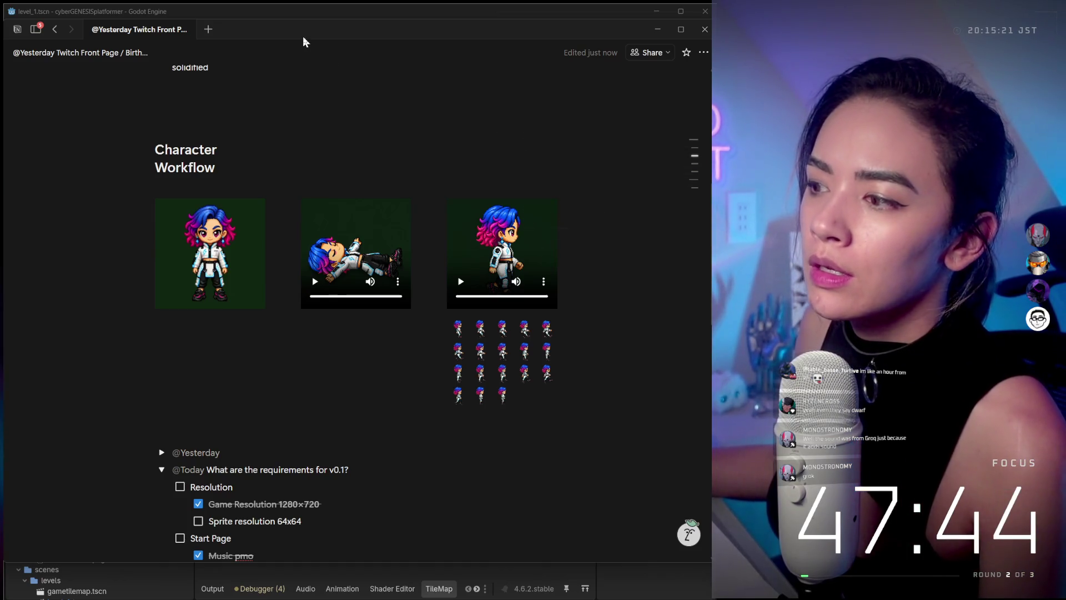
{"action": "mouse_move", "coordinate": [304, 29]}
{"action": "left_mouse_down"}
{"action": "mouse_move", "coordinate": [310, 128]}
{"action": "mouse_move", "coordinate": [323, 93]}
{"action": "mouse_move", "coordinate": [309, 244]}
{"action": "left_mouse_up"}
{"action": "left_click", "coordinate": [180, 17]}
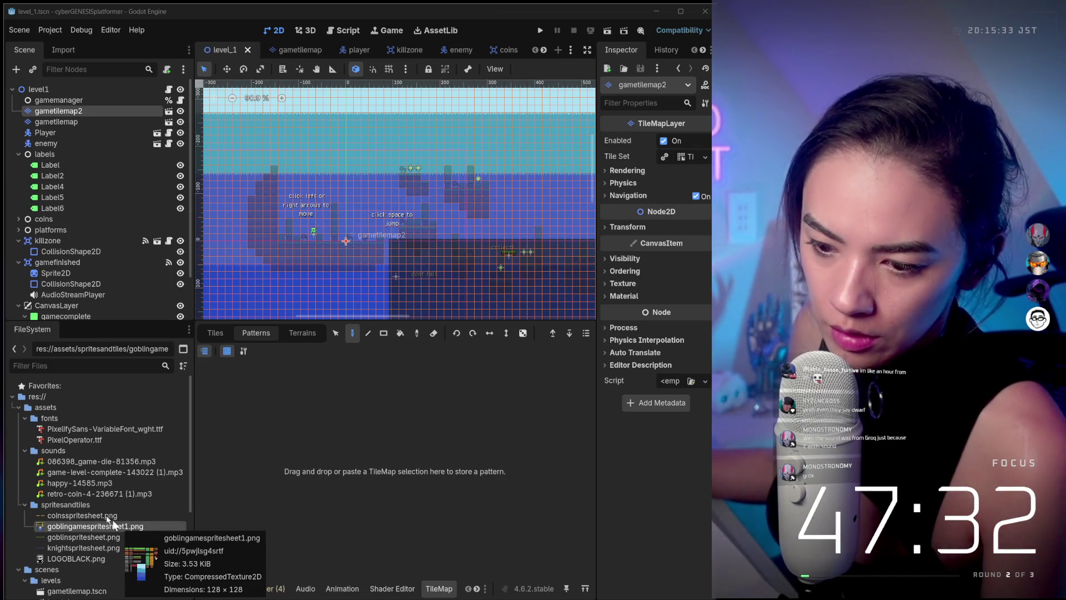
- Expand the spritesandtiles folder in FileSystem to list its sprite sheets
{"action": "double_click", "coordinate": [83, 505]}
{"action": "right_click", "coordinate": [83, 506]}
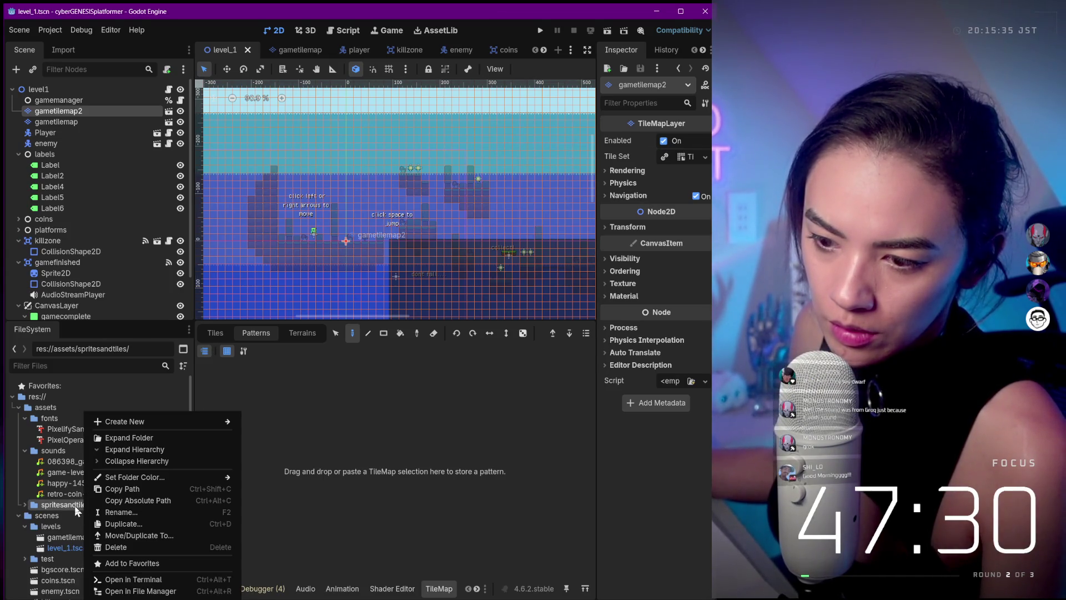
{"action": "left_click", "coordinate": [115, 440]}
- Search the new-resource dialog for 'sprite', then close it without creating anything
{"action": "right_click", "coordinate": [84, 505]}
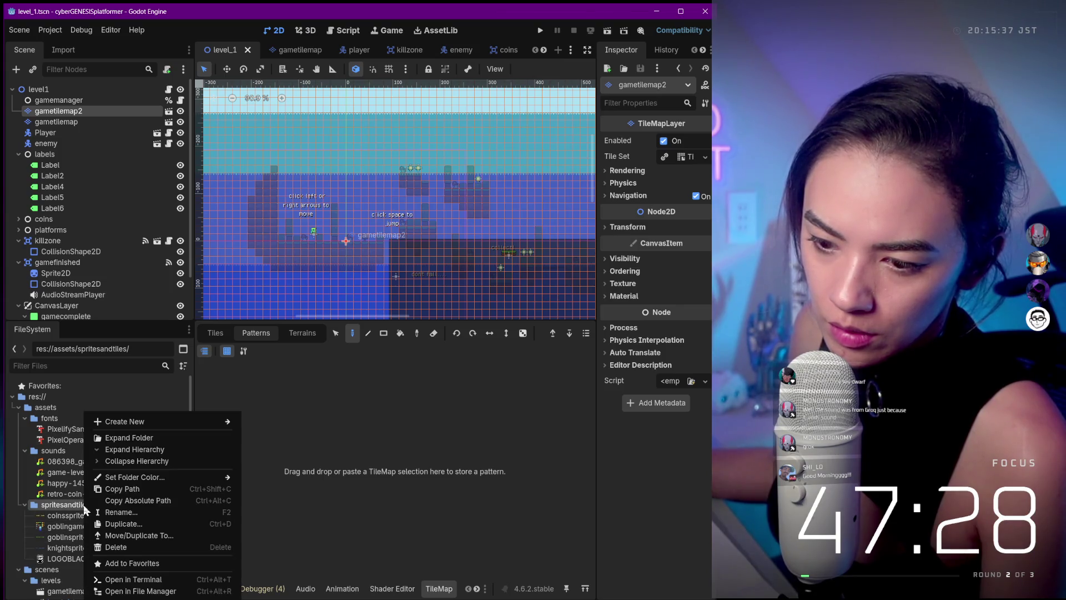
{"action": "mouse_move", "coordinate": [128, 421]}
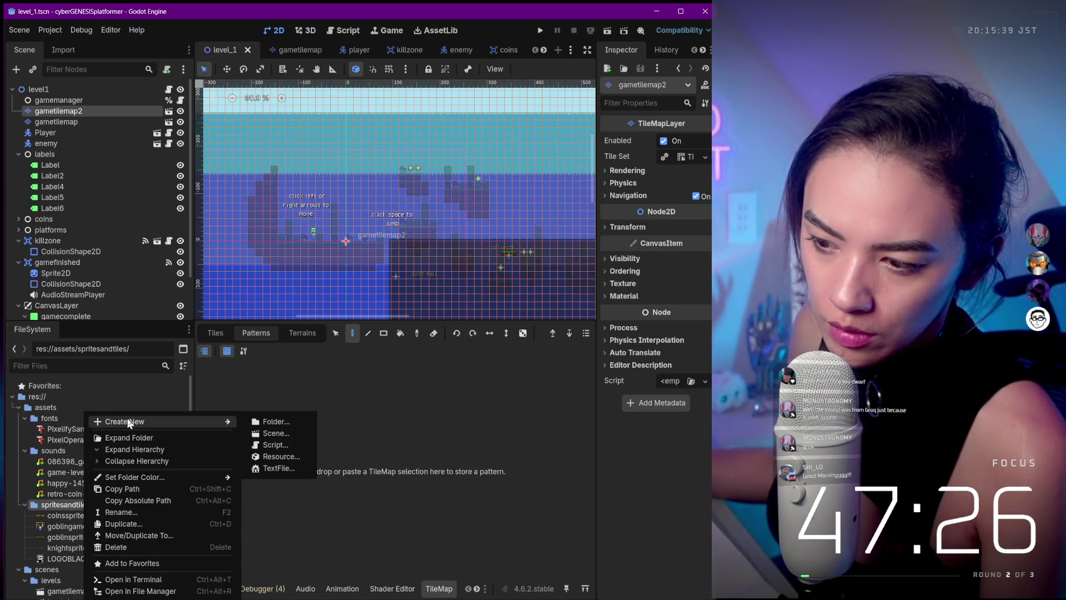
{"action": "left_click", "coordinate": [286, 456]}
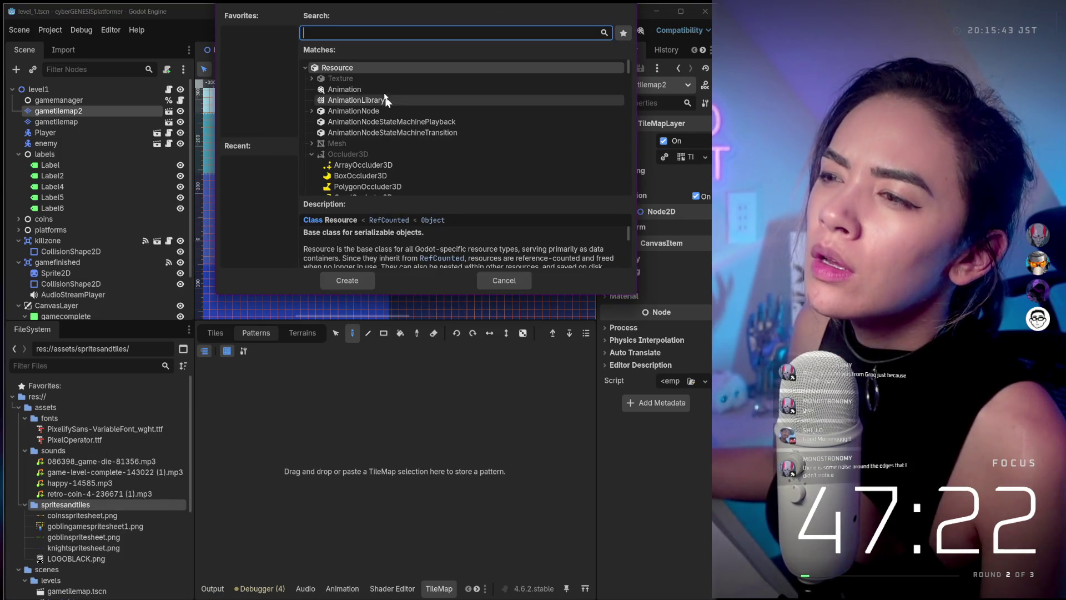
{"action": "scroll", "coordinate": [377, 91], "scroll_direction": "down", "scroll_amount": 5}
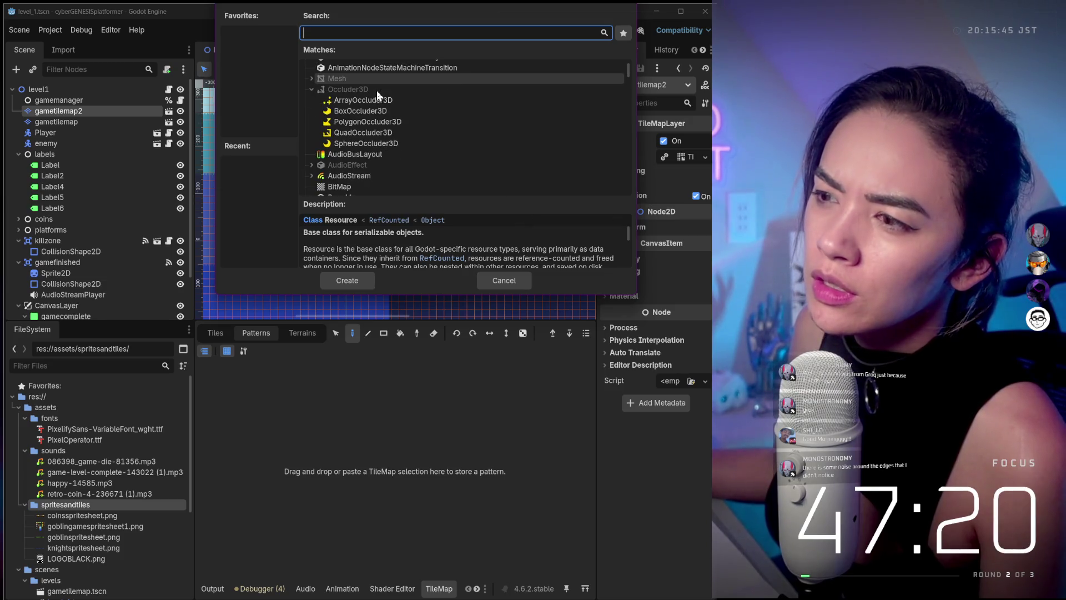
{"action": "left_click", "coordinate": [368, 35]}
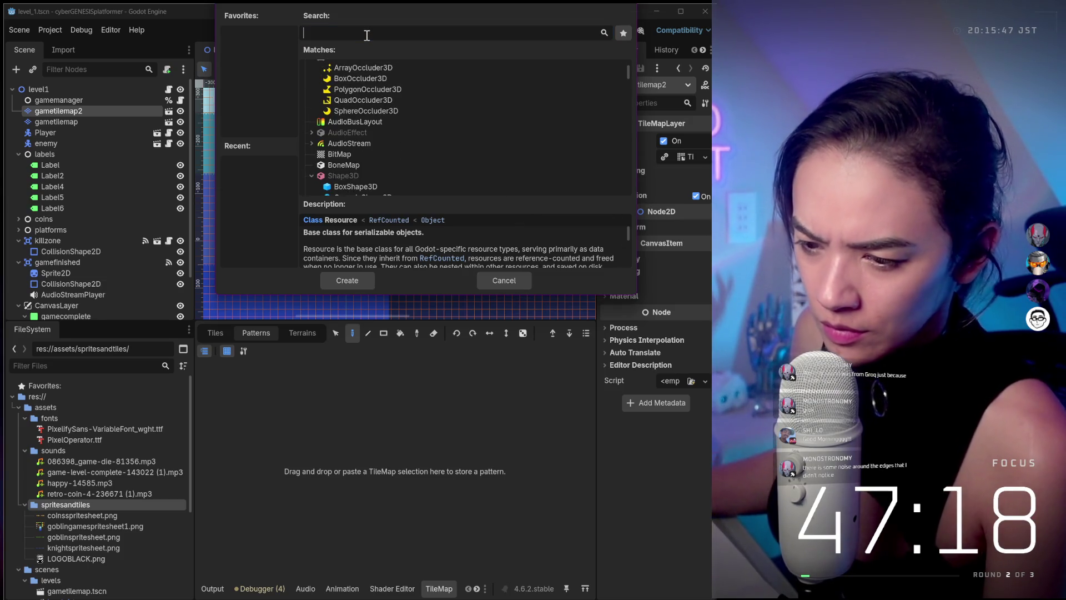
{"action": "type", "text": "sprite"}
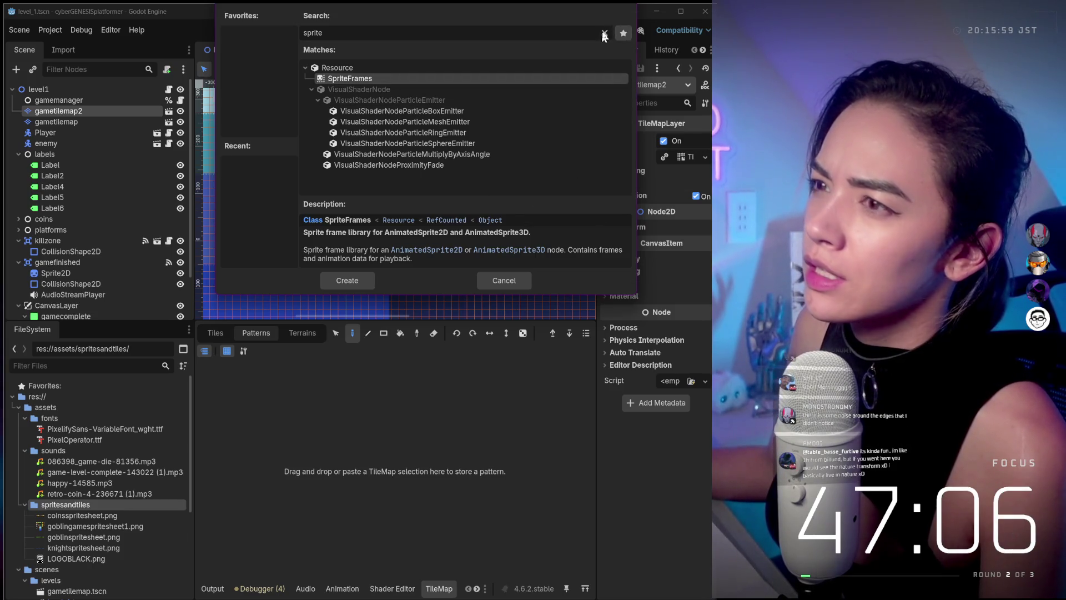
{"action": "left_click", "coordinate": [498, 281]}
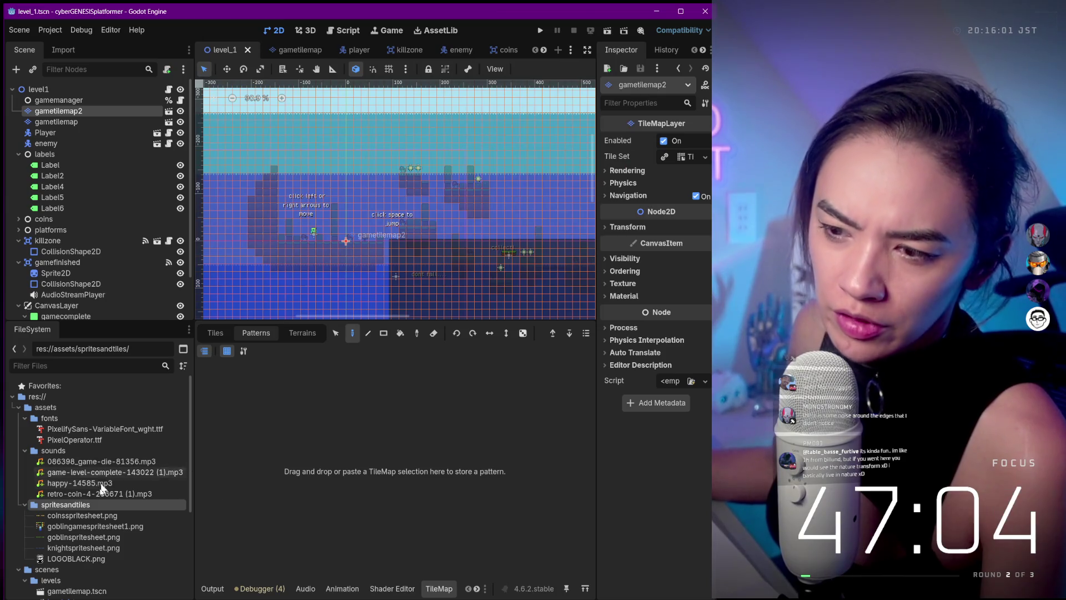
{"action": "right_click", "coordinate": [94, 525]}
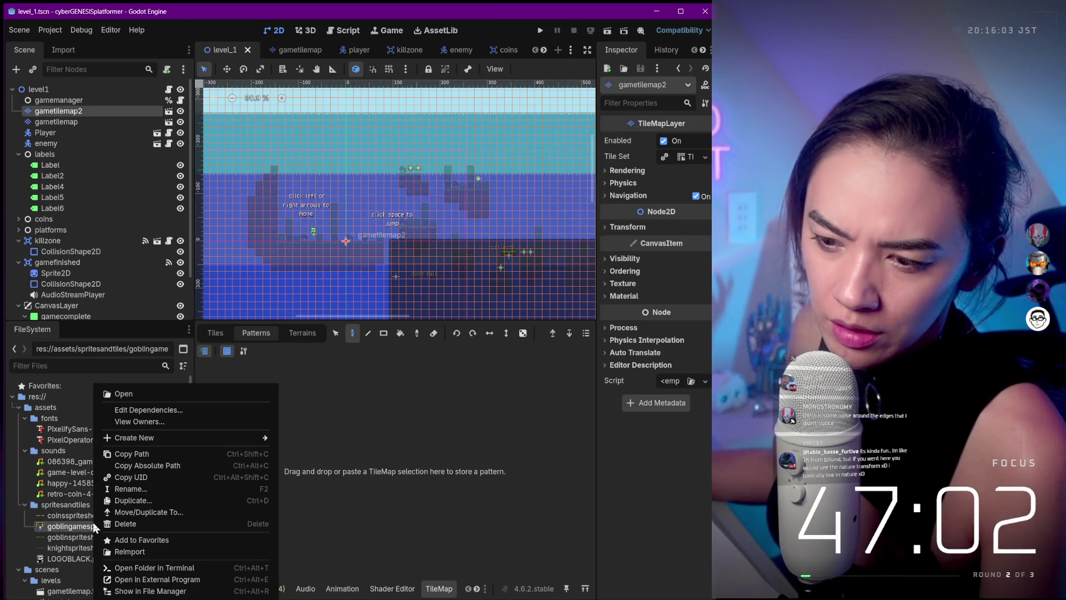
- Choose Open in File Manager from the spritesandtiles folder's context menu
{"action": "left_click", "coordinate": [68, 503]}
{"action": "right_click", "coordinate": [69, 502]}
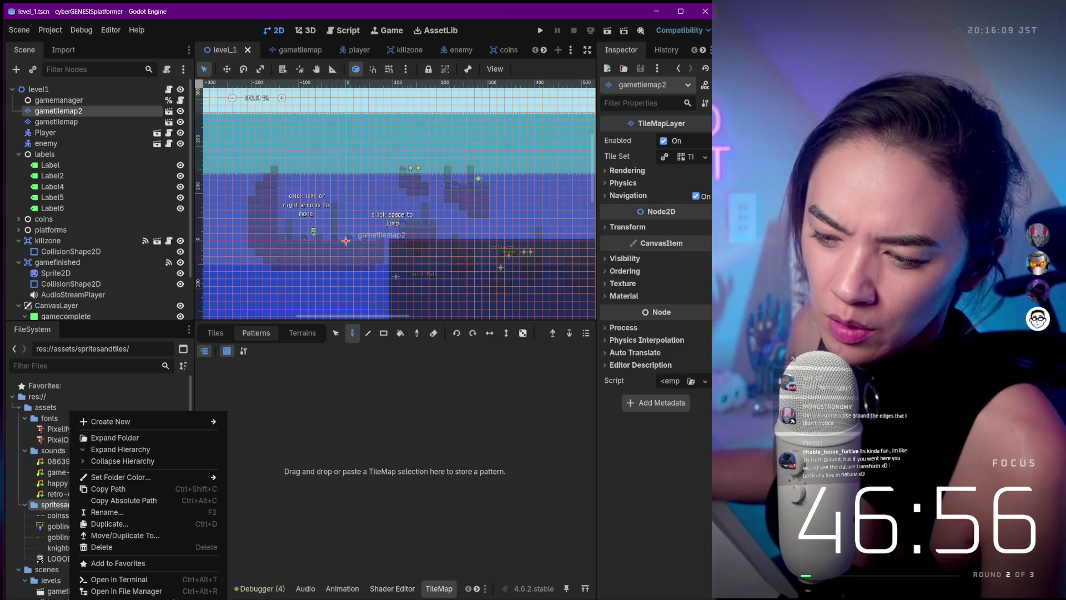
{"action": "left_click", "coordinate": [127, 591]}
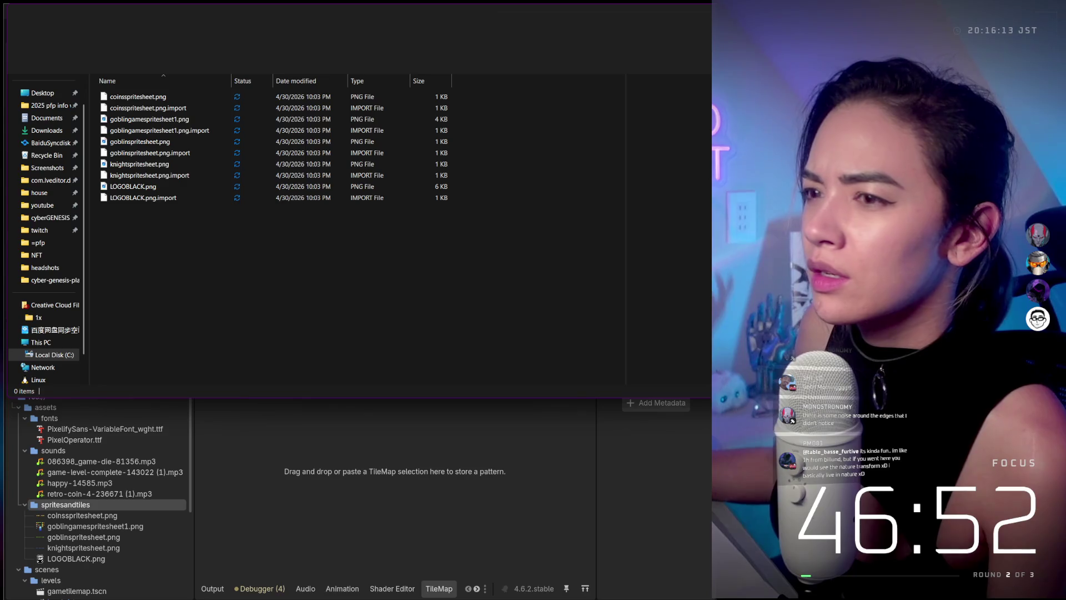
- Drop the sprite sheet into spritesandtiles and delete the old .webp file
{"action": "mouse_move", "coordinate": [386, 297]}
{"action": "left_mouse_down"}
{"action": "mouse_move", "coordinate": [362, 332]}
{"action": "mouse_move", "coordinate": [285, 280]}
{"action": "left_mouse_up"}
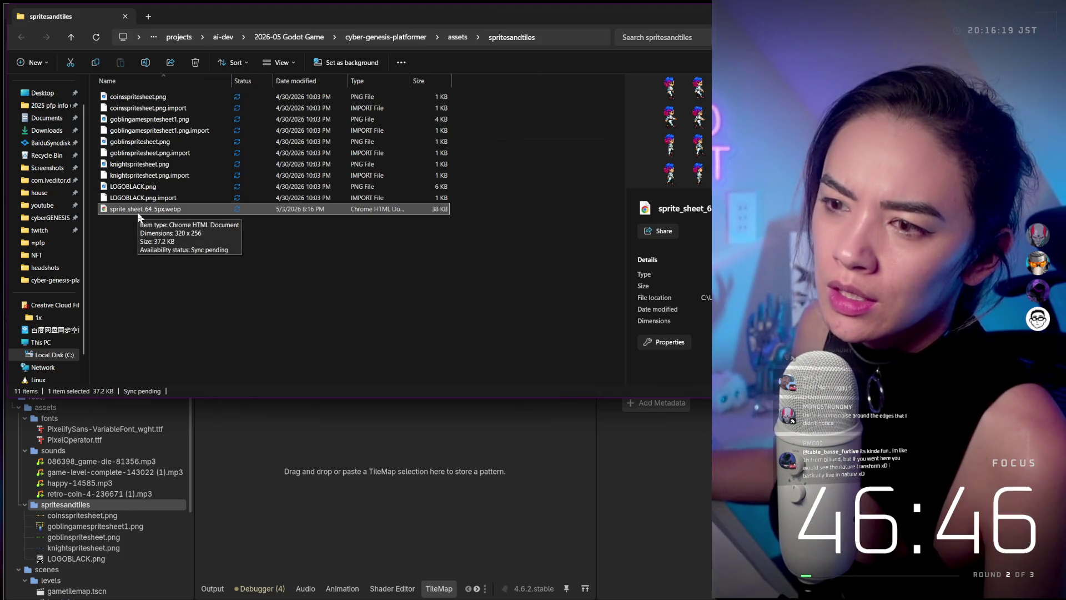
{"action": "left_click", "coordinate": [138, 212]}
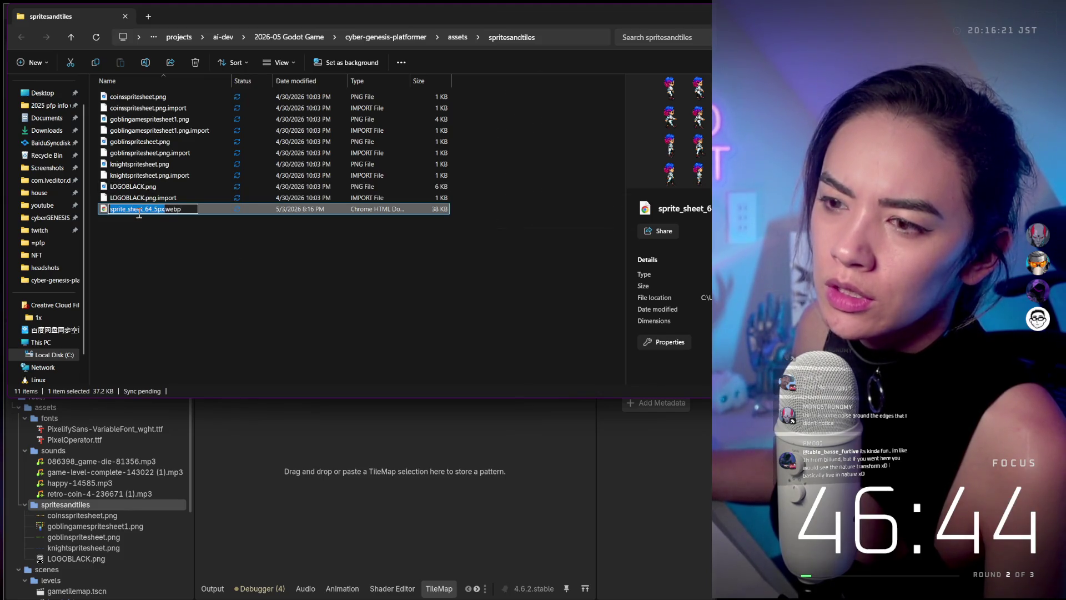
{"action": "left_click", "coordinate": [168, 216]}
{"action": "left_click", "coordinate": [165, 211]}
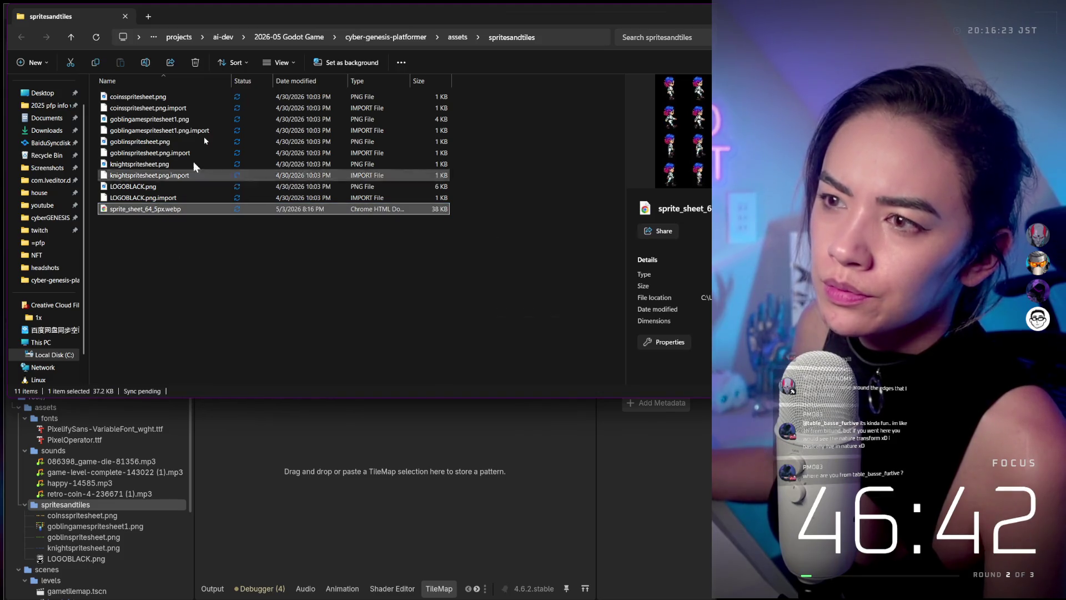
{"action": "key", "text": "Delete"}
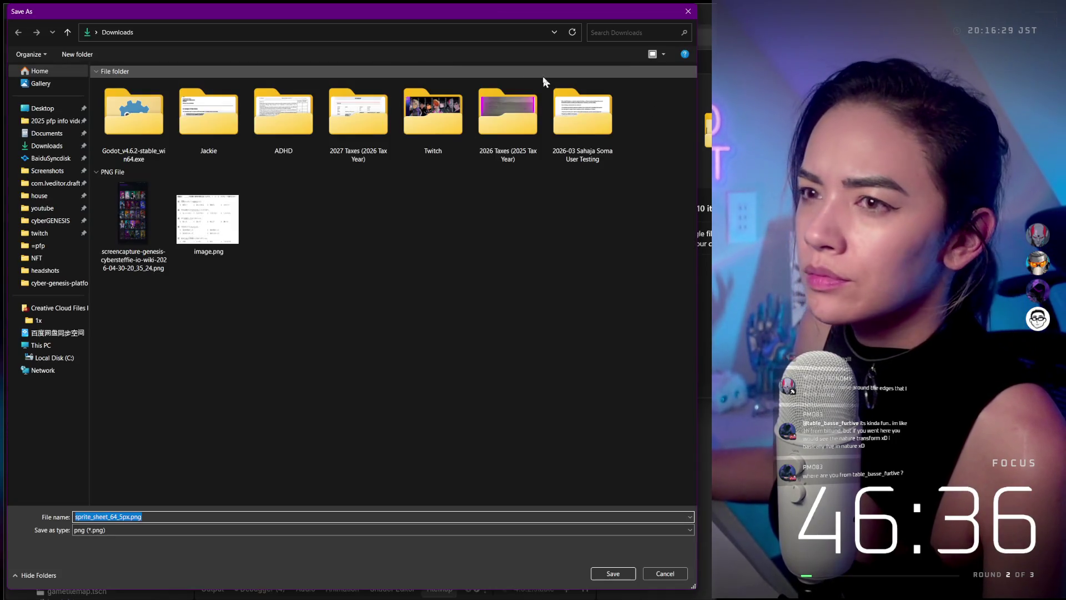
- Point the Save As dialog at the spritesandtiles folder using its copied path
{"action": "key", "text": "BackSpace"}
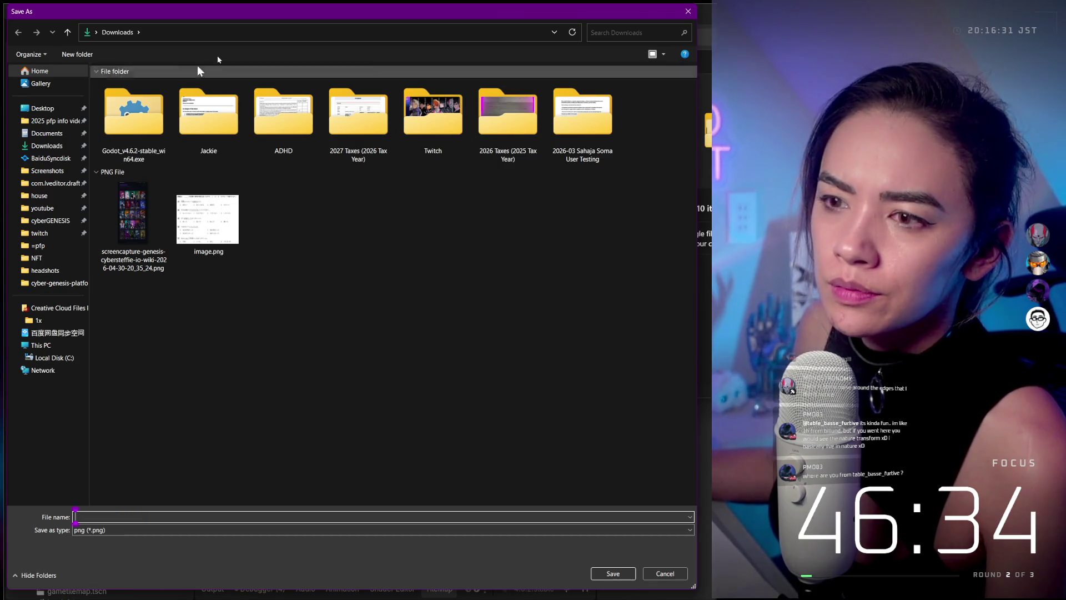
{"action": "left_click_drag", "start_coordinate": [276, 19], "coordinate": [744, 144]}
{"action": "left_click", "coordinate": [435, 74]}
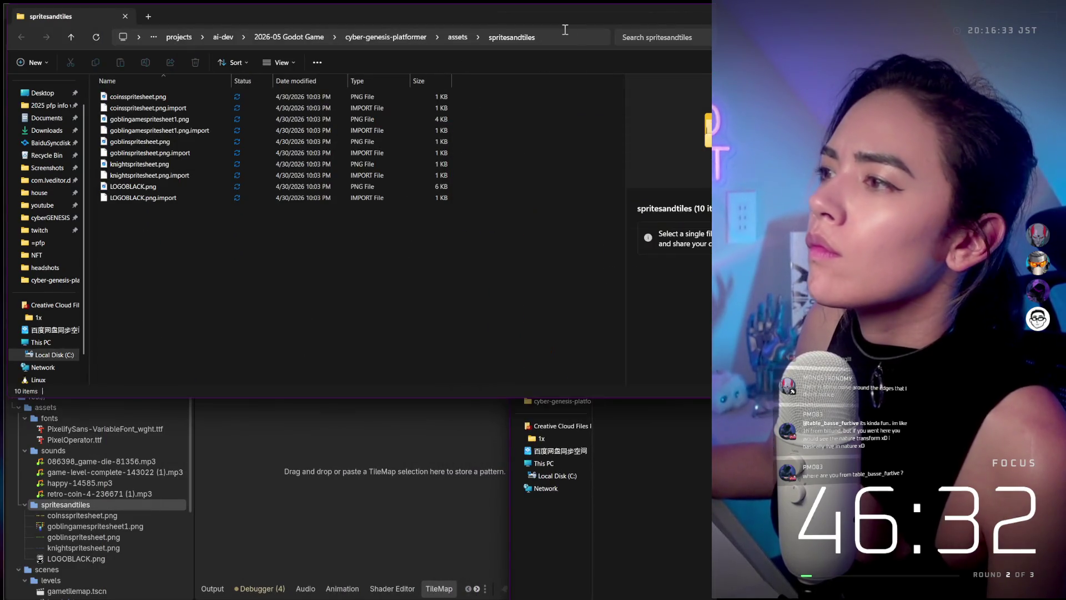
{"action": "left_click", "coordinate": [564, 37]}
{"action": "key", "text": "ctrl+c"}
{"action": "key", "text": "alt+Tab"}
{"action": "key", "text": "ctrl+v"}
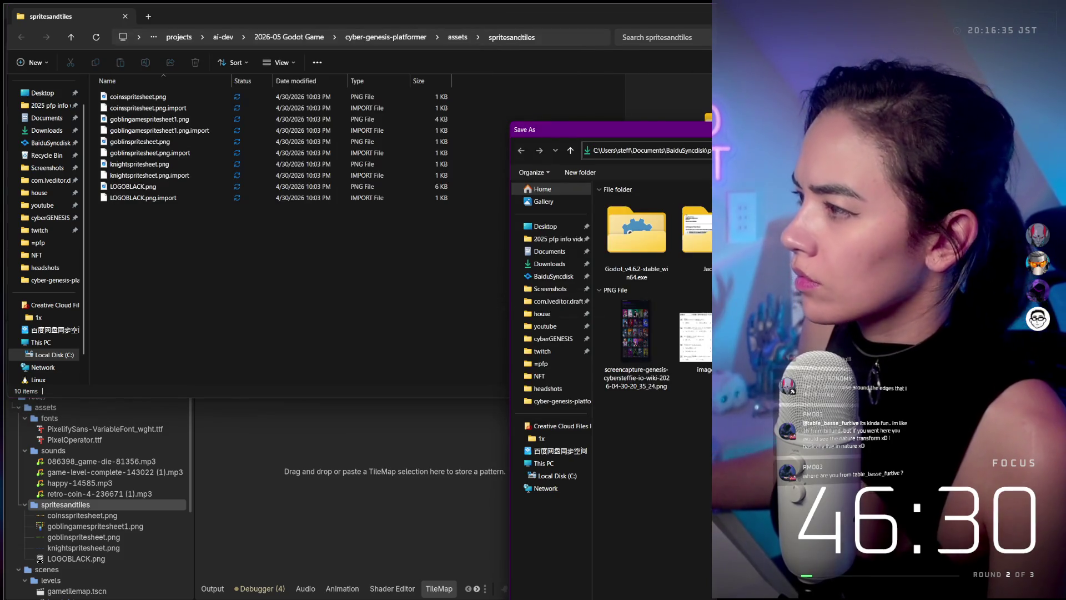
{"action": "key", "text": "ctrl+a"}
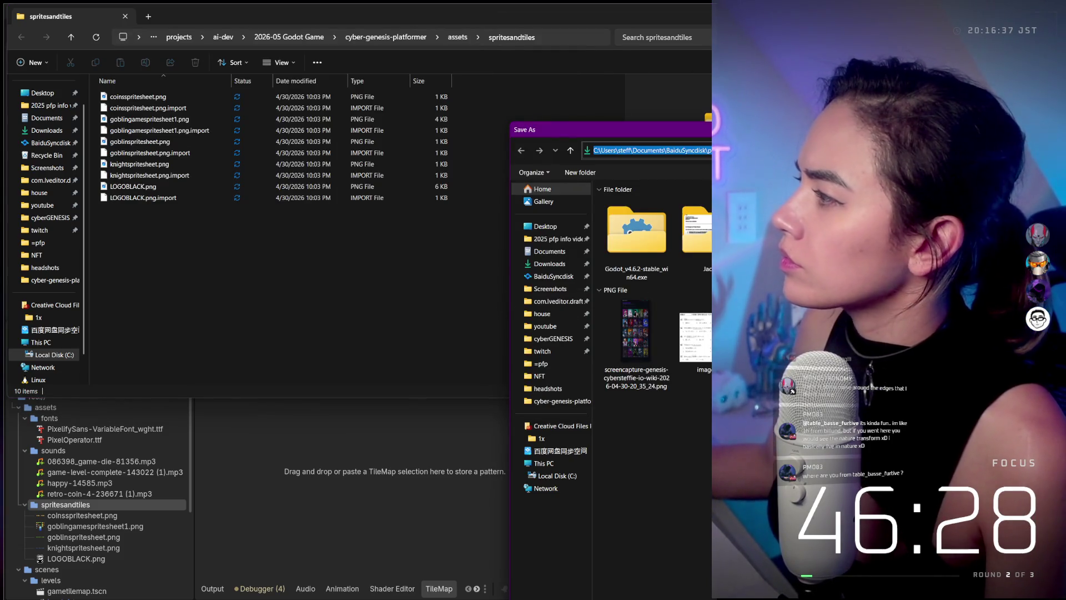
{"action": "key", "text": "Return"}
- Save the sheet as steffie_walk.png in spritesandtiles and return to Godot
{"action": "left_click_drag", "start_coordinate": [962, 139], "coordinate": [708, 69]}
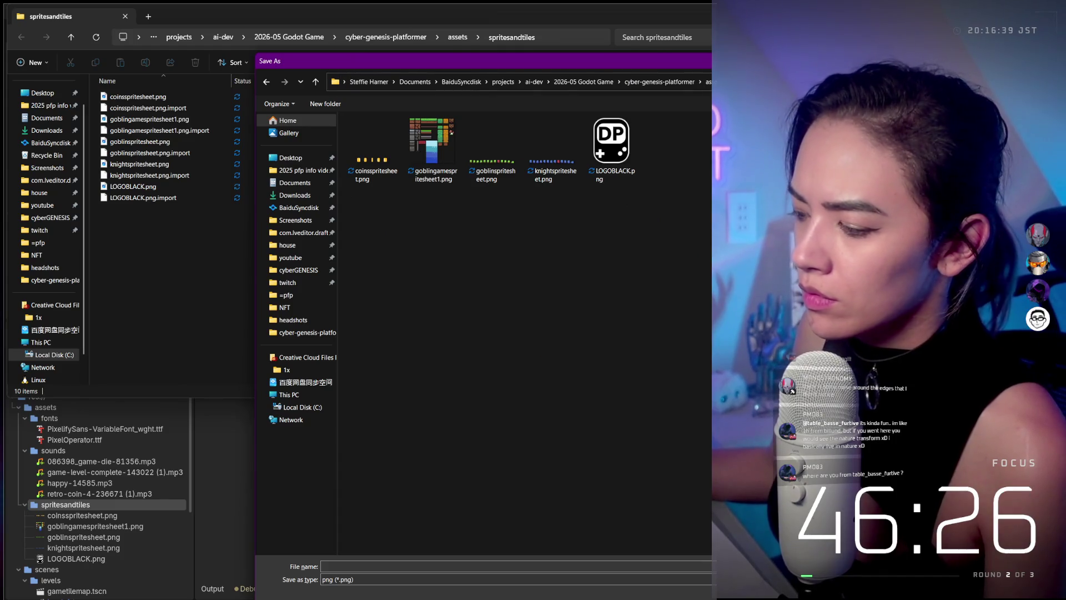
{"action": "left_click", "coordinate": [323, 566]}
{"action": "type", "text": "steffie_walk"}
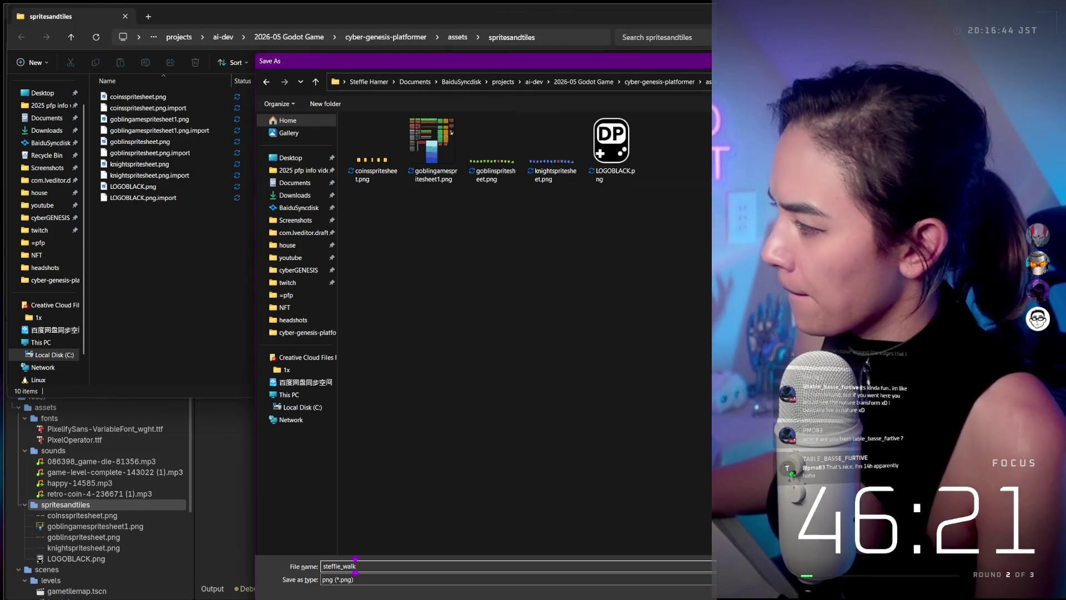
{"action": "key", "text": "Return"}
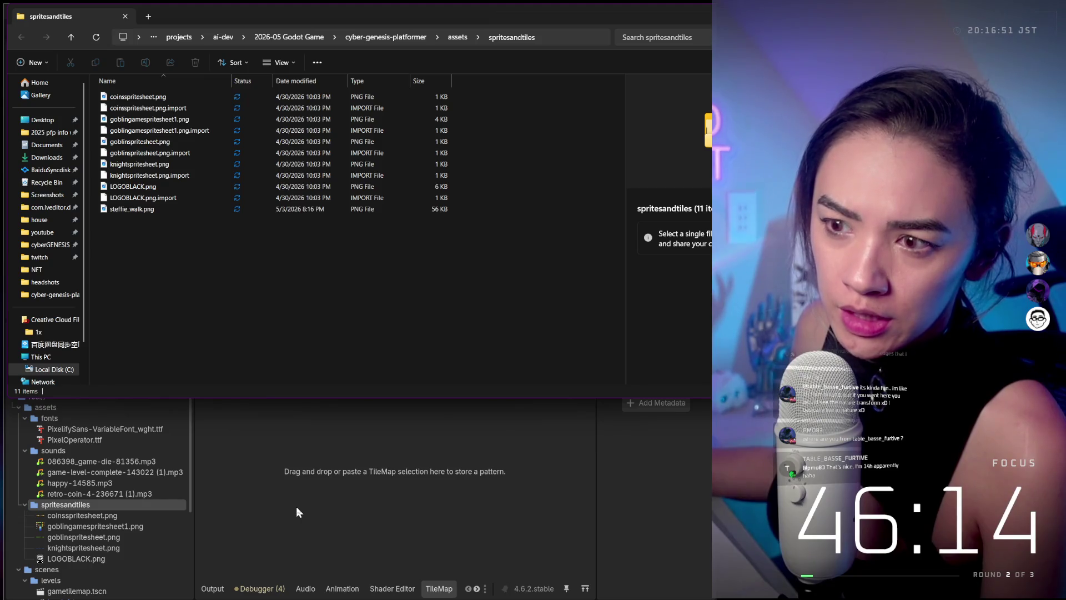
{"action": "left_click", "coordinate": [136, 209]}
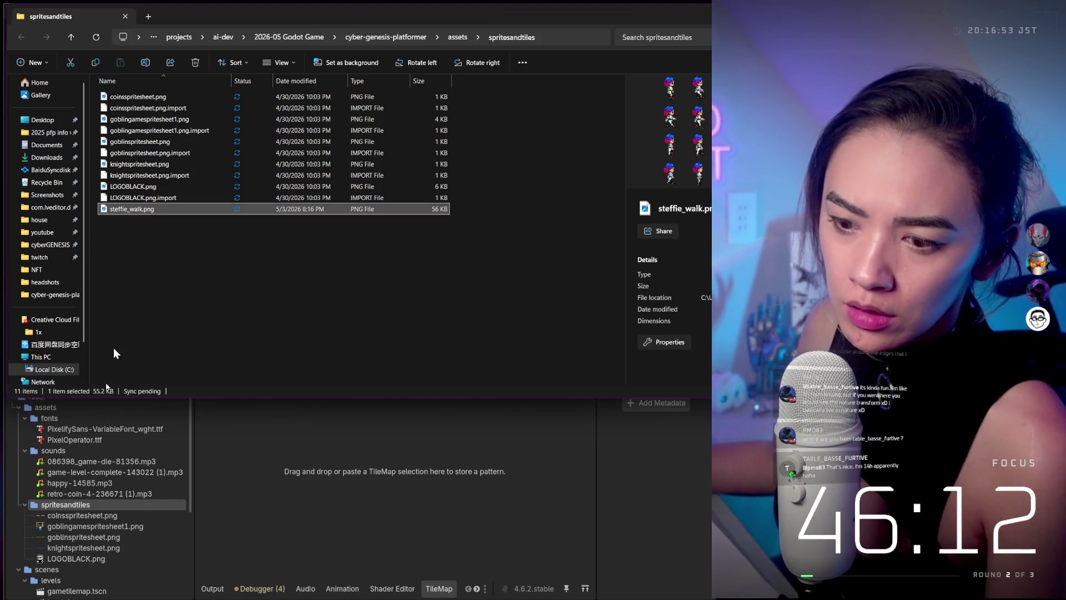
{"action": "left_click", "coordinate": [96, 525]}
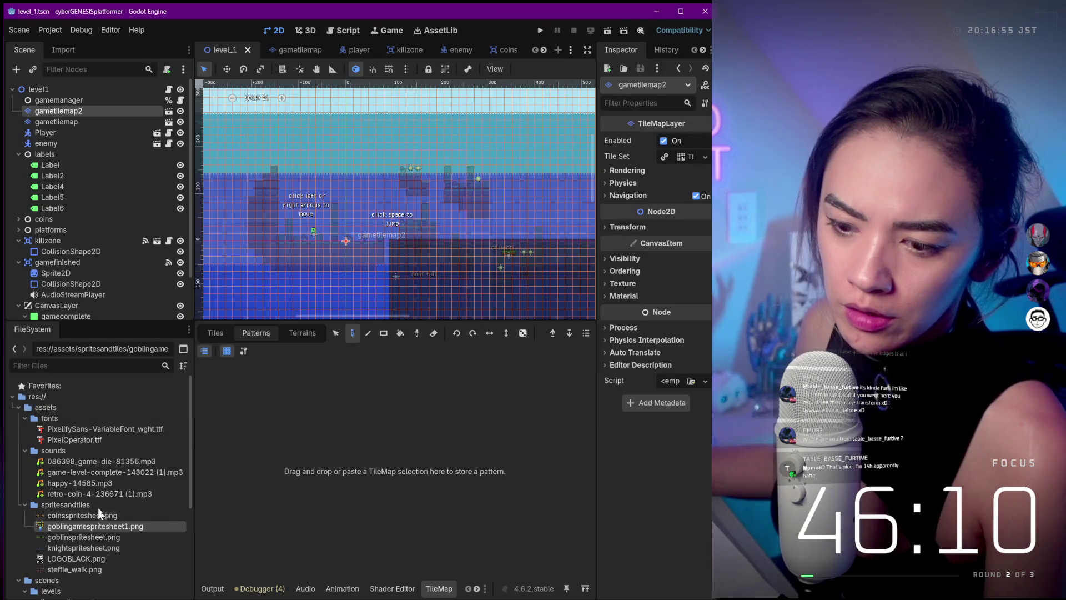
- Show steffie_walk.png's texture details in the Inspector, then view LOGOBLACK.png
{"action": "left_click", "coordinate": [101, 569]}
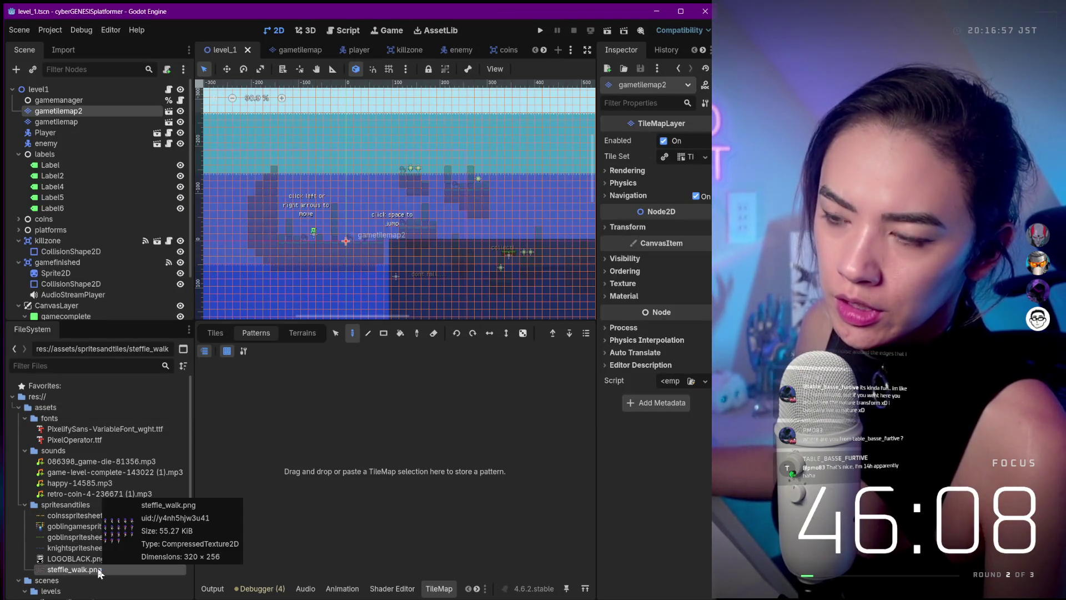
{"action": "double_click", "coordinate": [85, 567]}
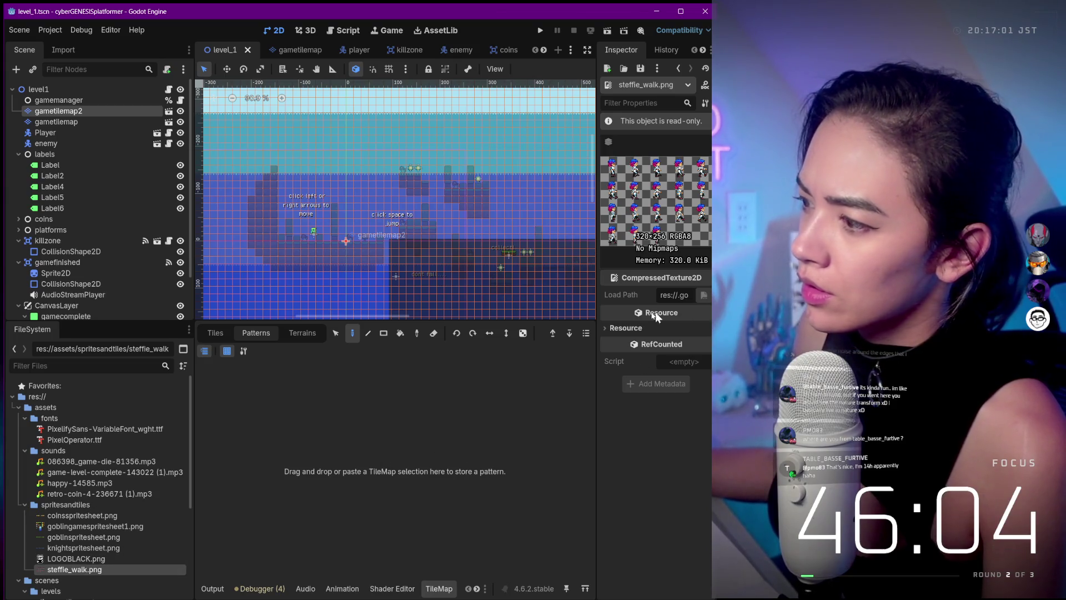
{"action": "left_click", "coordinate": [614, 329]}
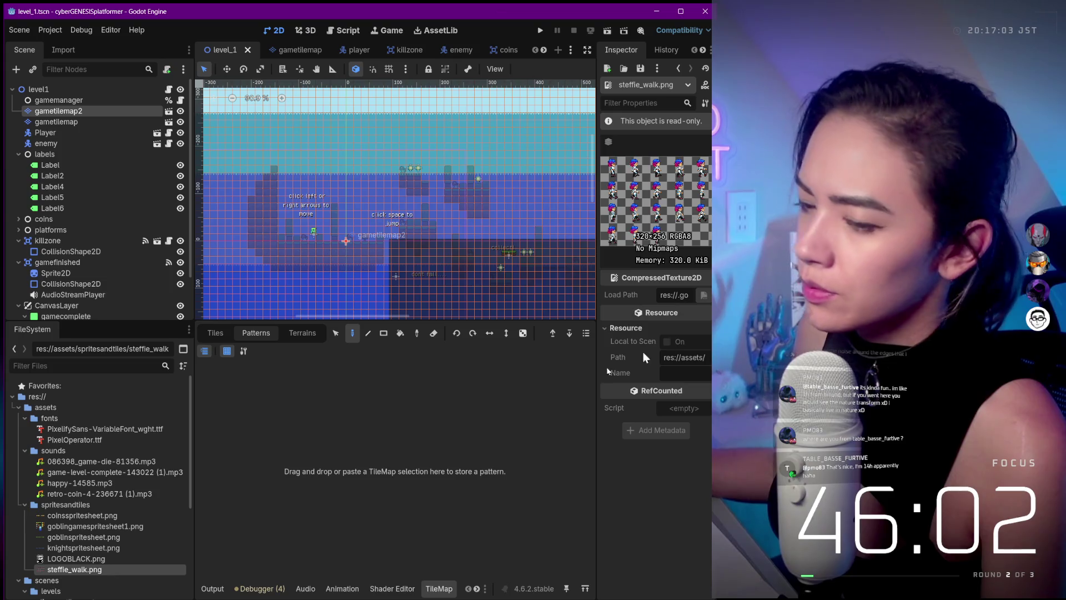
{"action": "left_click", "coordinate": [109, 559]}
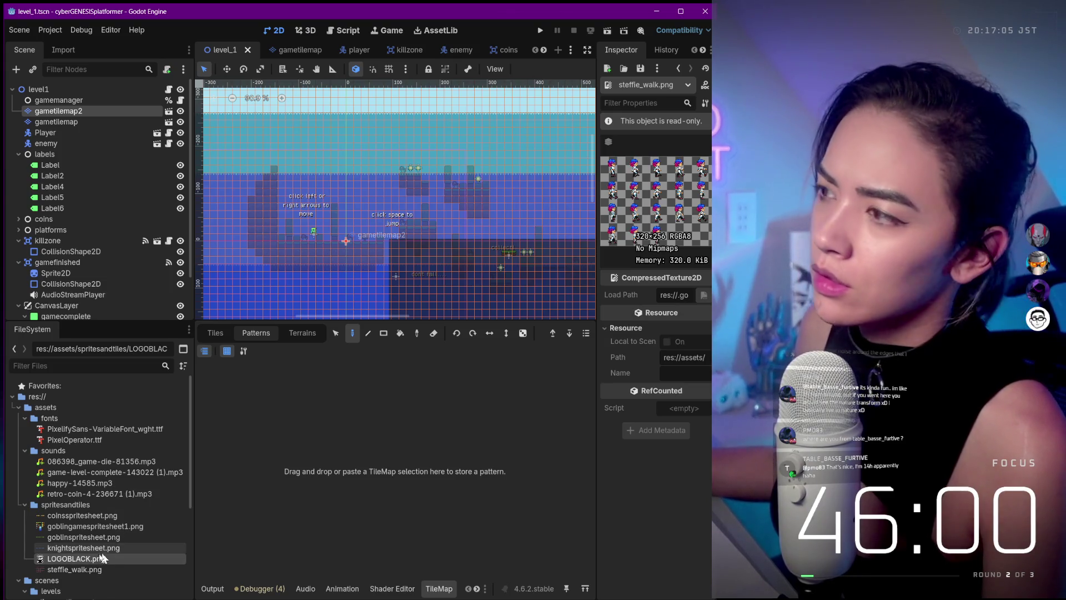
{"action": "double_click", "coordinate": [91, 558]}
- Compare the goblin, knight, goblingame and coins sprite sheets, ending on 320×256 steffie_walk.png
{"action": "left_click", "coordinate": [98, 538]}
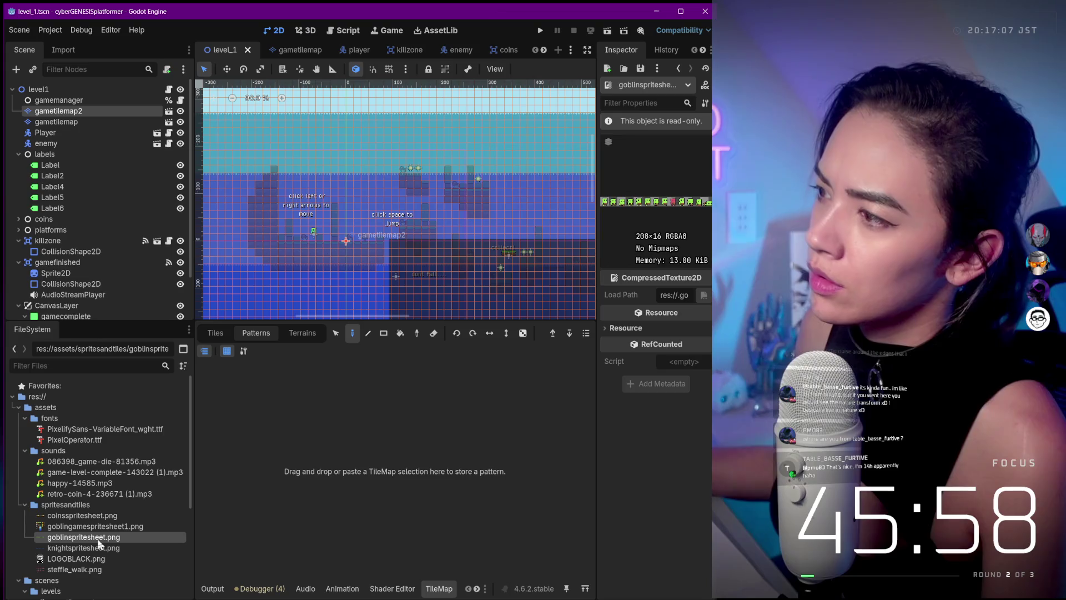
{"action": "mouse_move", "coordinate": [98, 537]}
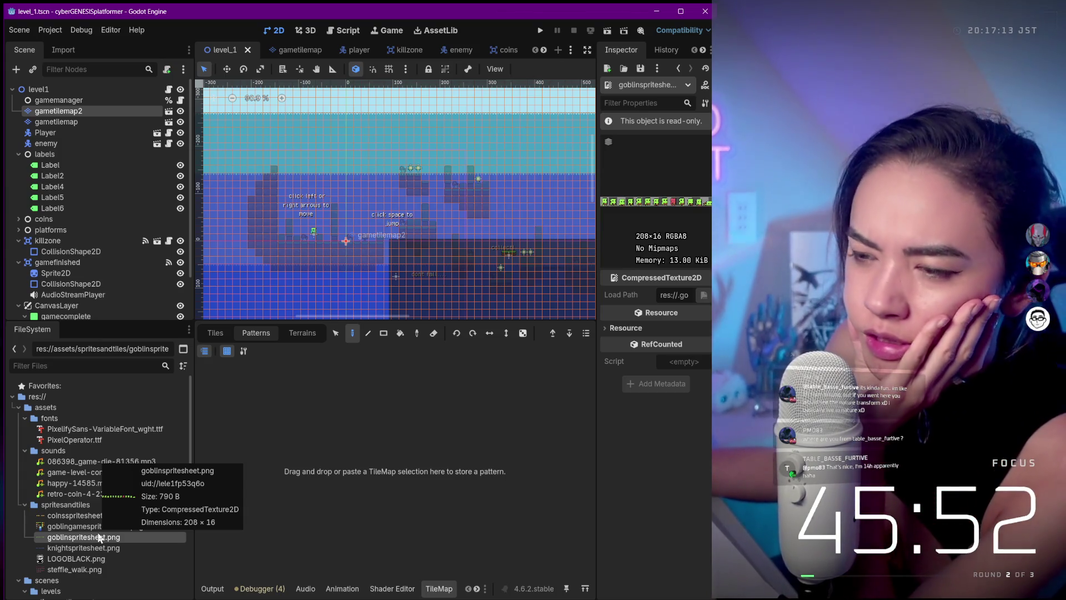
{"action": "left_click", "coordinate": [82, 571]}
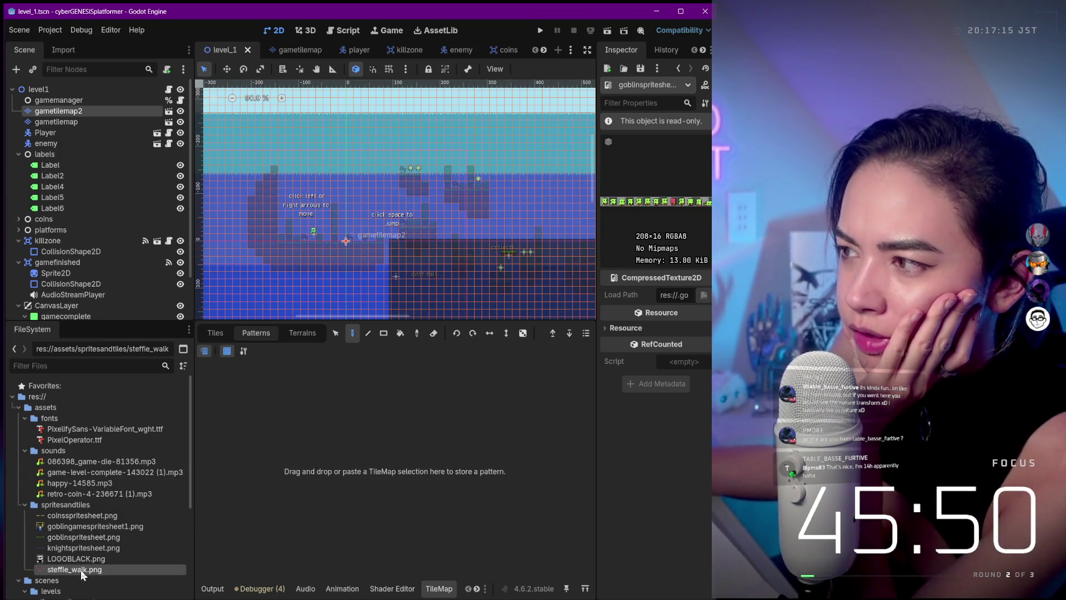
{"action": "mouse_move", "coordinate": [81, 572]}
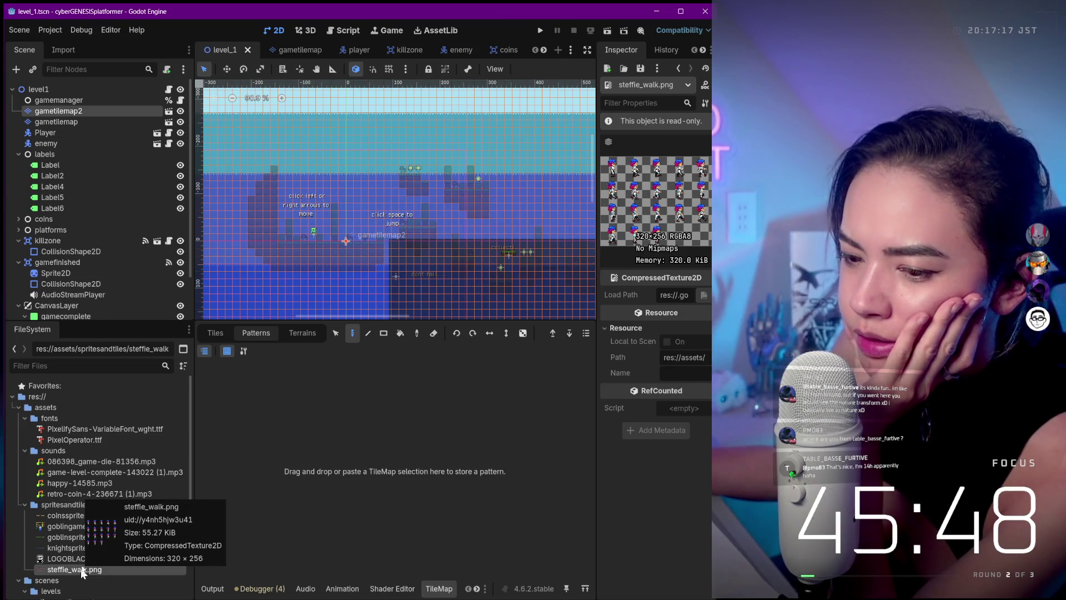
{"action": "left_click", "coordinate": [71, 538]}
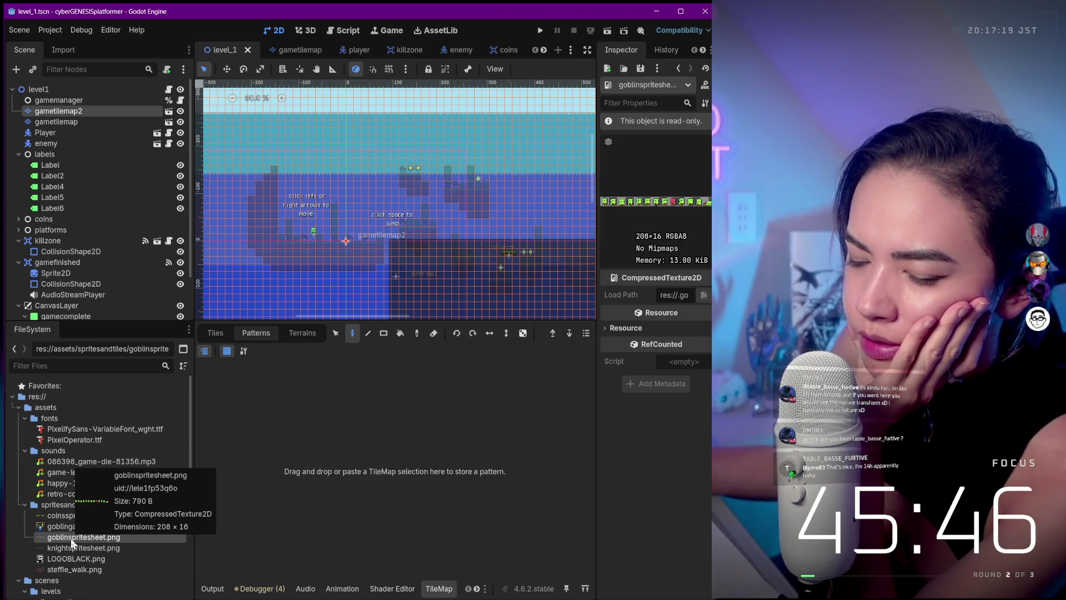
{"action": "left_click", "coordinate": [68, 548]}
{"action": "mouse_move", "coordinate": [68, 548]}
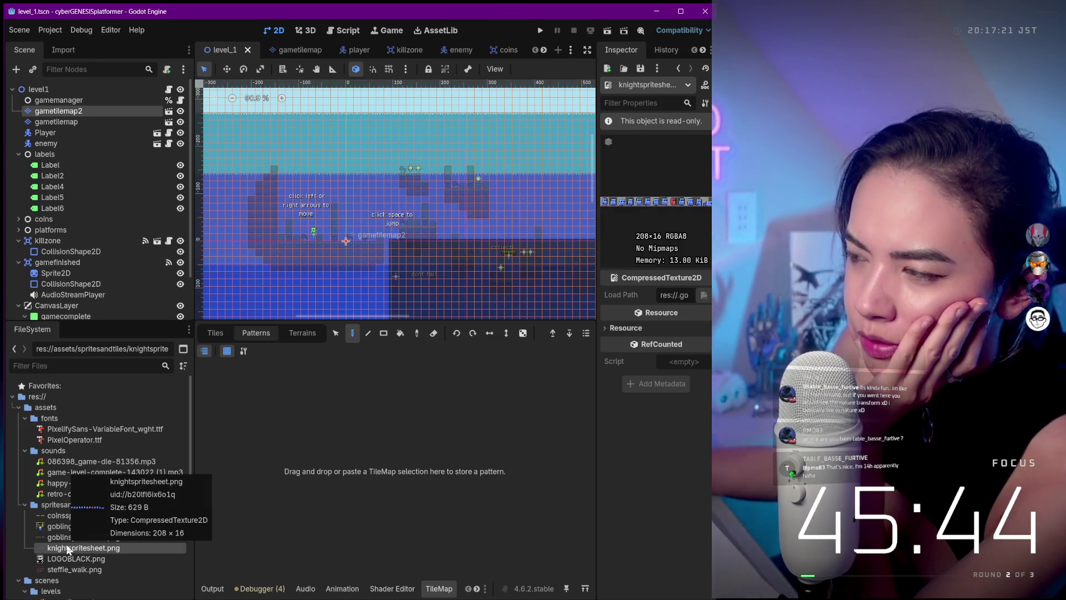
{"action": "left_click", "coordinate": [56, 527]}
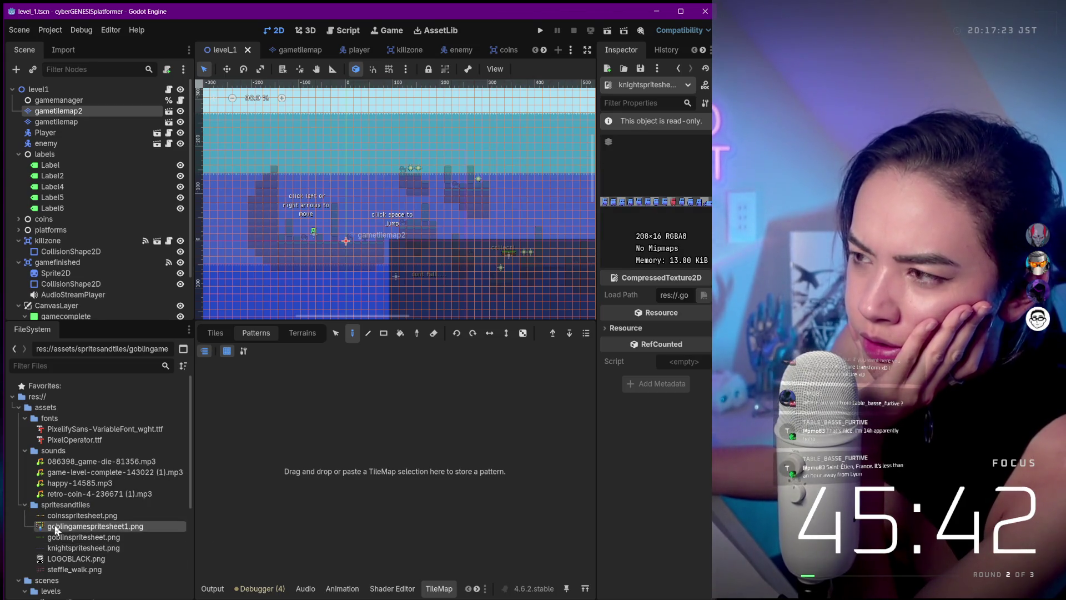
{"action": "mouse_move", "coordinate": [56, 530]}
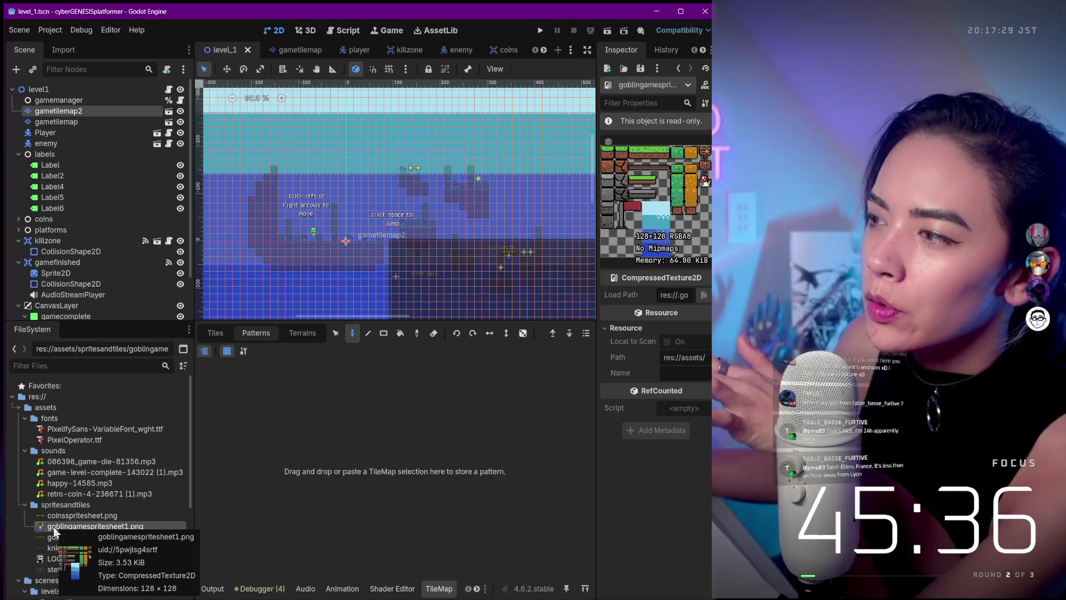
{"action": "left_click", "coordinate": [65, 519]}
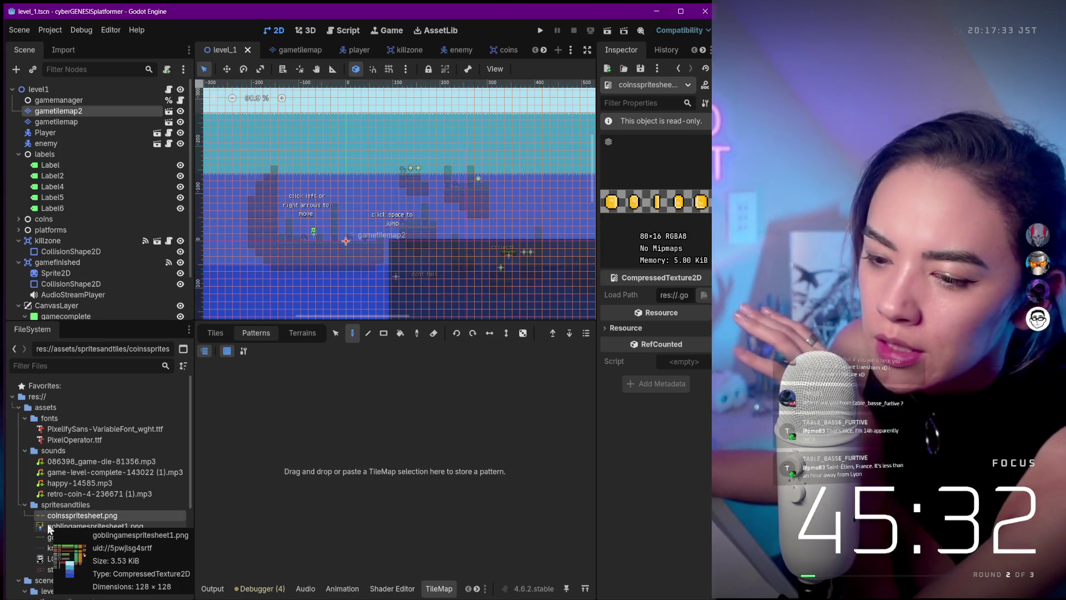
{"action": "left_click", "coordinate": [49, 528]}
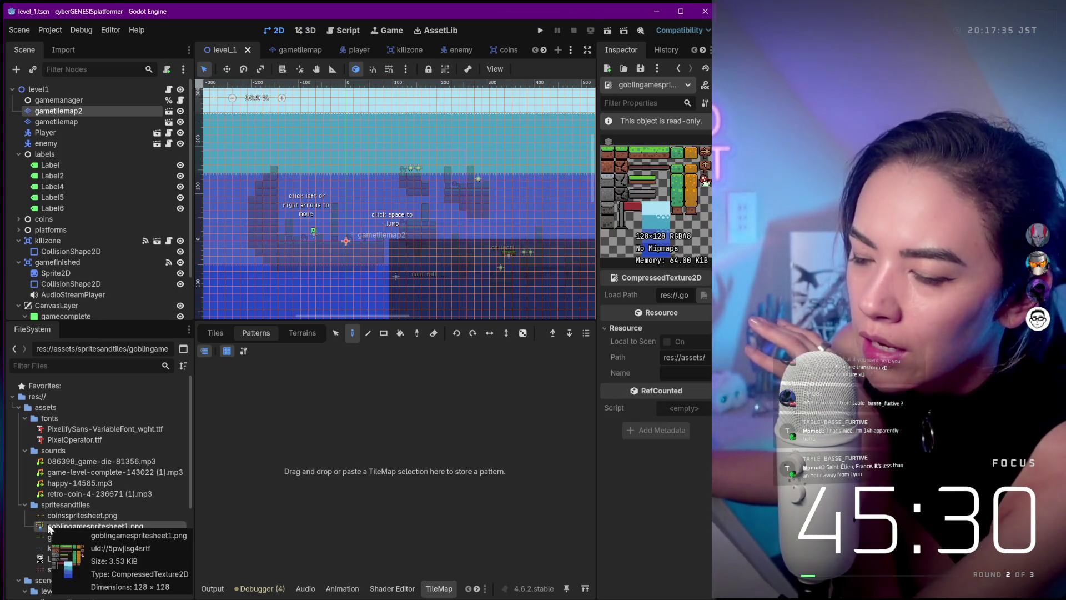
{"action": "left_click", "coordinate": [54, 518]}
{"action": "mouse_move", "coordinate": [54, 519]}
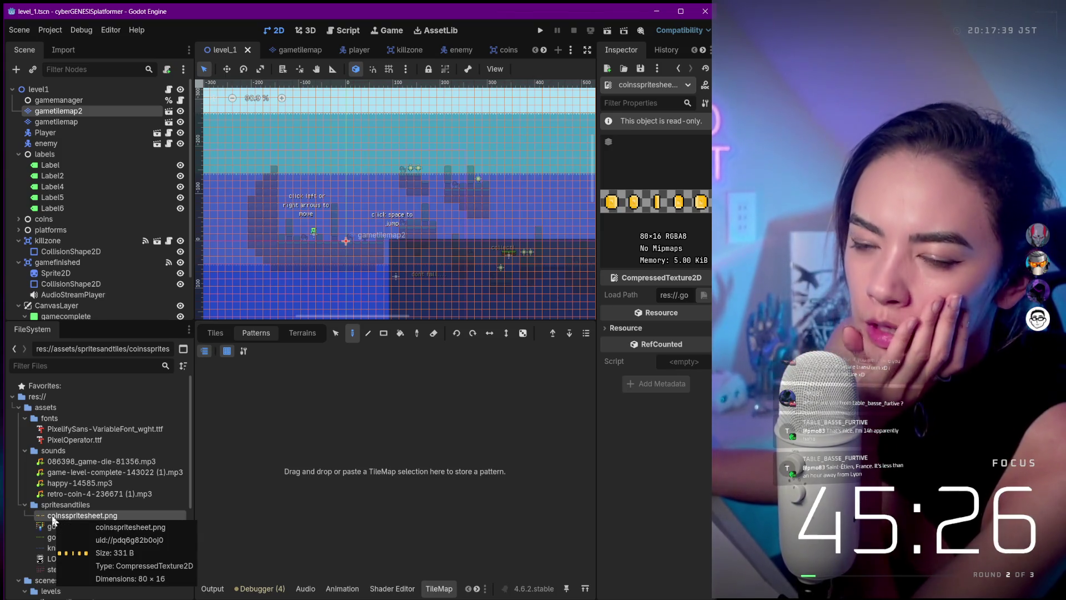
{"action": "left_click", "coordinate": [53, 569]}
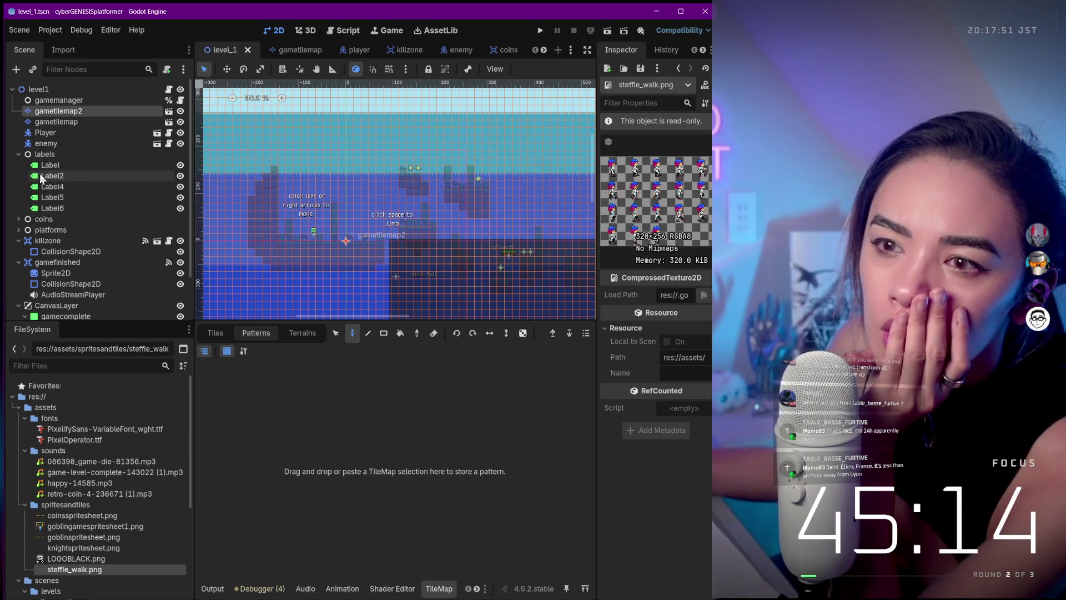
- Select the Player node and expand its Texture and Material settings in the Inspector
{"action": "left_click", "coordinate": [70, 131]}
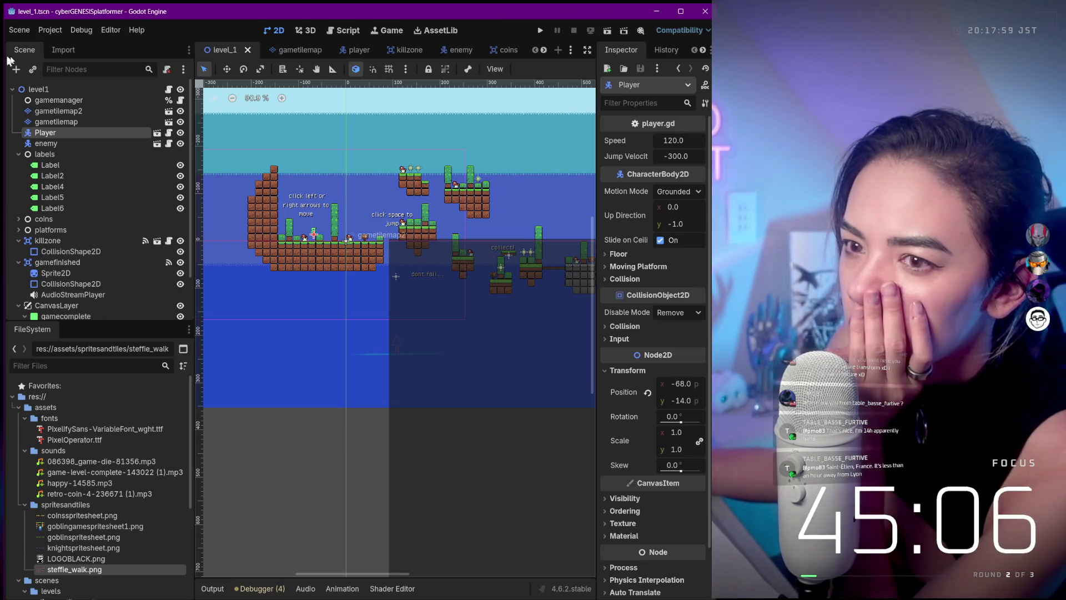
{"action": "scroll", "coordinate": [660, 145], "scroll_direction": "down", "scroll_amount": 2}
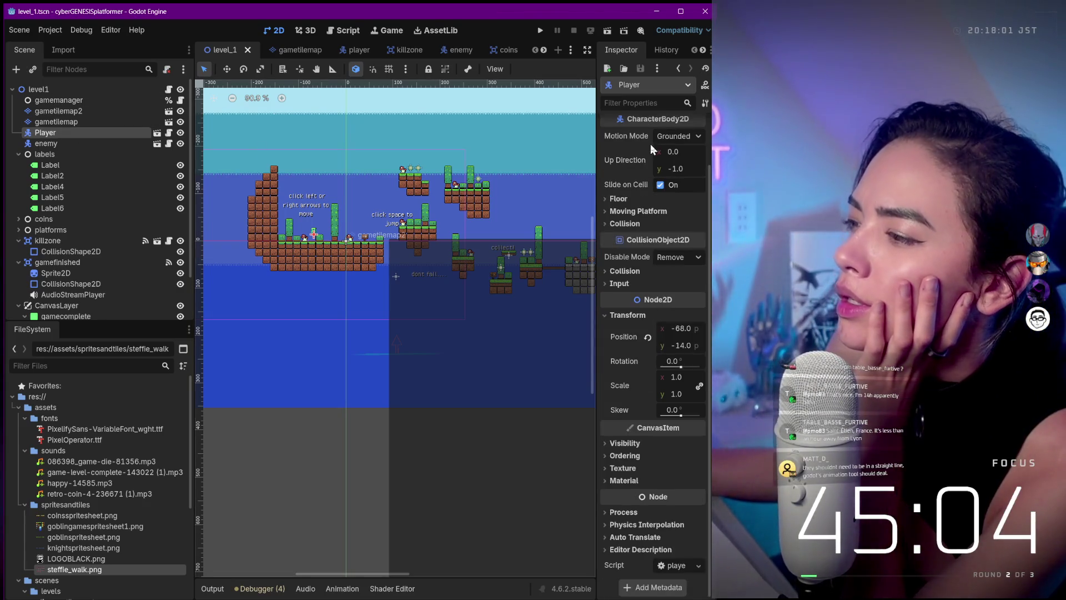
{"action": "left_click", "coordinate": [622, 480]}
{"action": "scroll", "coordinate": [642, 458], "scroll_direction": "down", "scroll_amount": 1}
{"action": "left_click", "coordinate": [623, 437]}
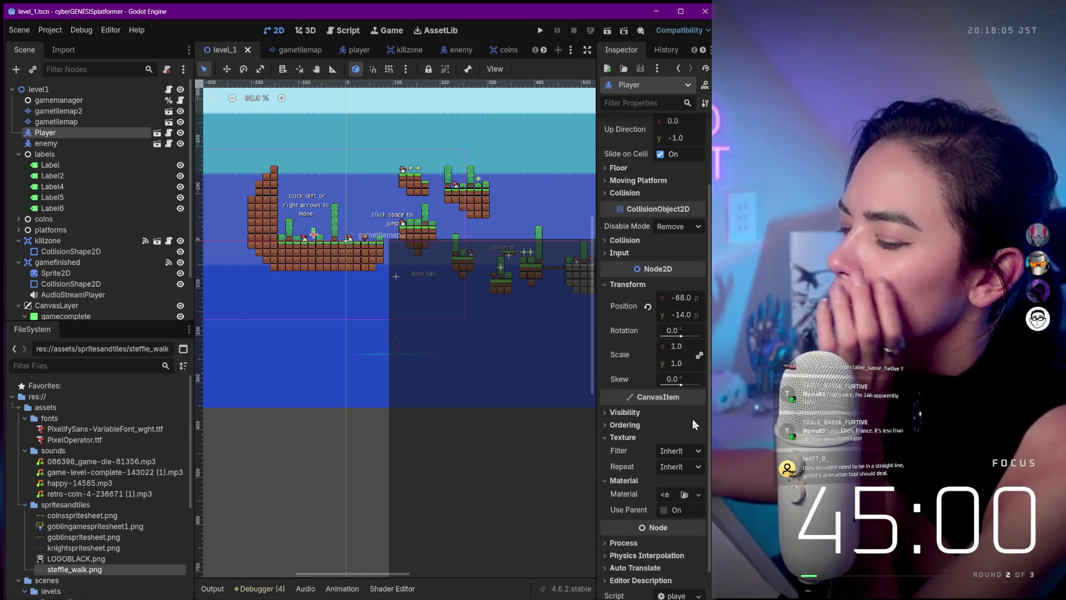
{"action": "scroll", "coordinate": [691, 418], "scroll_direction": "down", "scroll_amount": 1}
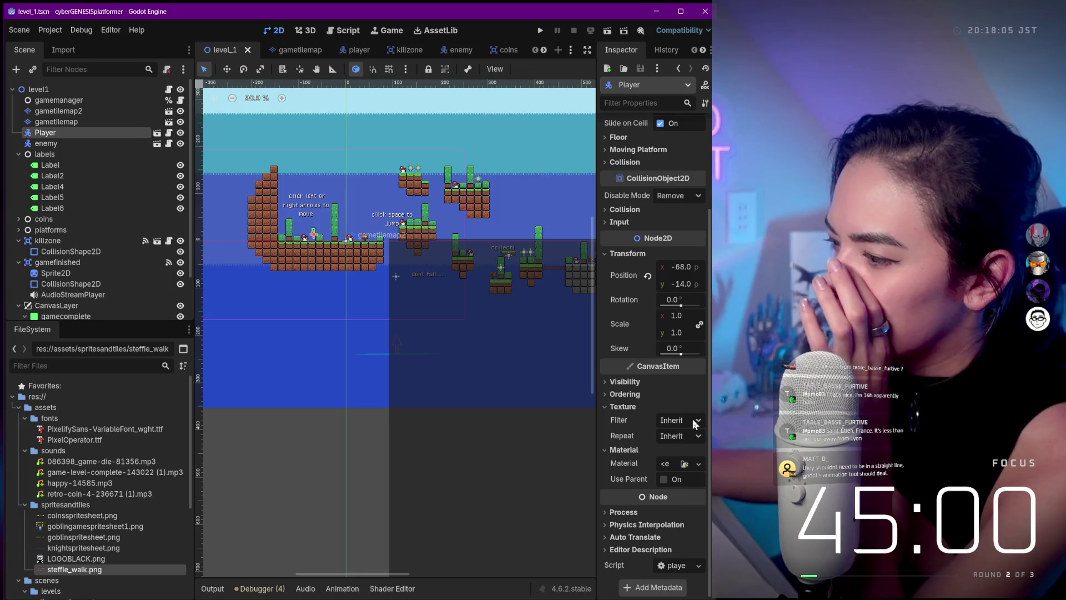
{"action": "left_click", "coordinate": [664, 465]}
{"action": "left_click", "coordinate": [639, 455]}
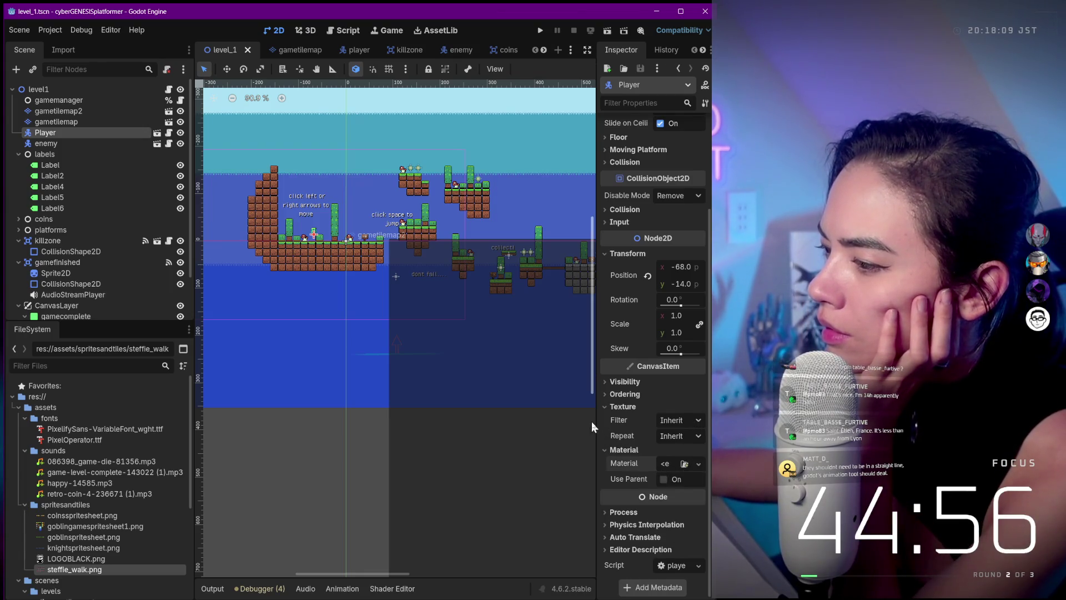
- Widen the Inspector and expand the Player's Visibility settings
{"action": "left_click_drag", "start_coordinate": [594, 421], "coordinate": [453, 394]}
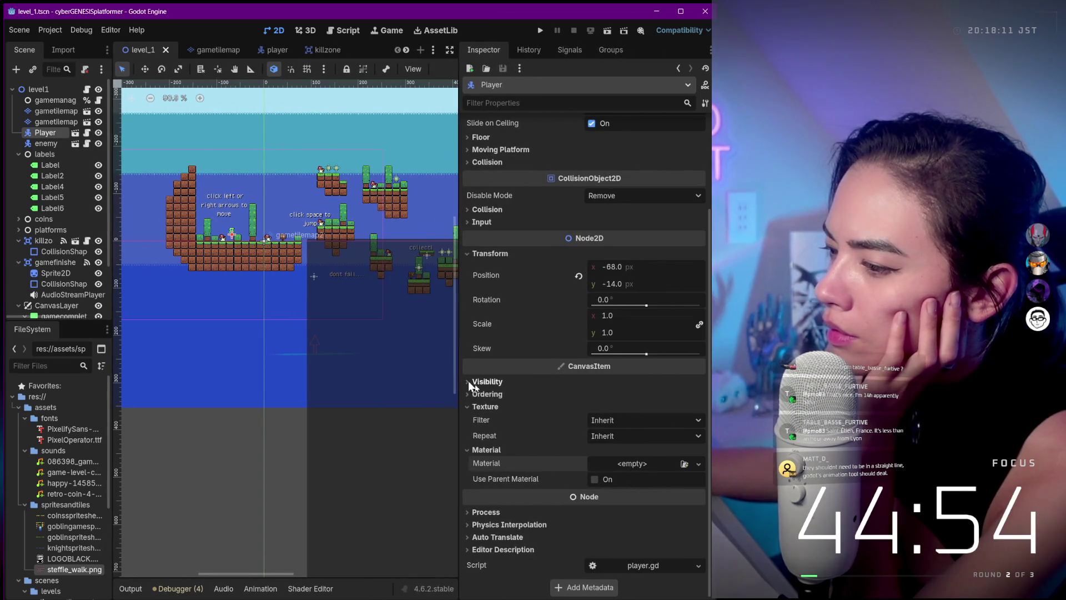
{"action": "left_click", "coordinate": [473, 395]}
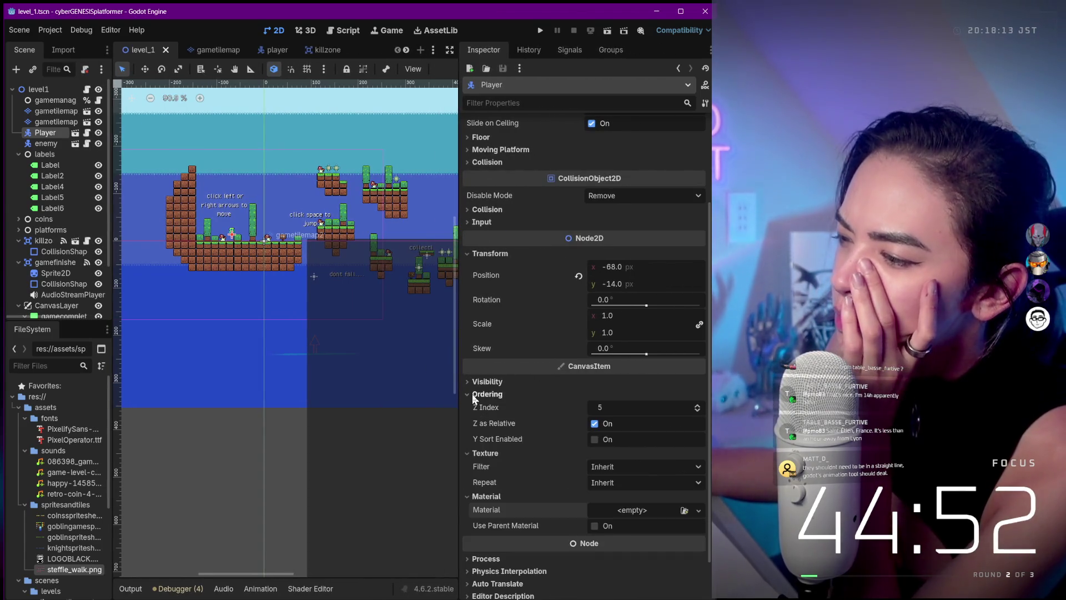
{"action": "left_click", "coordinate": [474, 395]}
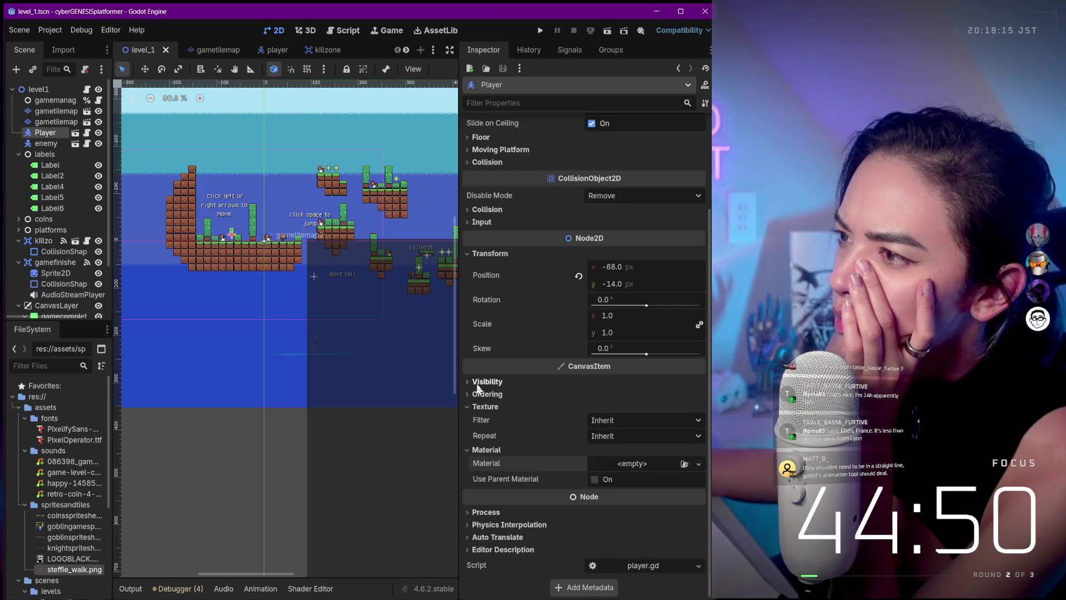
{"action": "left_click", "coordinate": [480, 383]}
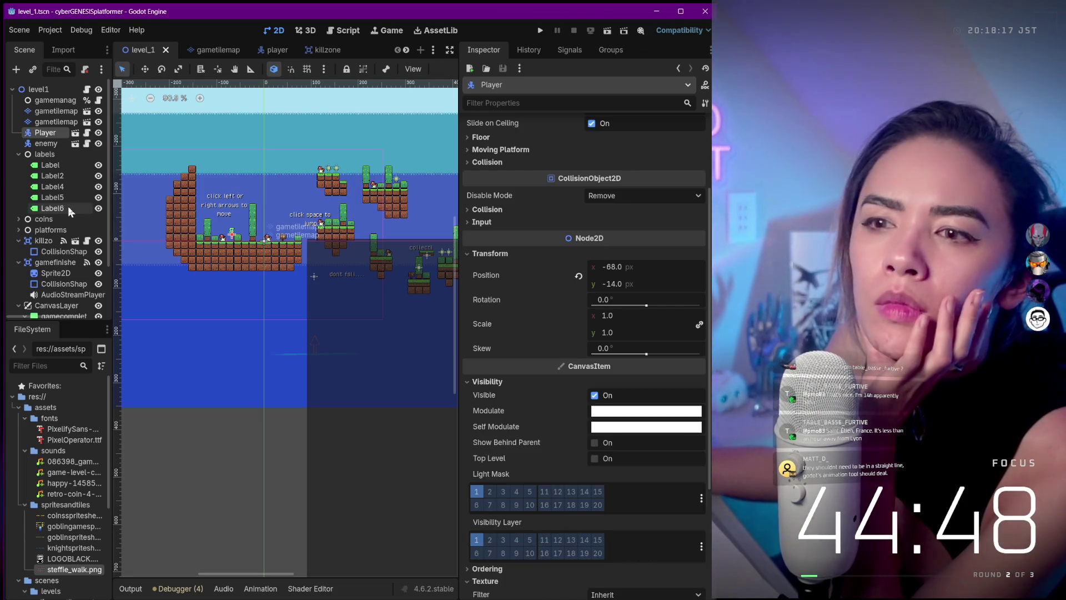
{"action": "scroll", "coordinate": [50, 162], "scroll_direction": "down", "scroll_amount": 2}
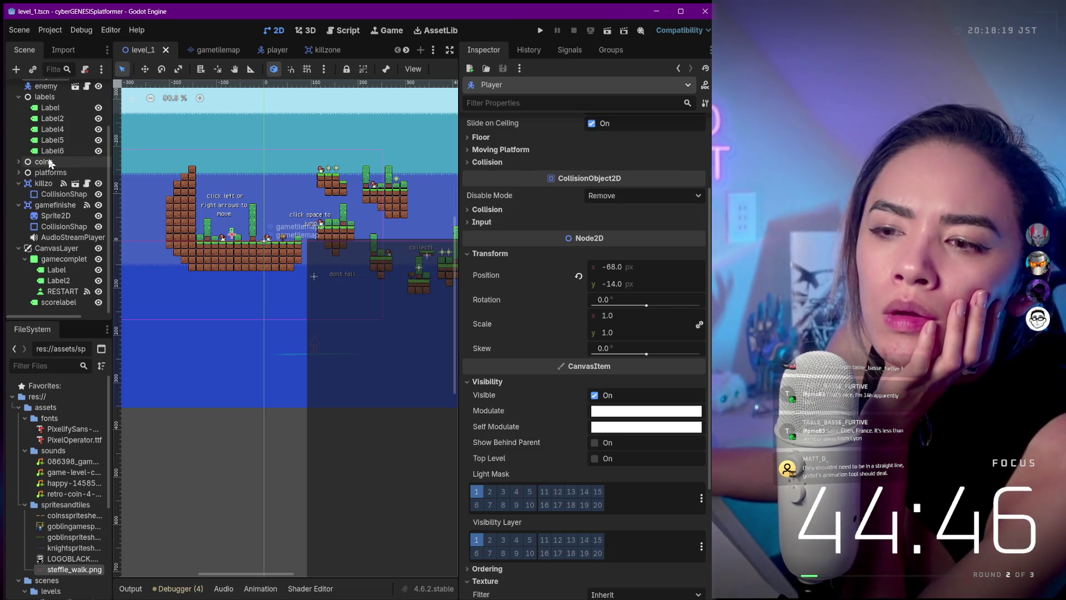
{"action": "scroll", "coordinate": [62, 221], "scroll_direction": "up", "scroll_amount": 2}
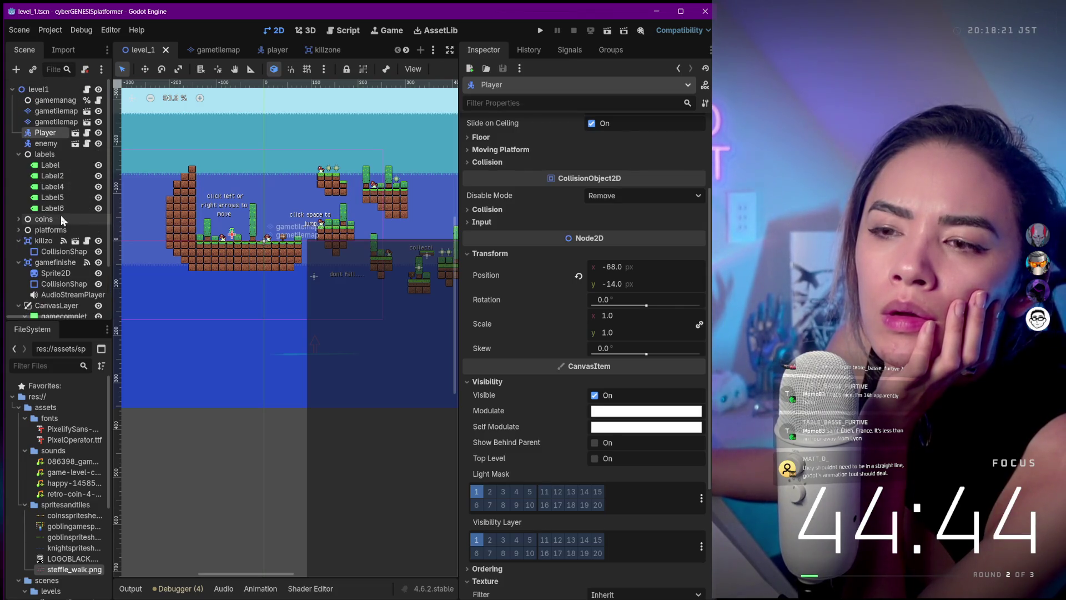
- Hide the Player and make it visible again, then open player.gd
{"action": "double_click", "coordinate": [54, 133]}
{"action": "left_click", "coordinate": [100, 134]}
{"action": "left_click", "coordinate": [98, 133]}
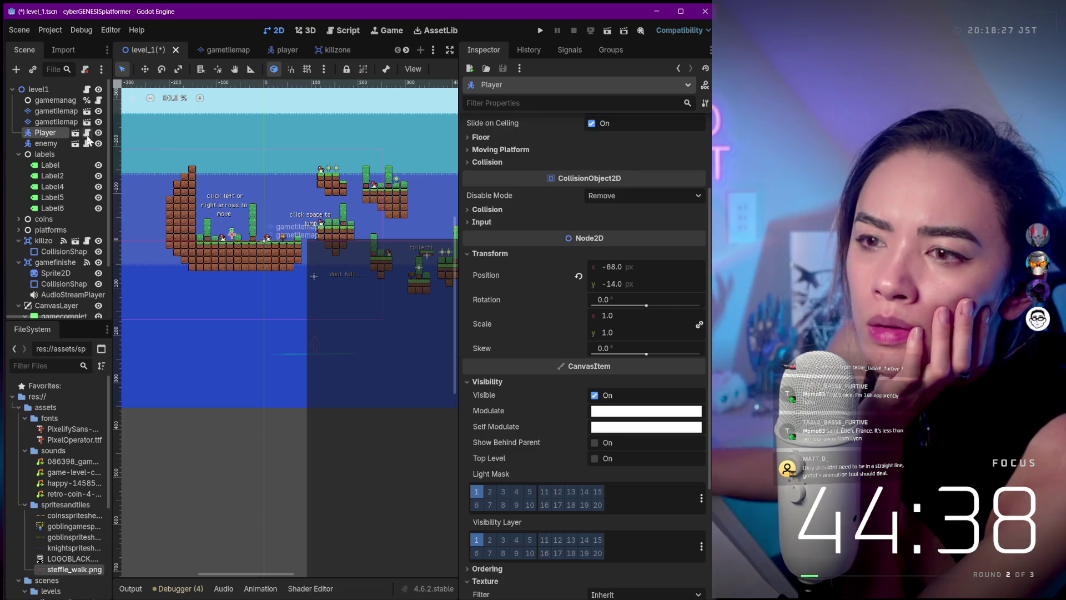
{"action": "left_click", "coordinate": [88, 136]}
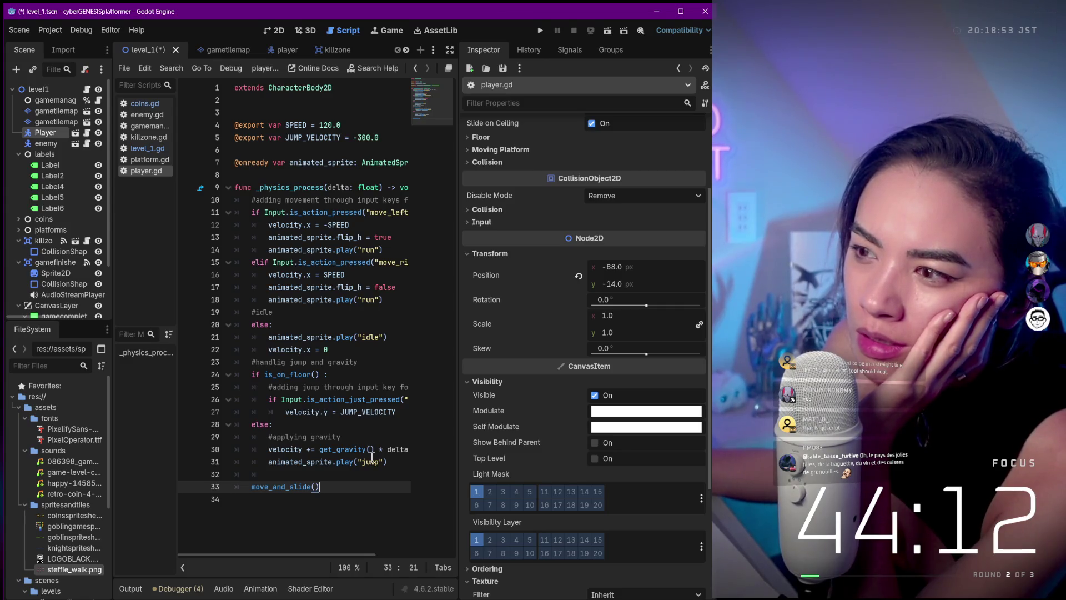
- Look through platform.gd, level_1.gd, killzone.gd, enemy.gd and coins.gd in the script list
{"action": "left_click", "coordinate": [139, 157]}
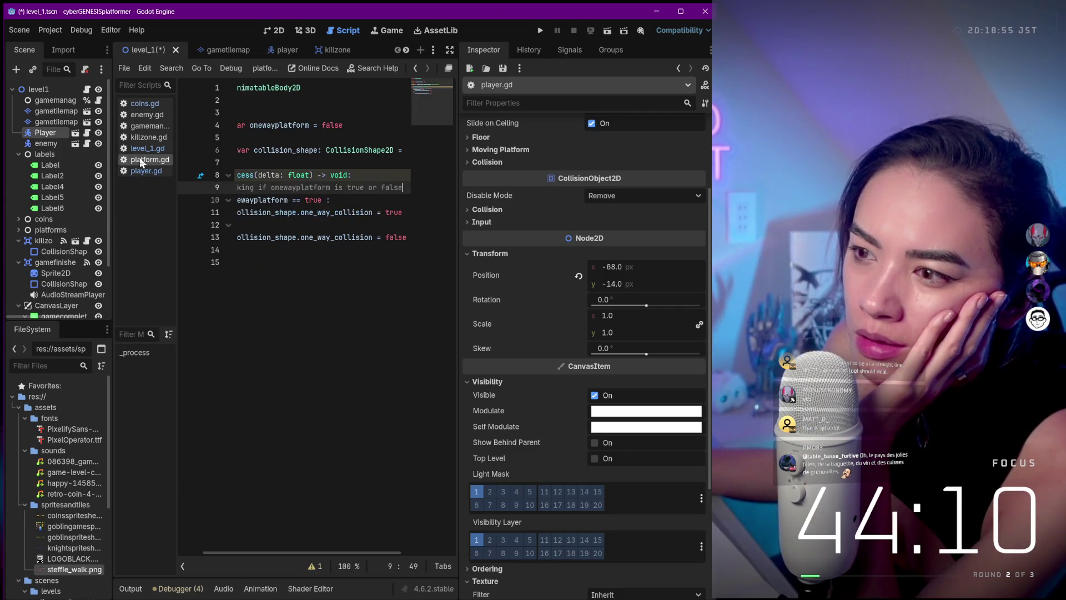
{"action": "left_click", "coordinate": [139, 145]}
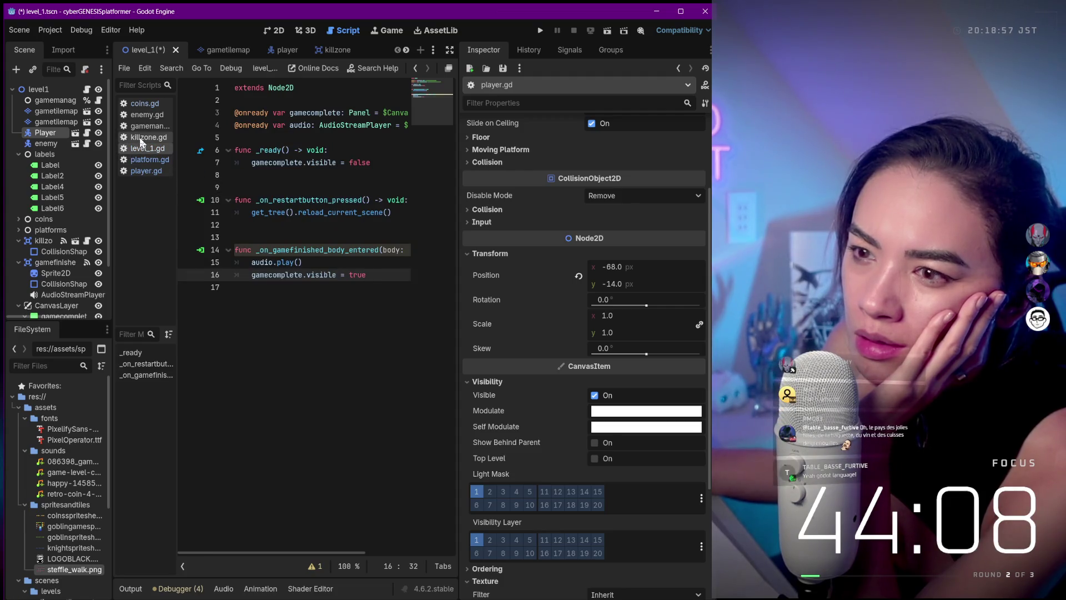
{"action": "left_click", "coordinate": [138, 137]}
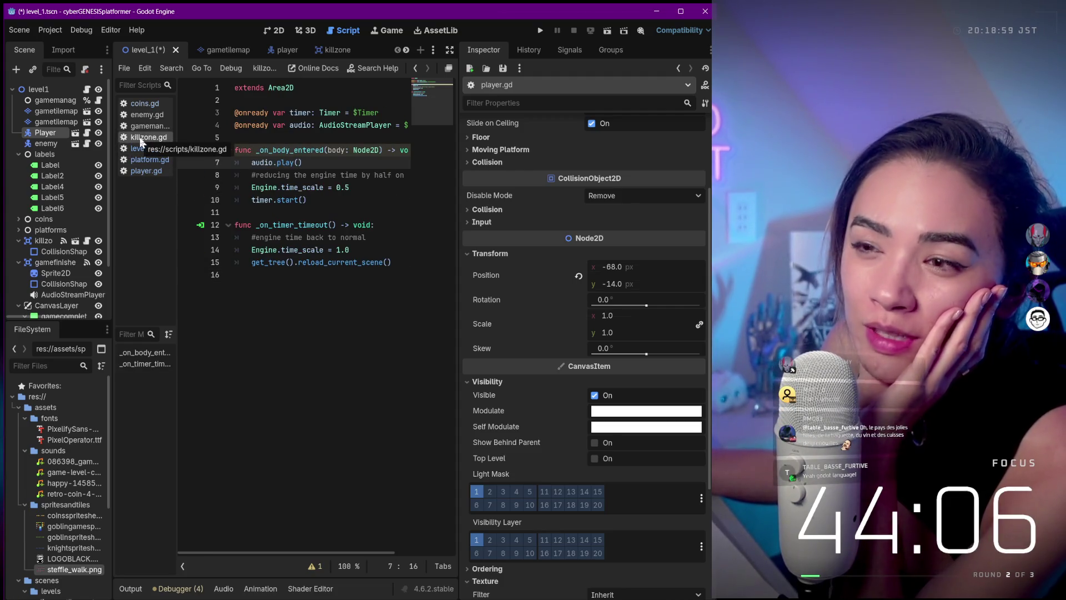
{"action": "left_click", "coordinate": [138, 115]}
{"action": "left_click", "coordinate": [139, 103]}
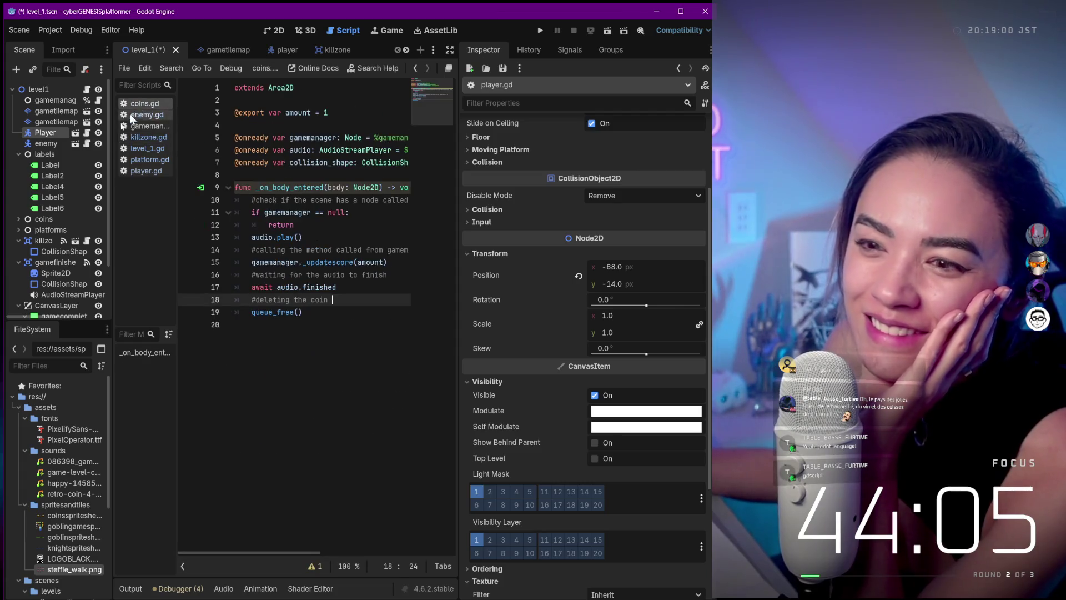
{"action": "double_click", "coordinate": [45, 131]}
{"action": "key", "text": "Escape"}
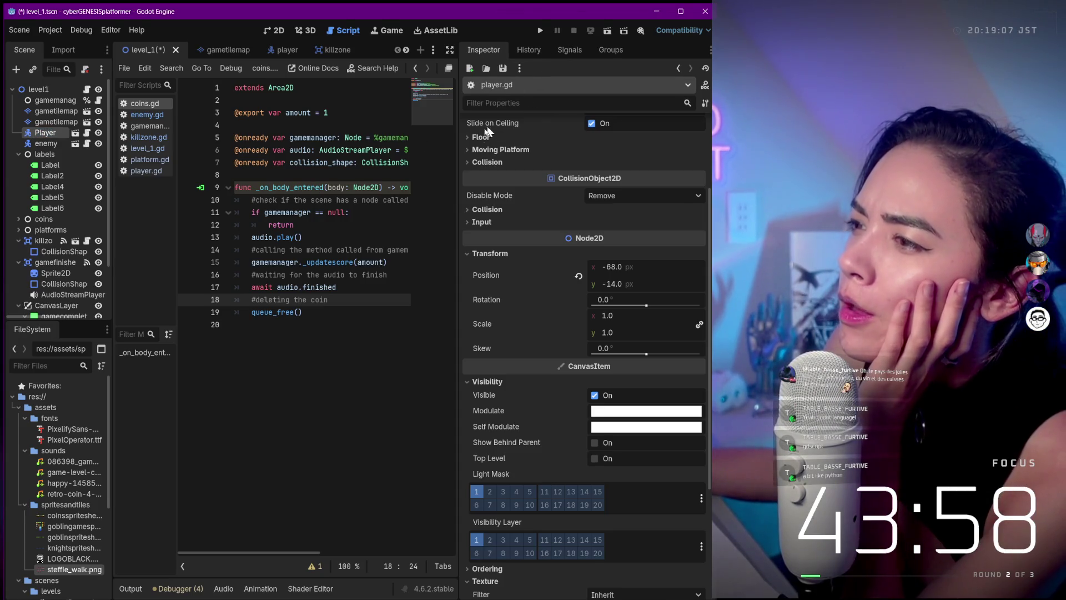
- Expand the Moving Platform, Floor and Ordering Inspector sections, then switch to the player scene
{"action": "left_click", "coordinate": [484, 149]}
{"action": "left_click", "coordinate": [471, 137]}
{"action": "left_click", "coordinate": [471, 139]}
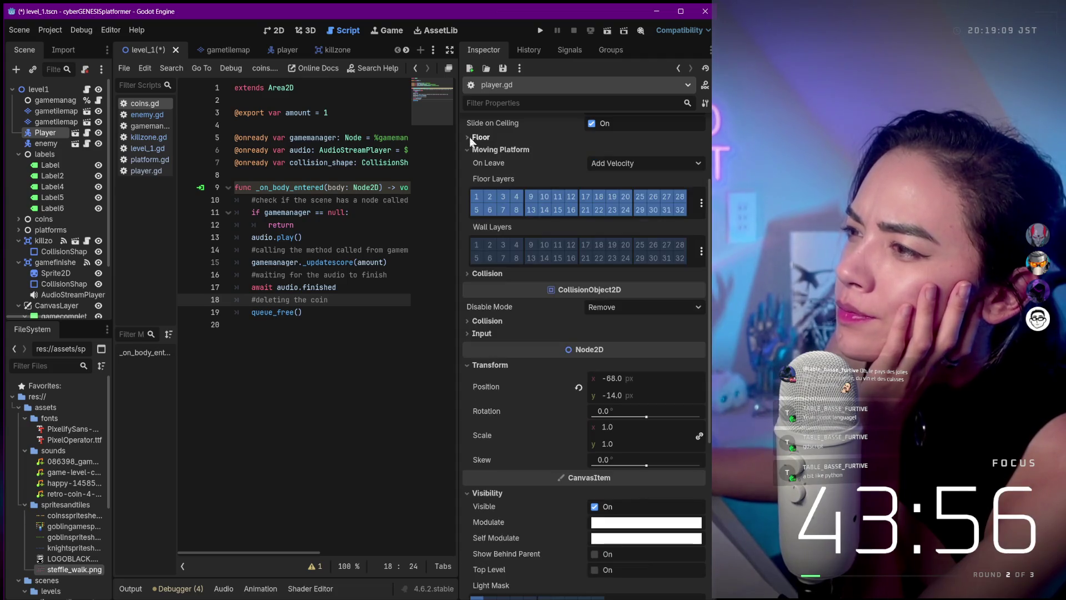
{"action": "left_click", "coordinate": [468, 149]}
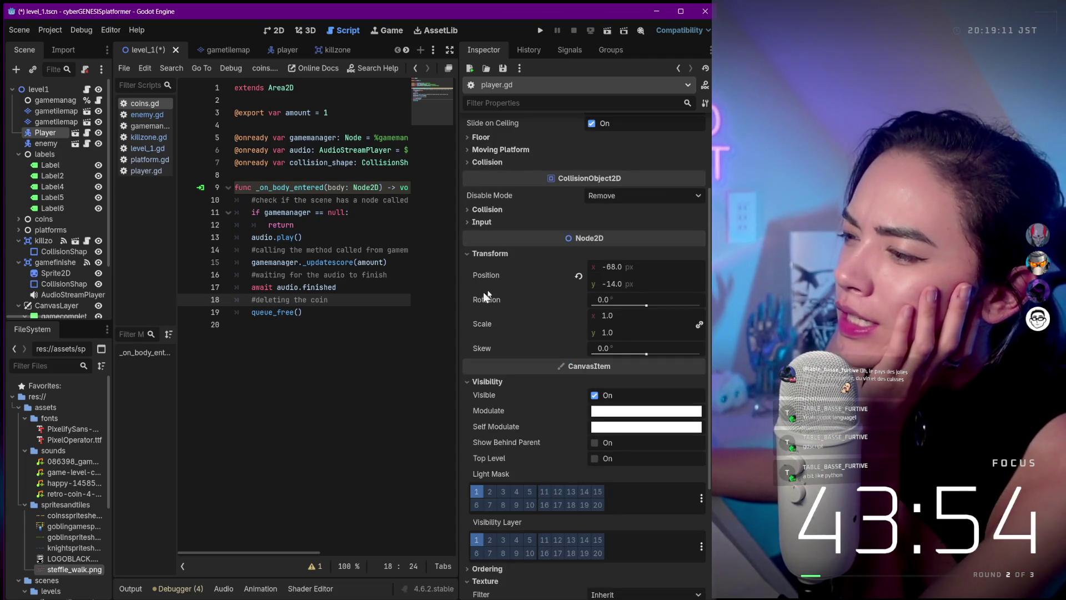
{"action": "scroll", "coordinate": [486, 296], "scroll_direction": "down", "scroll_amount": 5}
{"action": "left_click", "coordinate": [468, 394]}
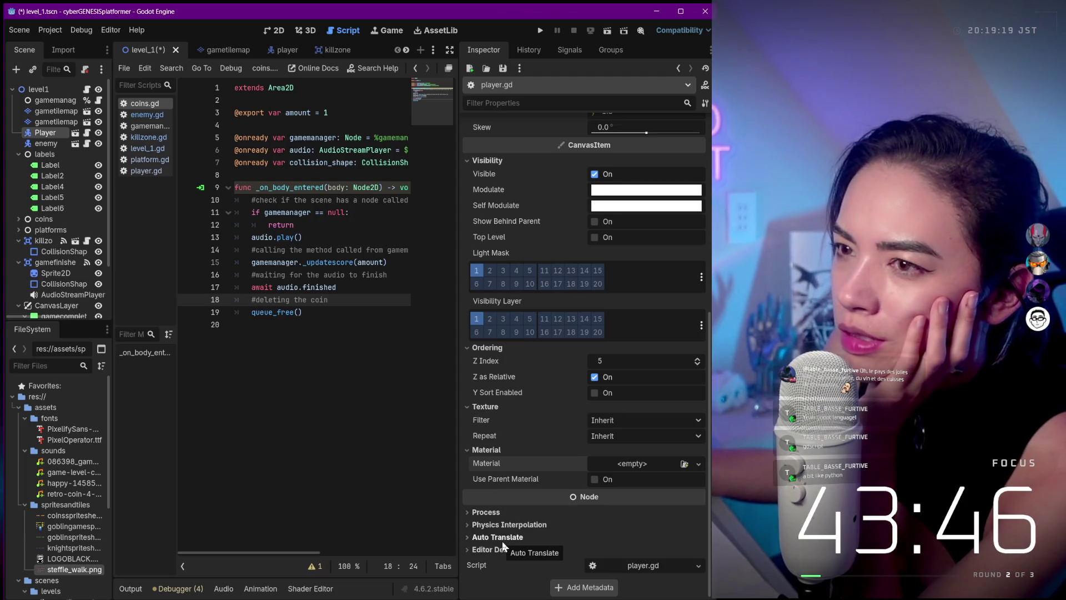
{"action": "left_click", "coordinate": [280, 51]}
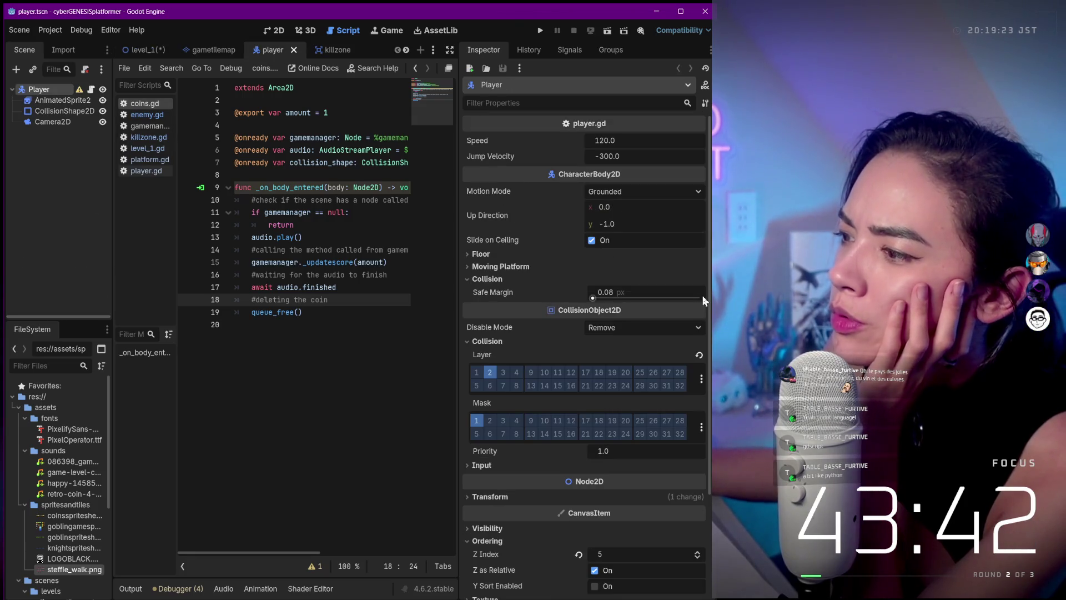
{"action": "left_click", "coordinate": [665, 190]}
{"action": "left_click", "coordinate": [665, 189]}
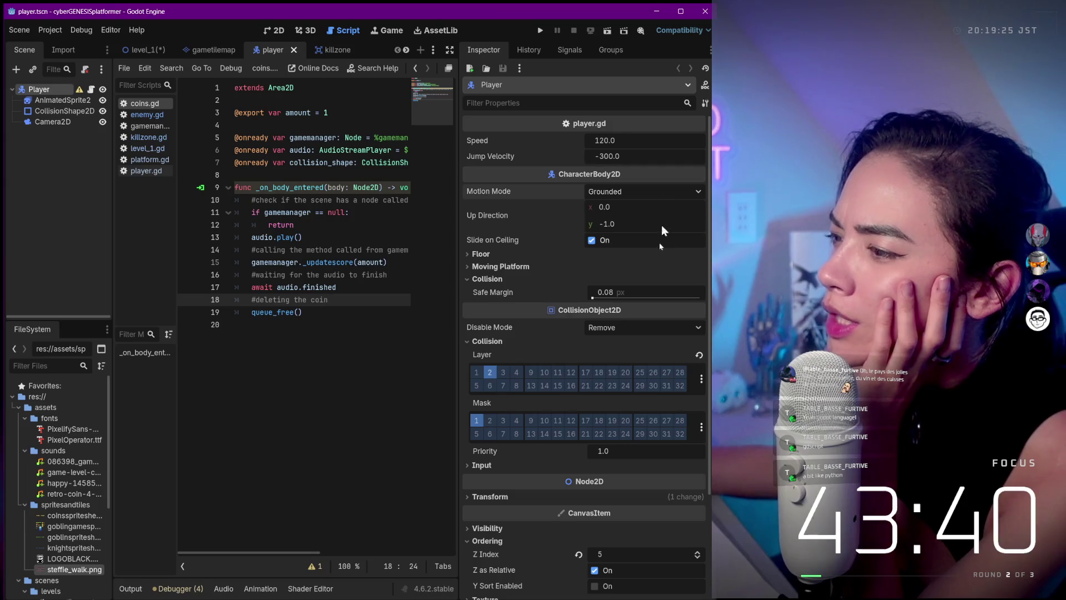
{"action": "scroll", "coordinate": [658, 267], "scroll_direction": "down", "scroll_amount": 3}
{"action": "scroll", "coordinate": [655, 304], "scroll_direction": "down", "scroll_amount": 1}
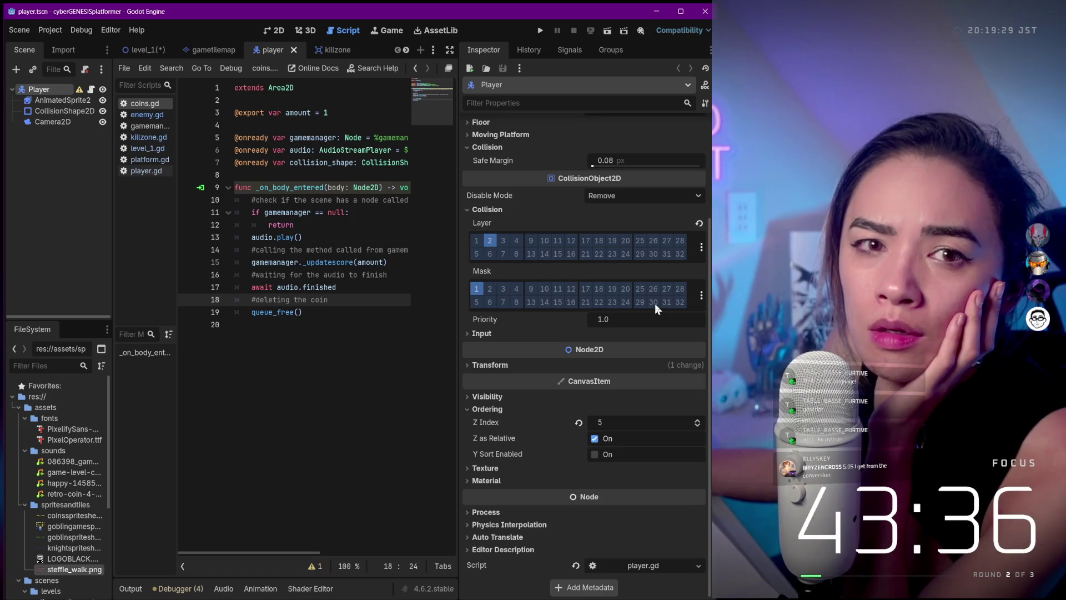
{"action": "scroll", "coordinate": [655, 303], "scroll_direction": "up", "scroll_amount": 3}
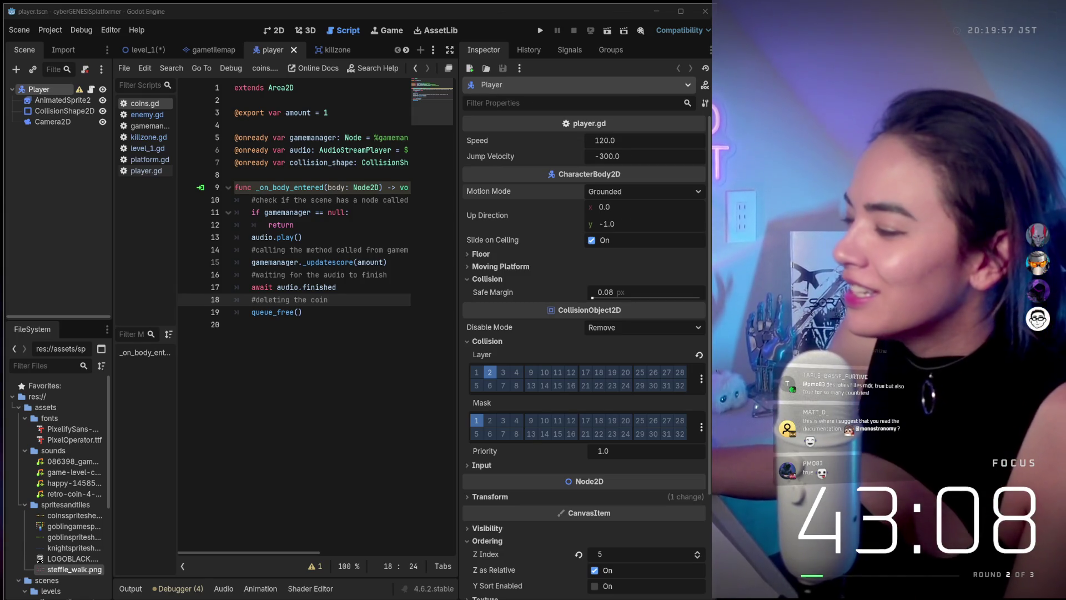
{"action": "key", "text": "alt+Tab"}
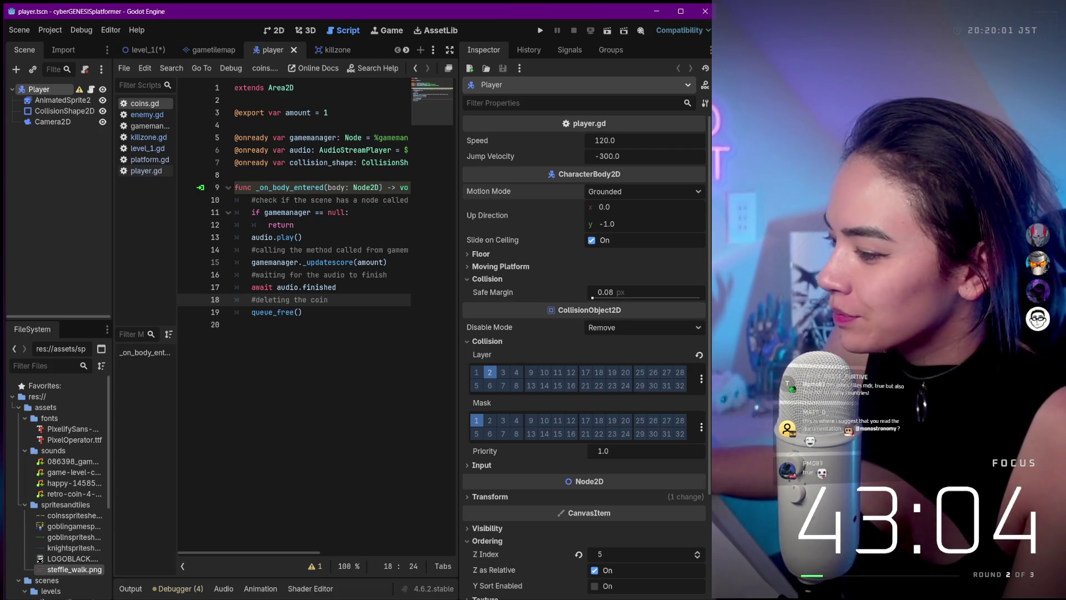
{"action": "key", "text": "alt+Tab"}
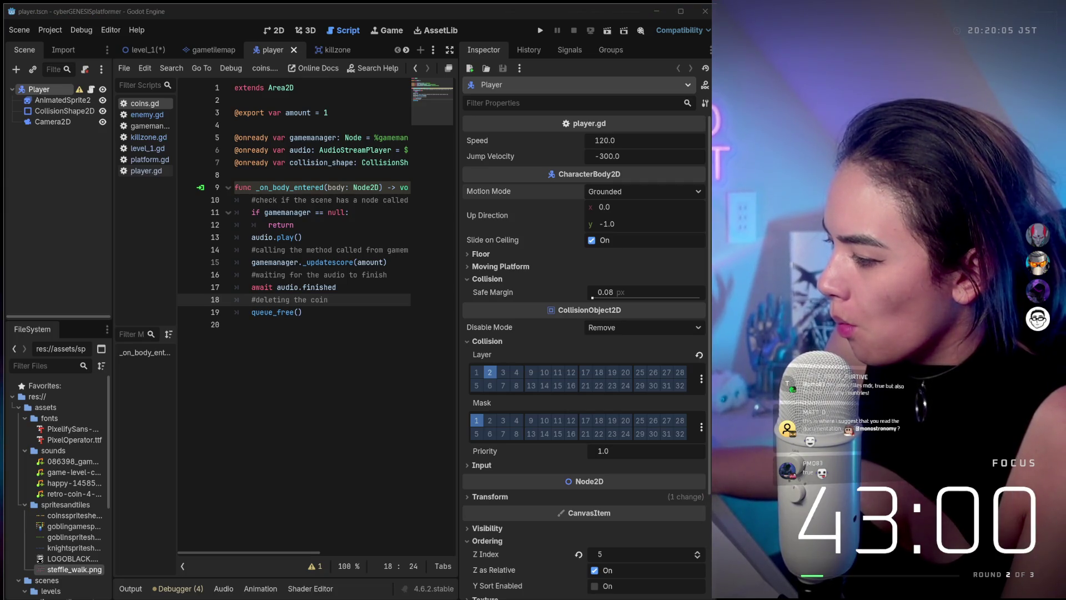
{"action": "mouse_move", "coordinate": [663, 594]}
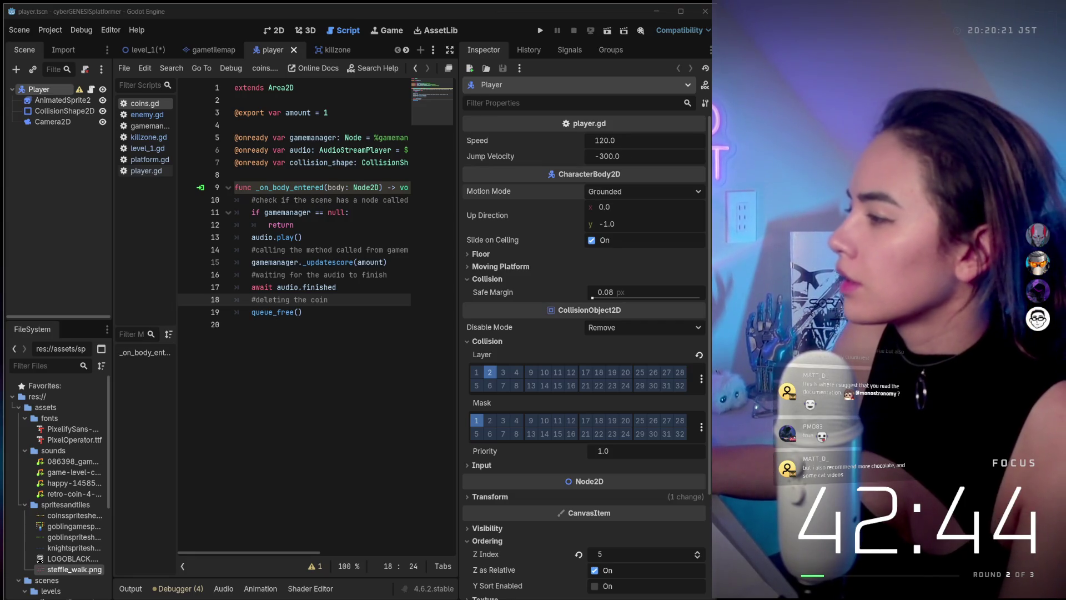
{"action": "left_click_drag", "start_coordinate": [1055, 39], "coordinate": [342, 40]}
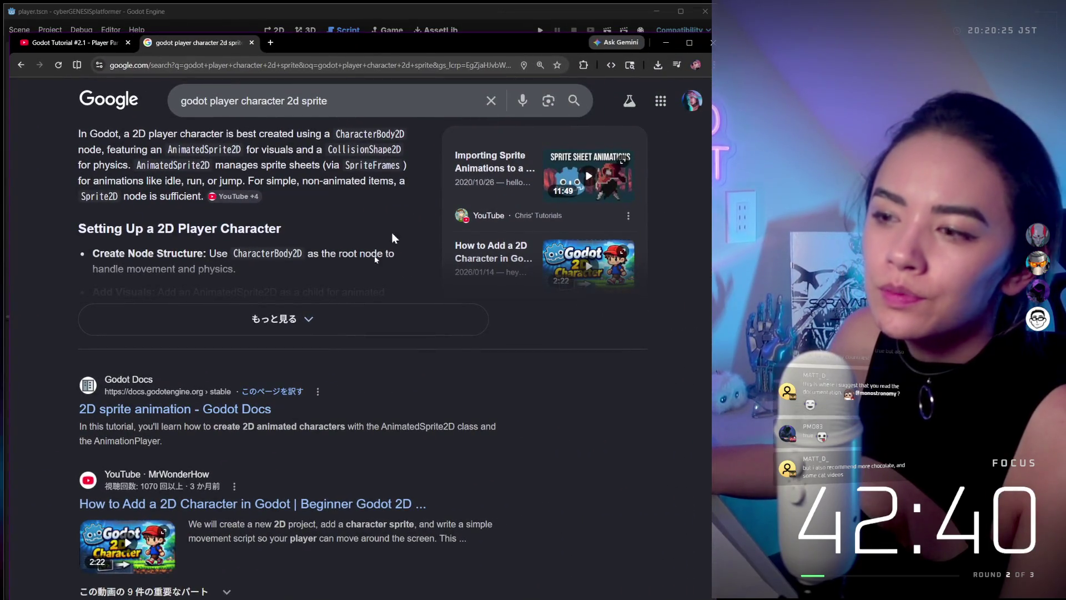
- Expand the AI overview, browse the results, and open '2D sprite animation - Godot Docs'
{"action": "left_click", "coordinate": [345, 318]}
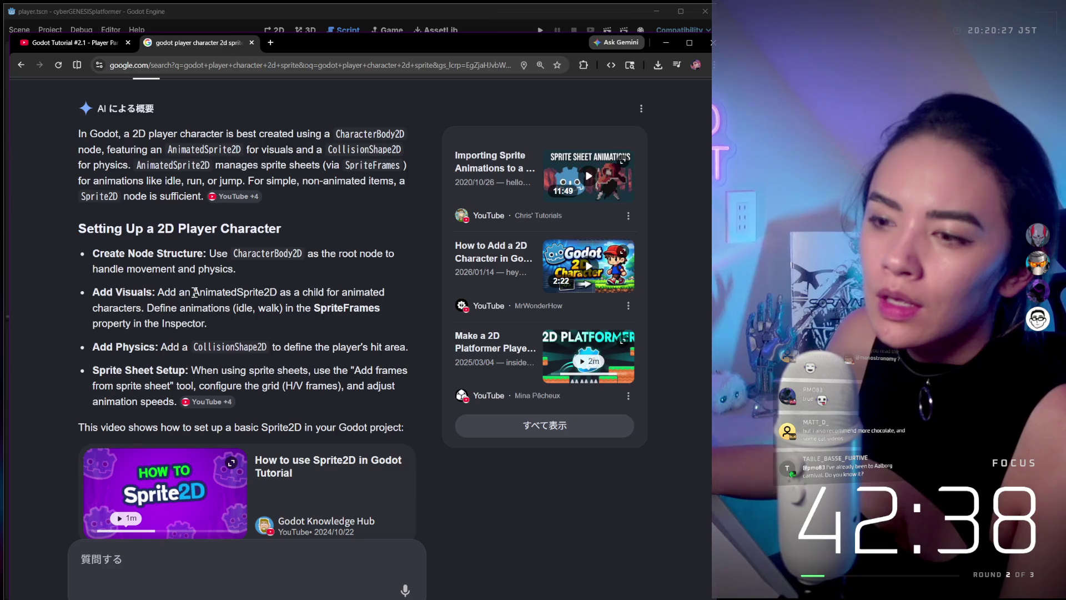
{"action": "left_click_drag", "start_coordinate": [194, 292], "coordinate": [273, 294]}
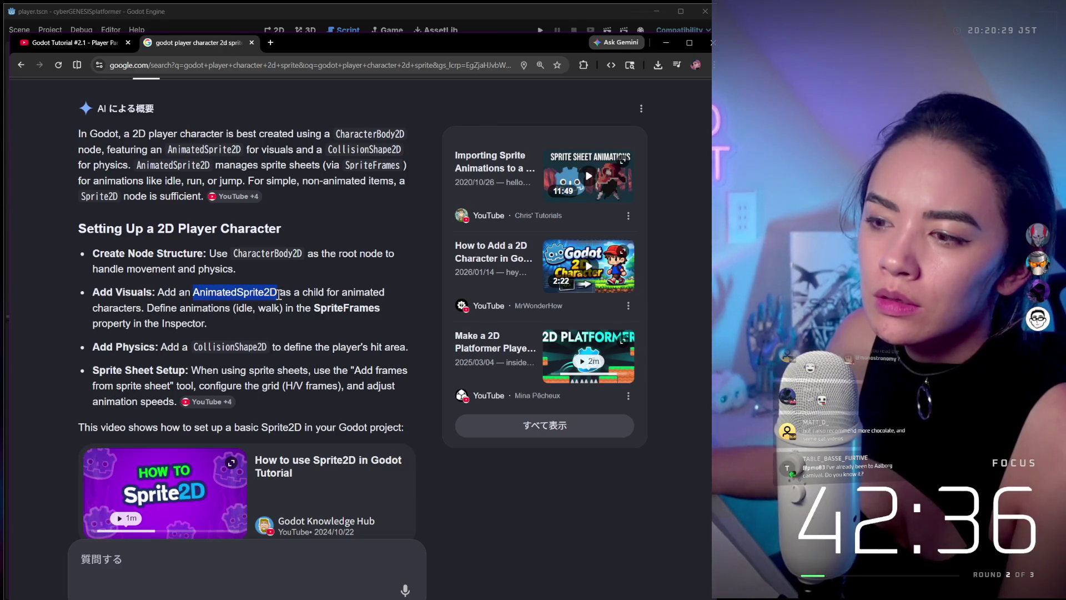
{"action": "left_click", "coordinate": [342, 293]}
{"action": "scroll", "coordinate": [340, 310], "scroll_direction": "down", "scroll_amount": 10}
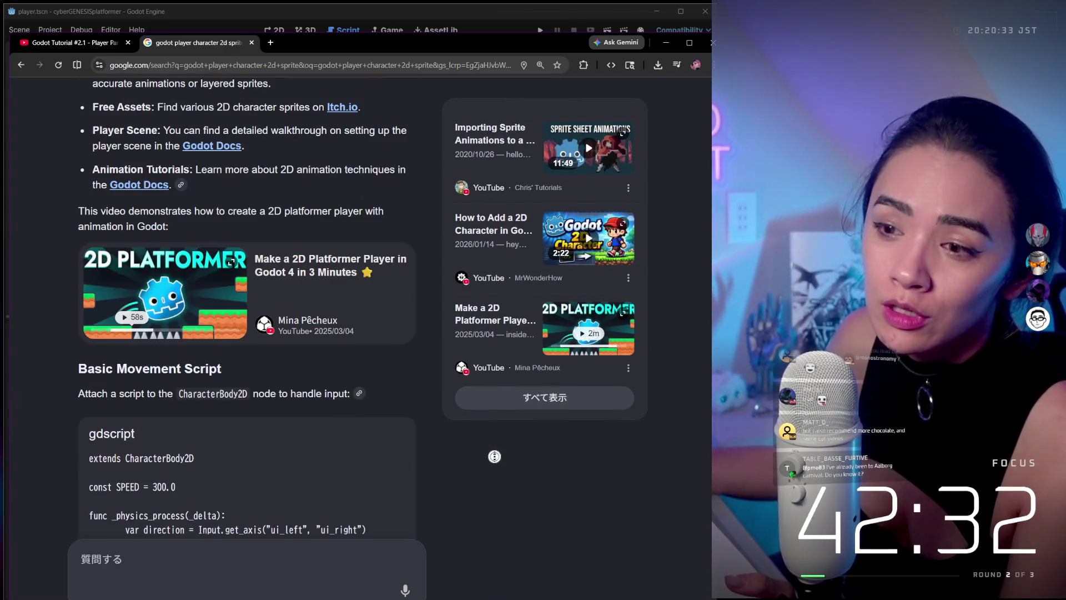
{"action": "scroll", "coordinate": [461, 444], "scroll_direction": "down", "scroll_amount": 5}
{"action": "scroll", "coordinate": [424, 393], "scroll_direction": "up", "scroll_amount": 2}
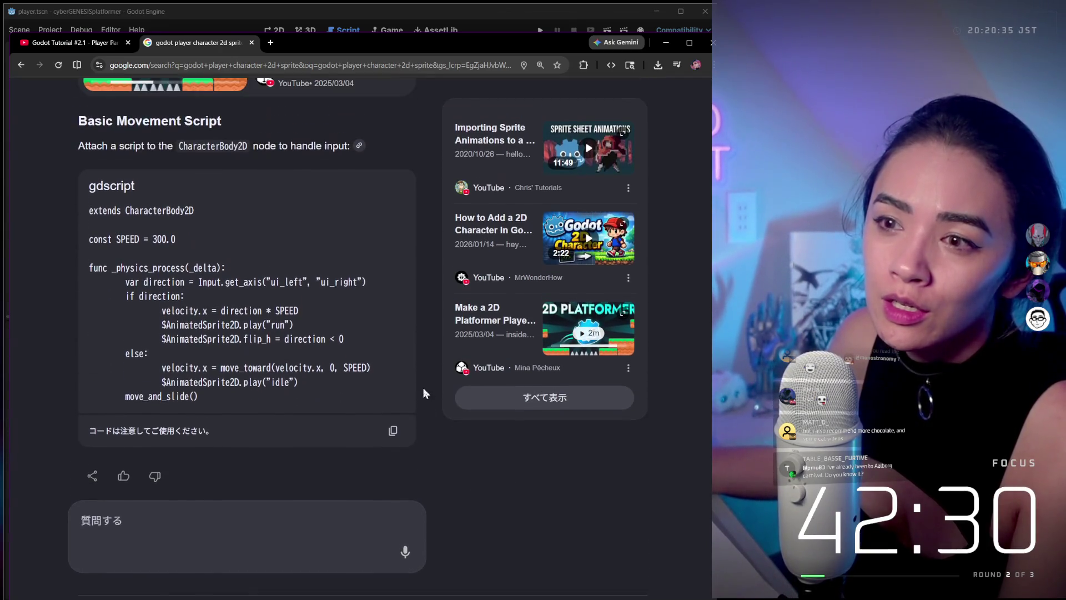
{"action": "scroll", "coordinate": [359, 309], "scroll_direction": "up", "scroll_amount": 15}
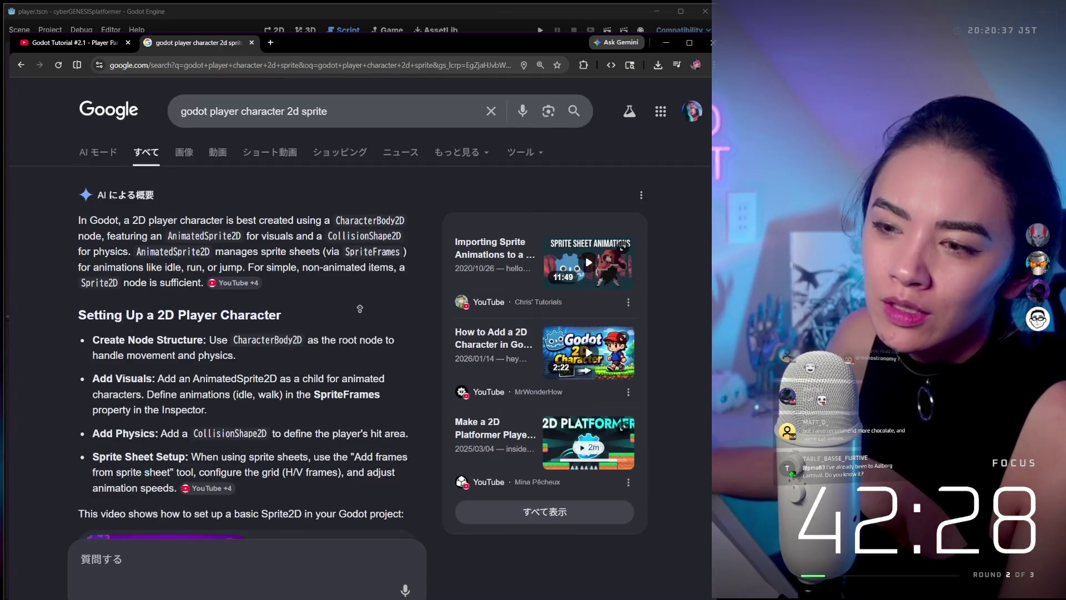
{"action": "scroll", "coordinate": [433, 345], "scroll_direction": "down", "scroll_amount": 15}
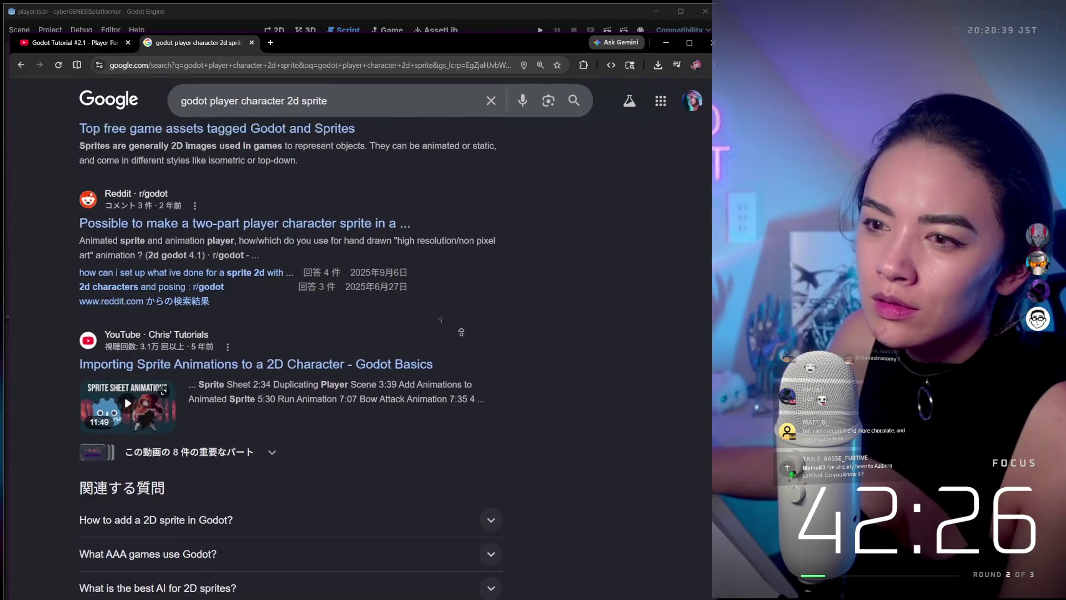
{"action": "scroll", "coordinate": [450, 338], "scroll_direction": "up", "scroll_amount": 5}
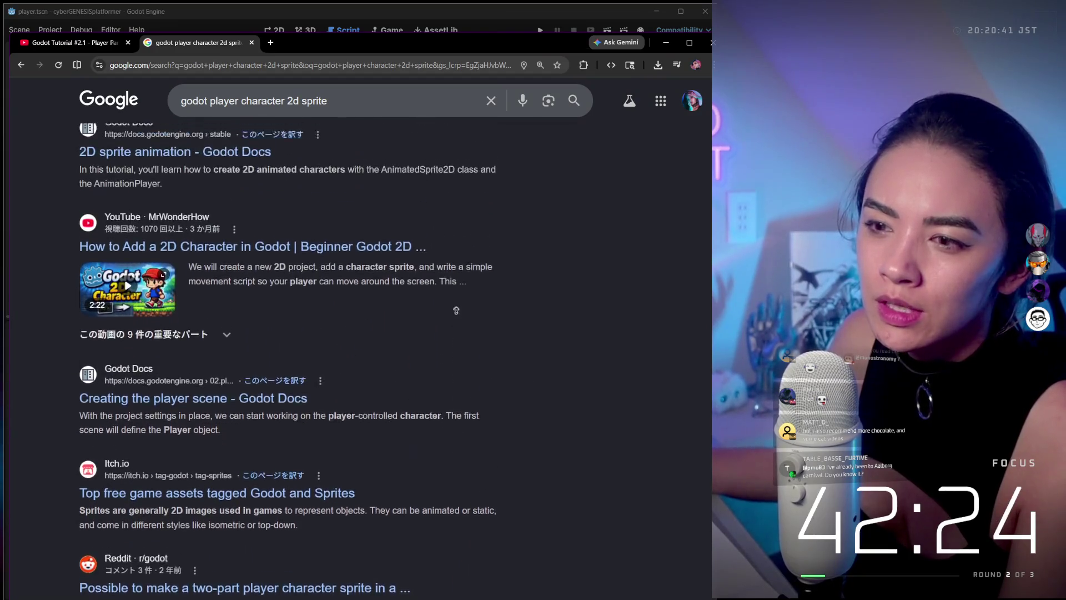
{"action": "middle_click", "coordinate": [617, 403]}
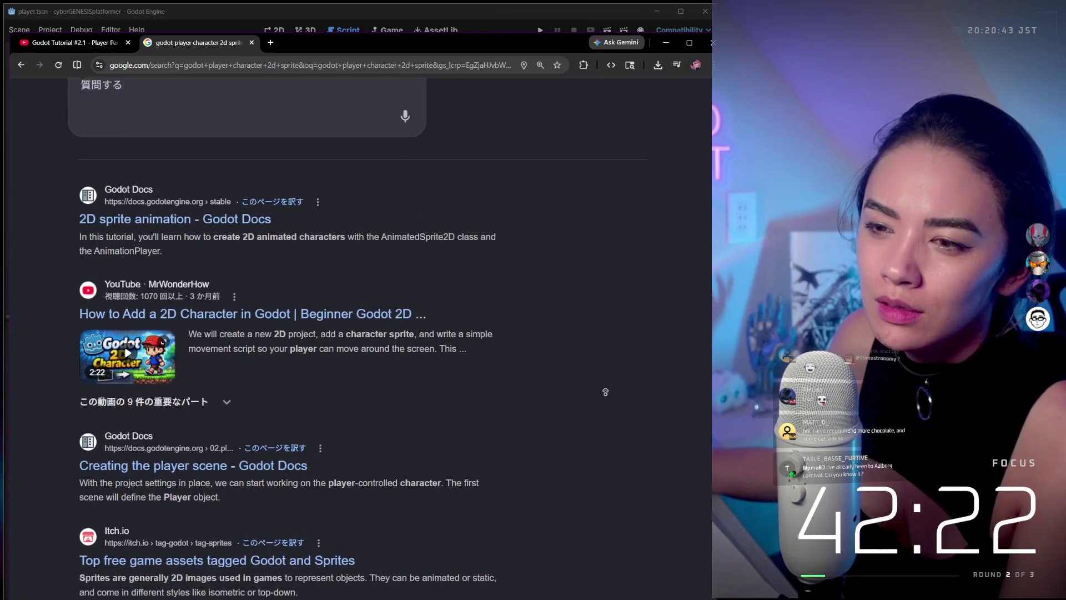
{"action": "left_click", "coordinate": [291, 236]}
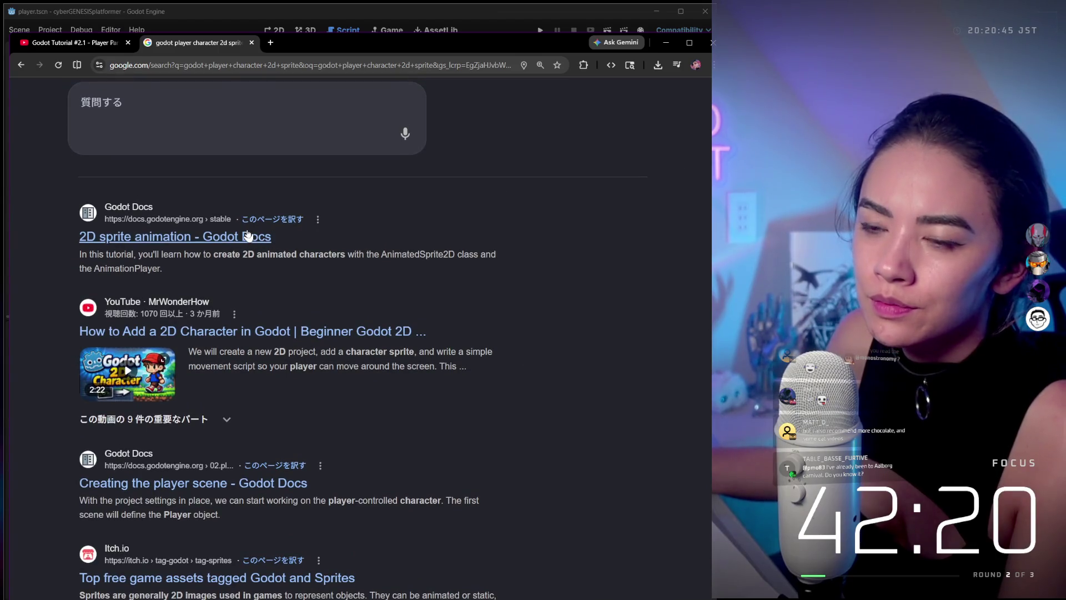
{"action": "left_click", "coordinate": [249, 237]}
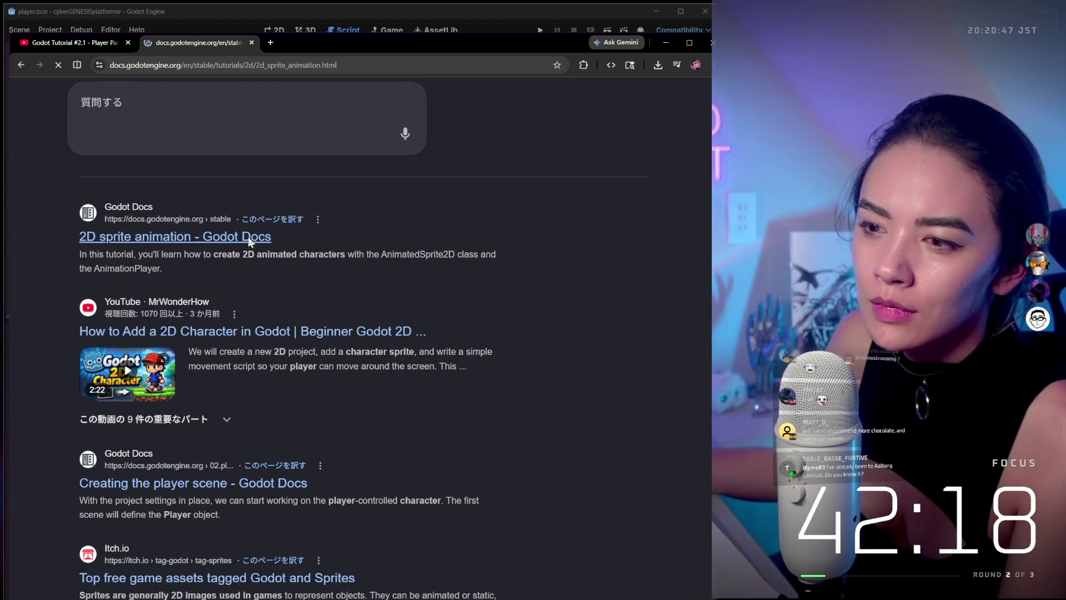
- Read down to the New SpriteFrames section of the docs, then switch back to the Godot editor
{"action": "scroll", "coordinate": [456, 255], "scroll_direction": "down", "scroll_amount": 2}
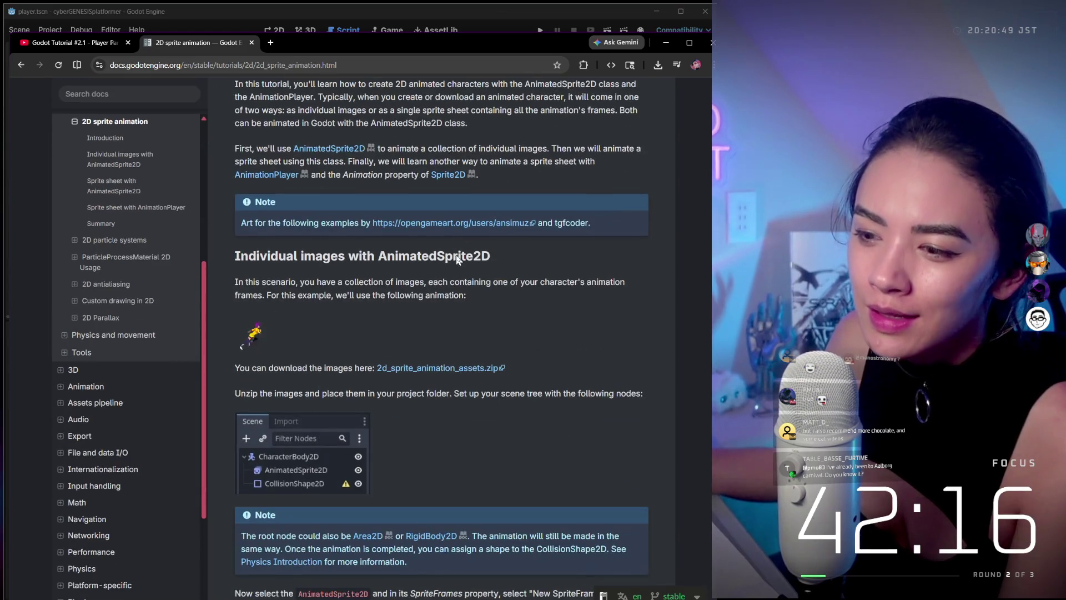
{"action": "scroll", "coordinate": [412, 303], "scroll_direction": "down", "scroll_amount": 2}
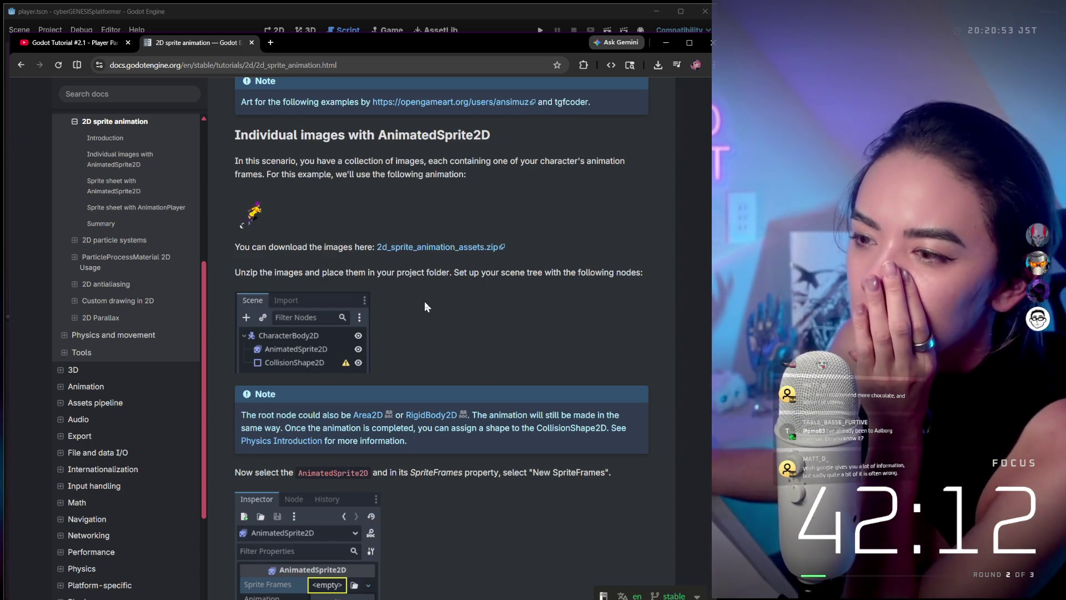
{"action": "scroll", "coordinate": [424, 305], "scroll_direction": "down", "scroll_amount": 2}
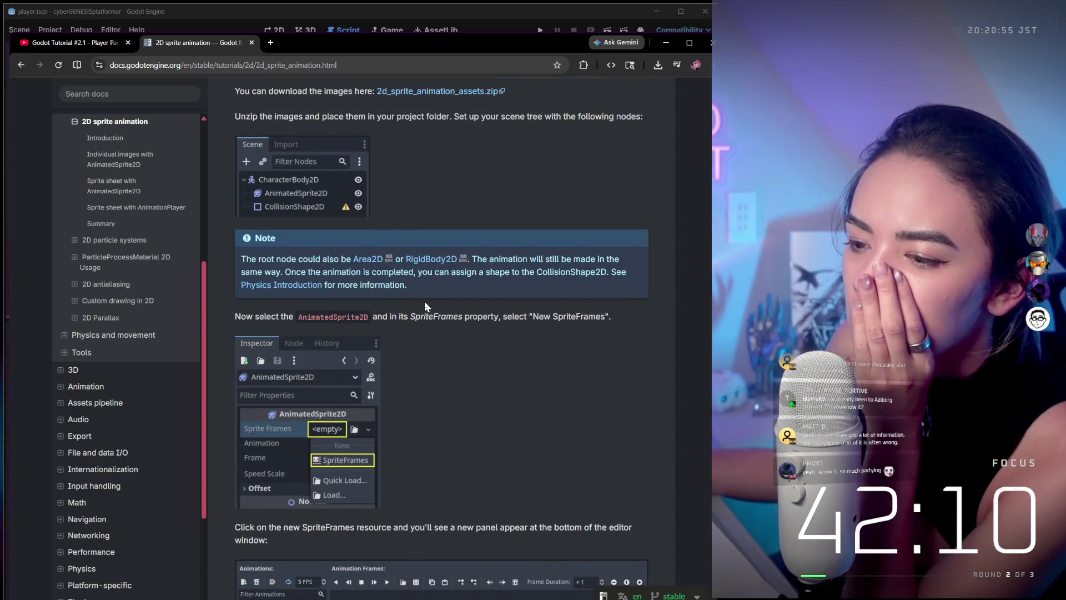
{"action": "scroll", "coordinate": [257, 419], "scroll_direction": "down", "scroll_amount": 1}
{"action": "scroll", "coordinate": [257, 420], "scroll_direction": "down", "scroll_amount": 5}
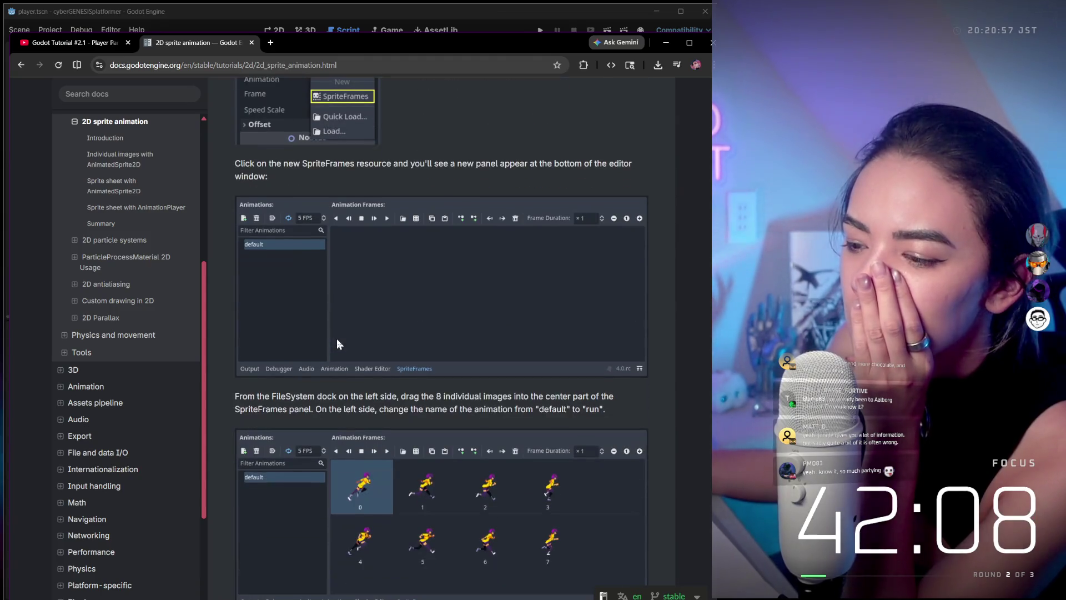
{"action": "scroll", "coordinate": [336, 343], "scroll_direction": "up", "scroll_amount": 5}
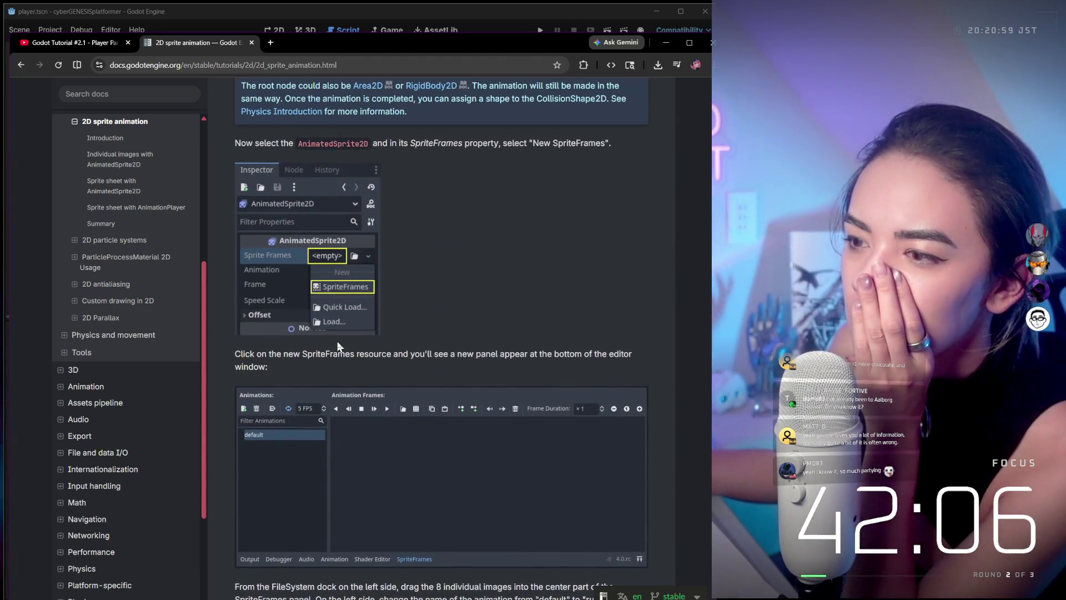
{"action": "key", "text": "alt+Tab"}
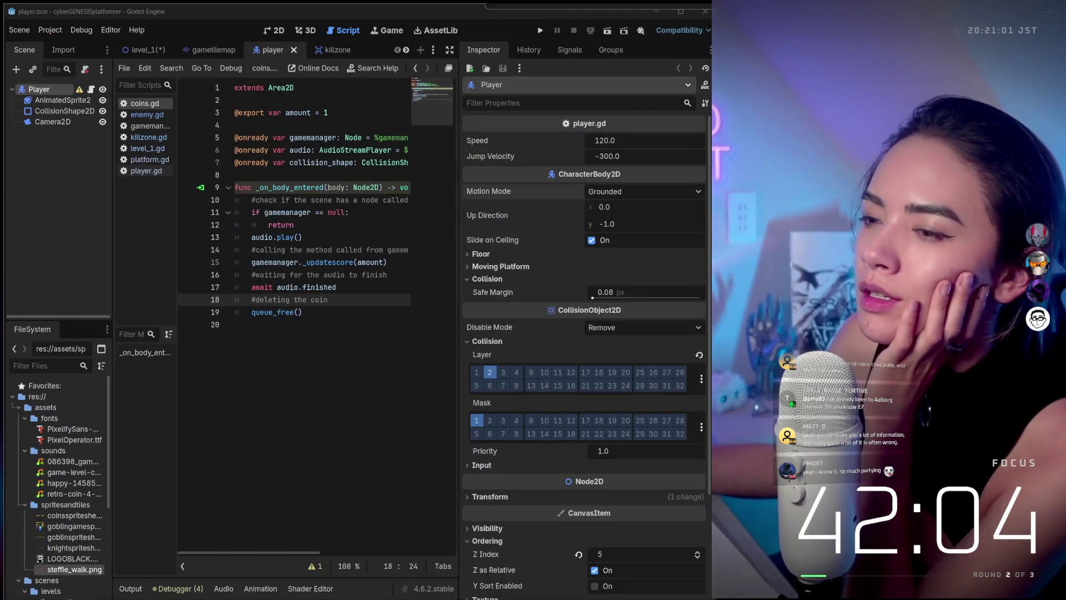
- Select AnimatedSprite2D and review its gothit, idle, jump and run animations
{"action": "left_click", "coordinate": [45, 99]}
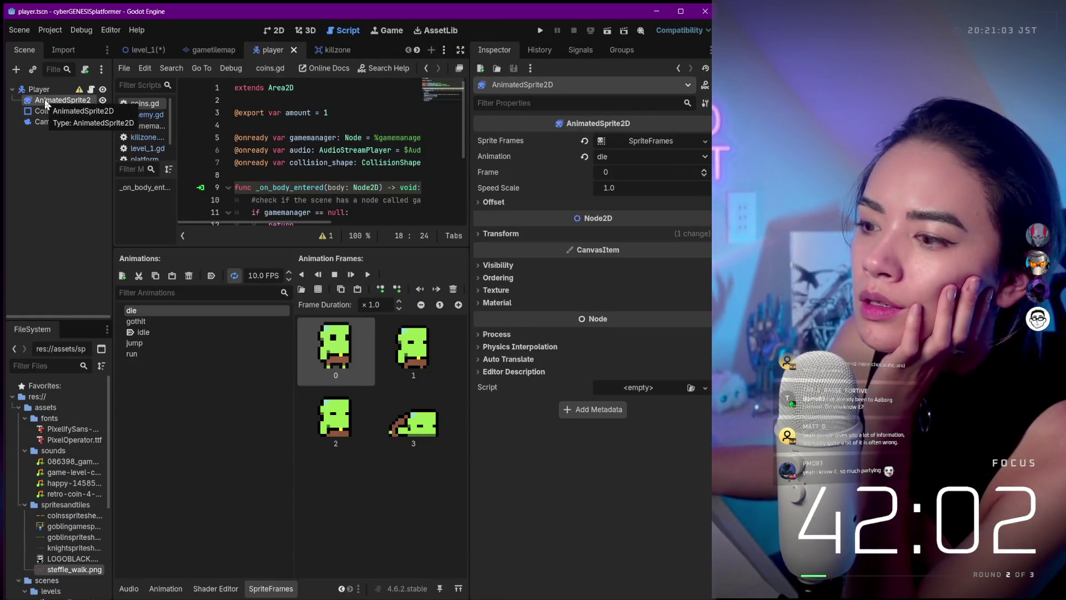
{"action": "left_click", "coordinate": [155, 322]}
{"action": "left_click", "coordinate": [155, 332]}
{"action": "left_click", "coordinate": [154, 343]}
{"action": "left_click", "coordinate": [152, 352]}
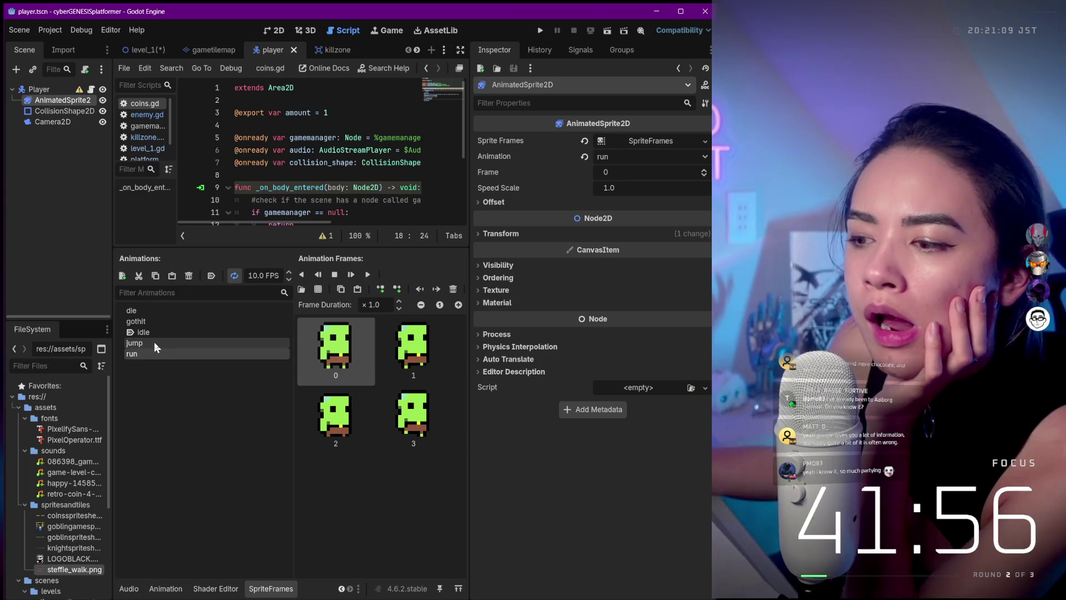
{"action": "left_click", "coordinate": [154, 341]}
{"action": "left_click", "coordinate": [155, 341]}
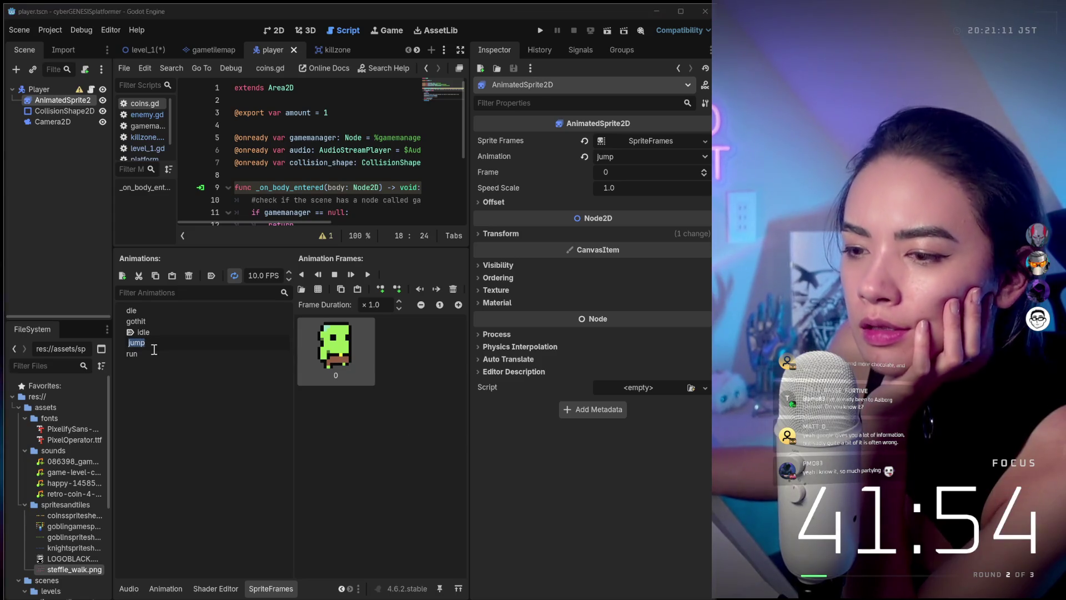
{"action": "left_click", "coordinate": [161, 353]}
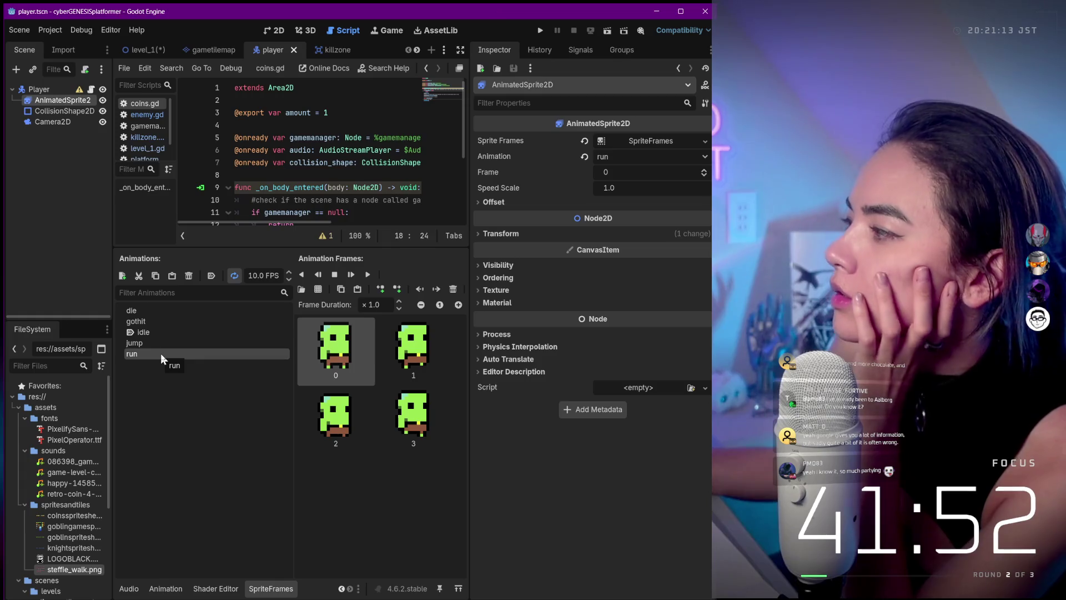
- Add a new empty animation named run_new to the SpriteFrames
{"action": "left_click", "coordinate": [121, 276]}
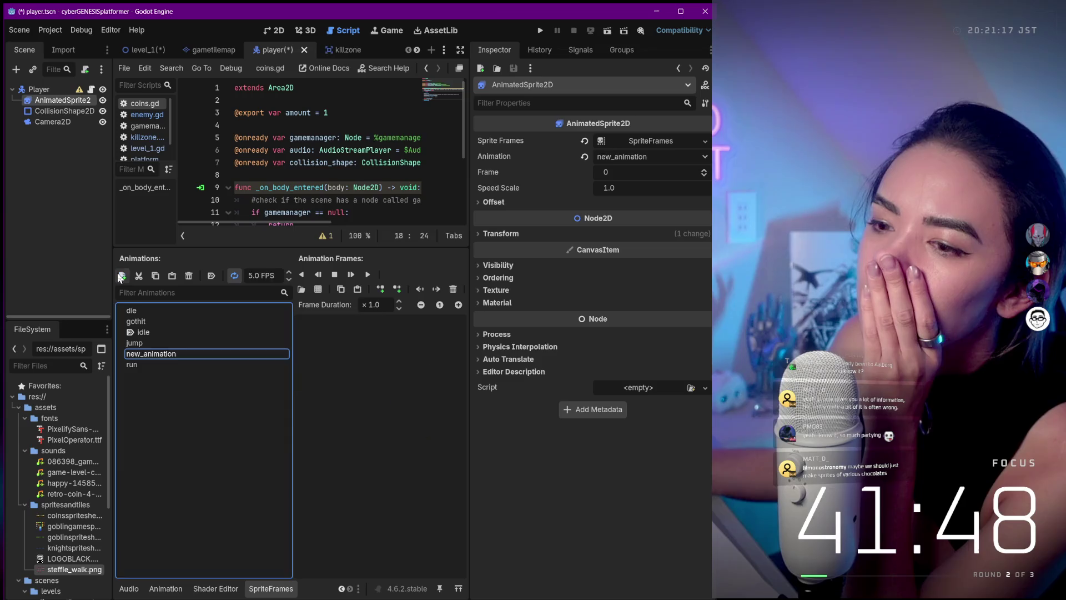
{"action": "double_click", "coordinate": [160, 354]}
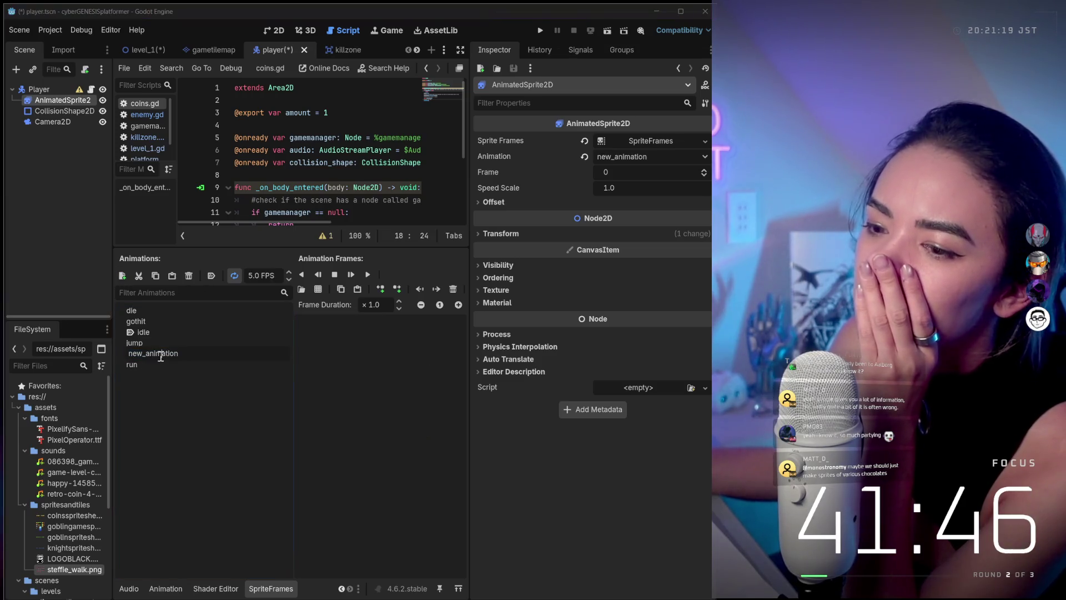
{"action": "type", "text": "run_new"}
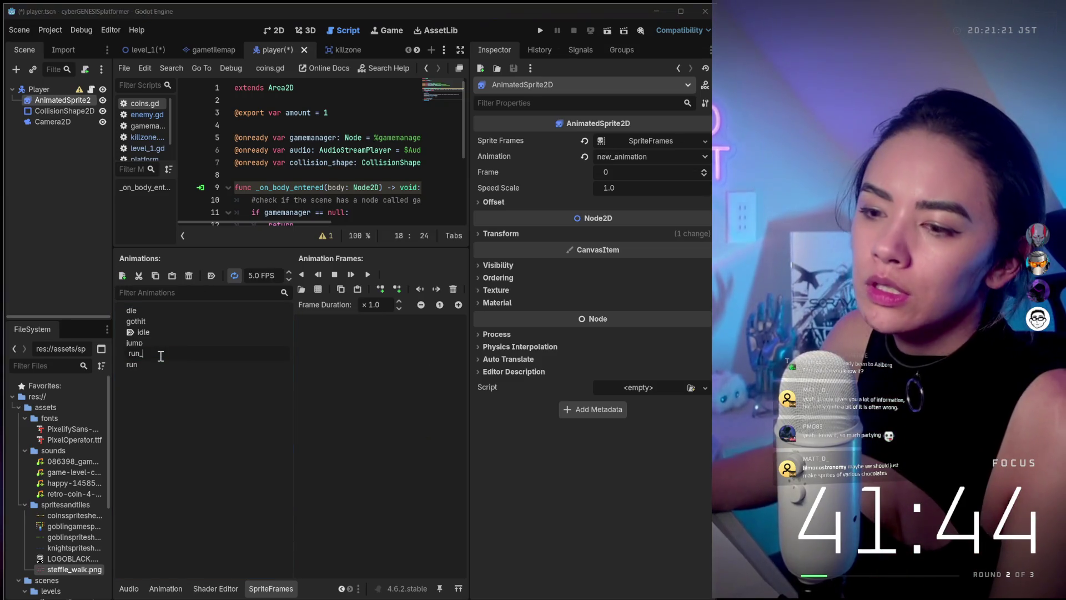
{"action": "key", "text": "Return"}
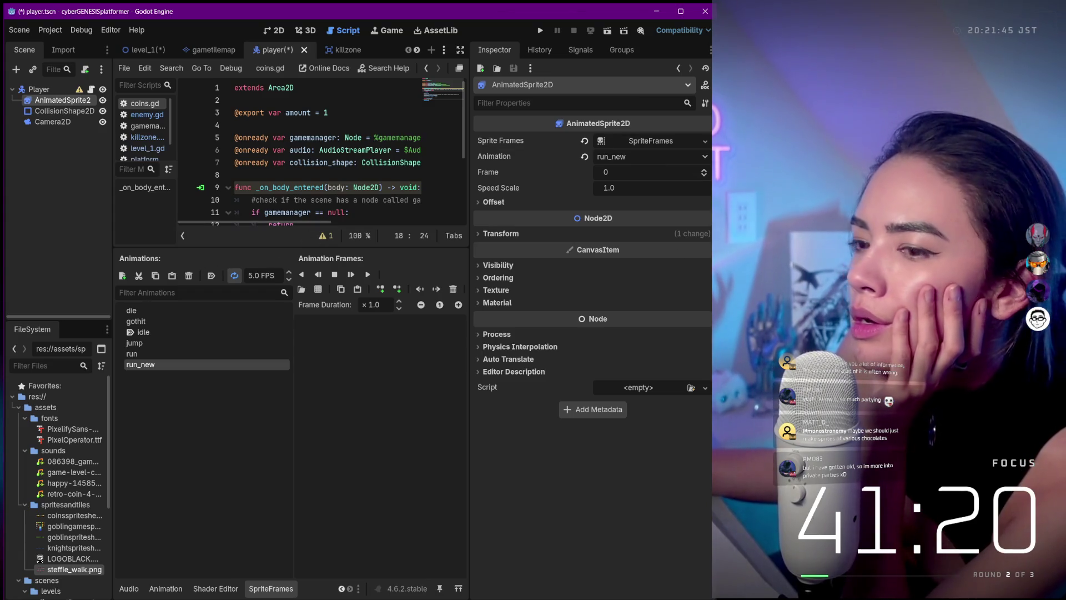
{"action": "right_click", "coordinate": [48, 102]}
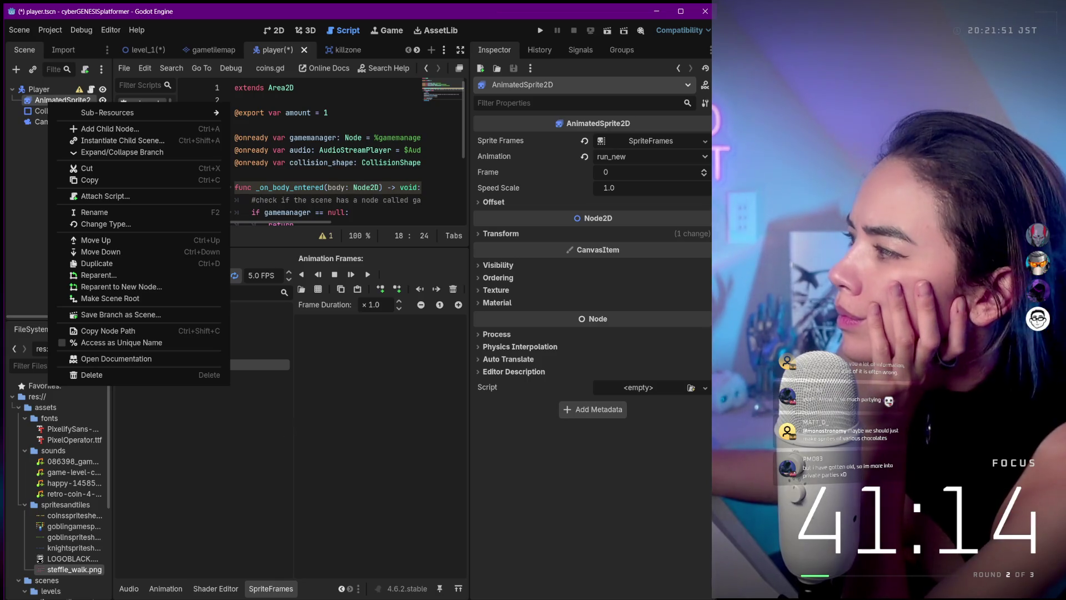
- Widen the script list and expand the Sprite Frames resource to view its Path in player.tscn
{"action": "left_click", "coordinate": [296, 433]}
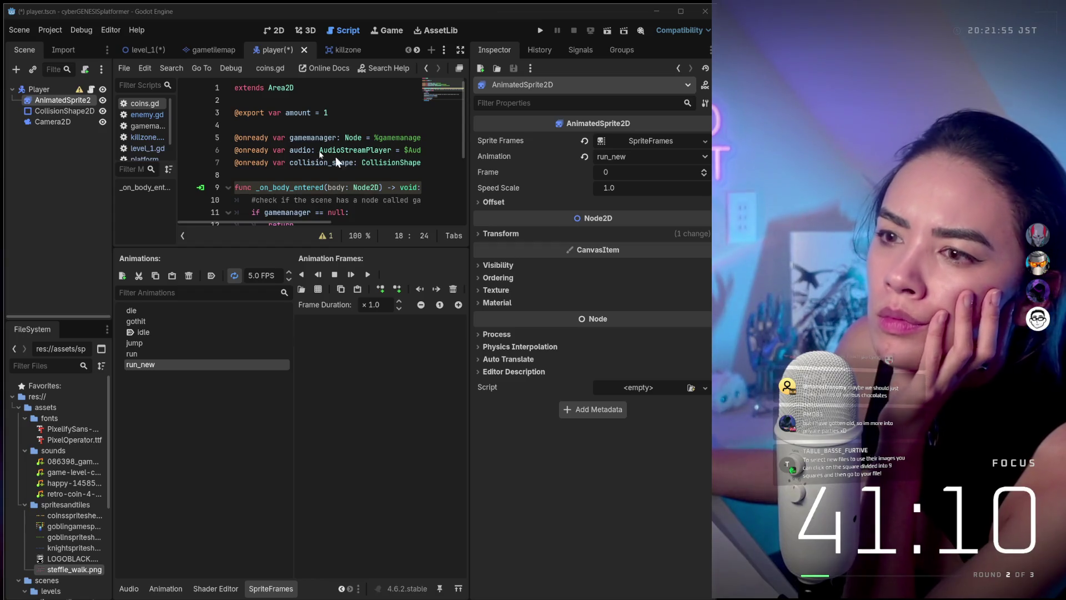
{"action": "left_click_drag", "start_coordinate": [177, 95], "coordinate": [290, 105]}
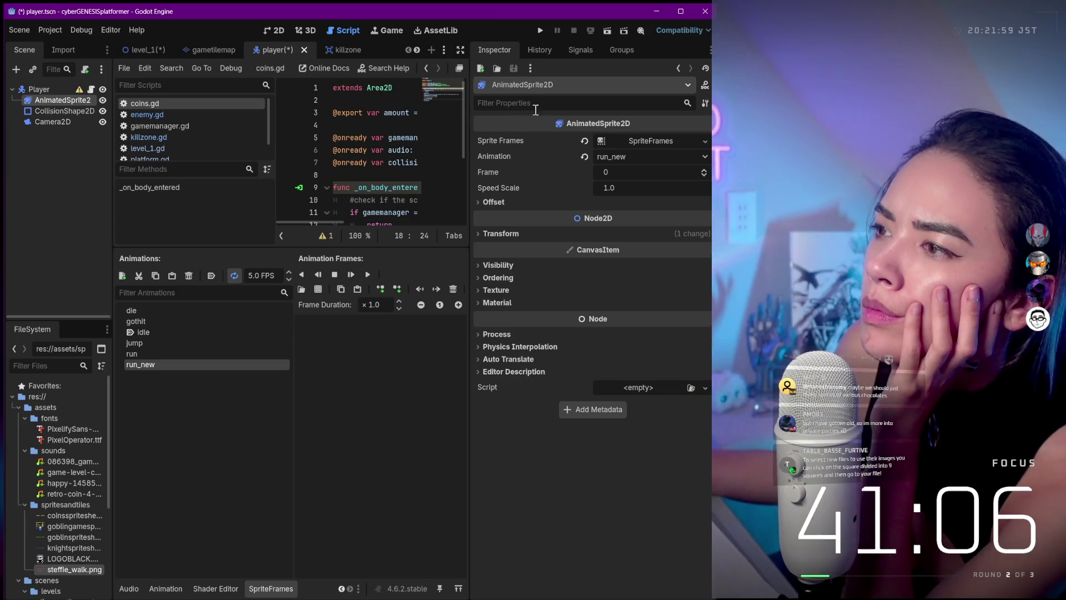
{"action": "left_click", "coordinate": [658, 141]}
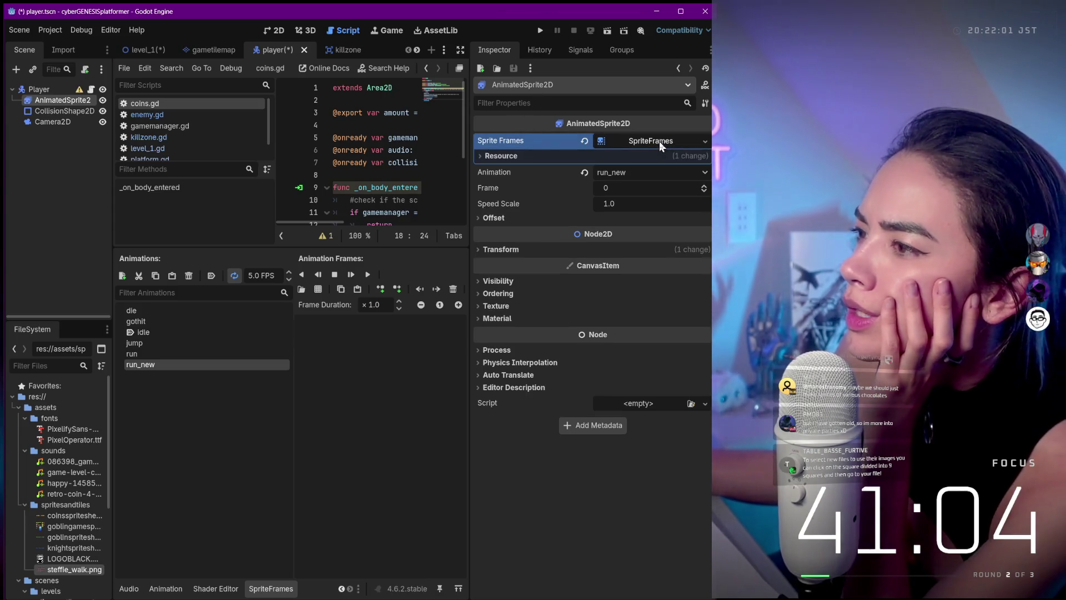
{"action": "left_click", "coordinate": [634, 156]}
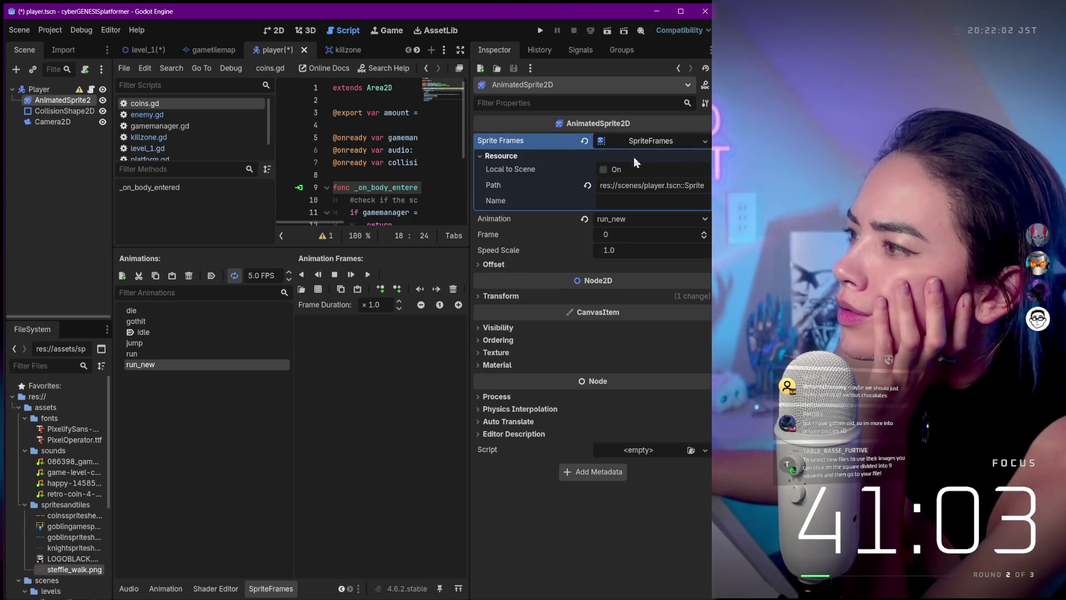
{"action": "double_click", "coordinate": [640, 186]}
{"action": "triple_click", "coordinate": [640, 186]}
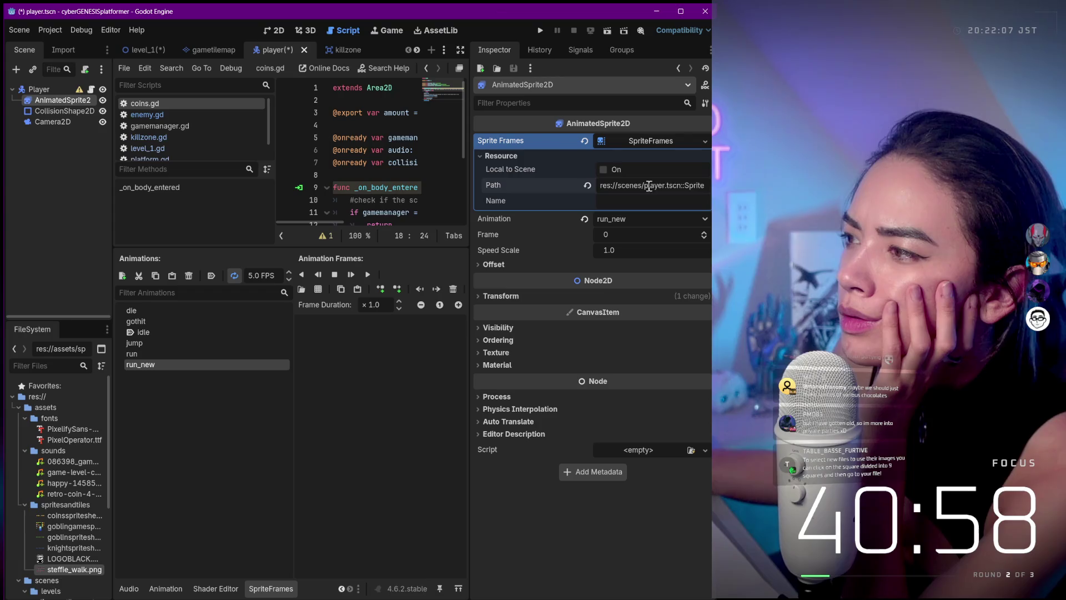
{"action": "left_click", "coordinate": [685, 187]}
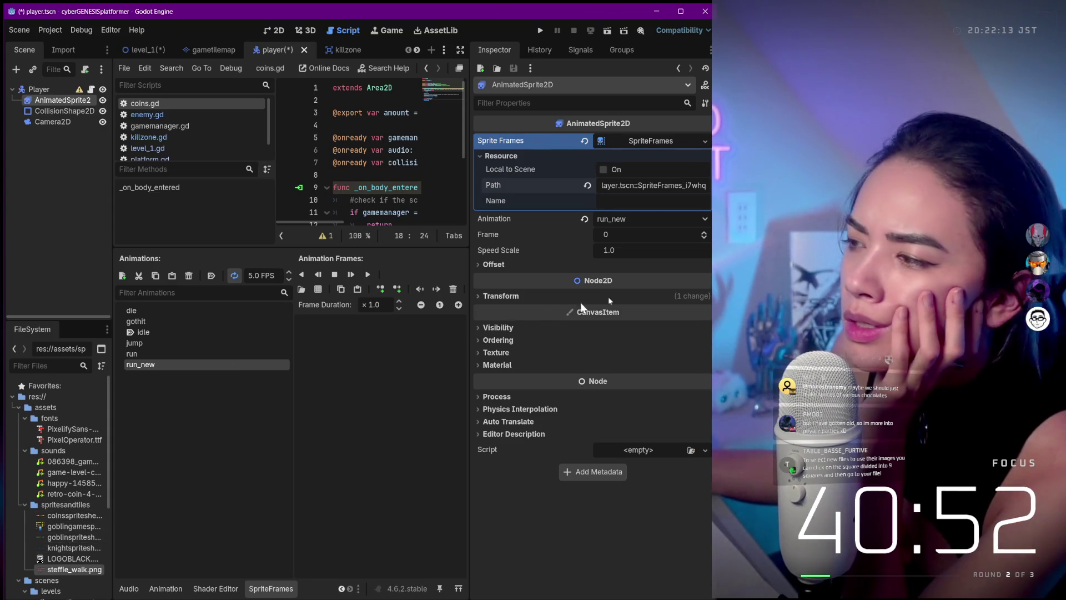
{"action": "triple_click", "coordinate": [678, 189]}
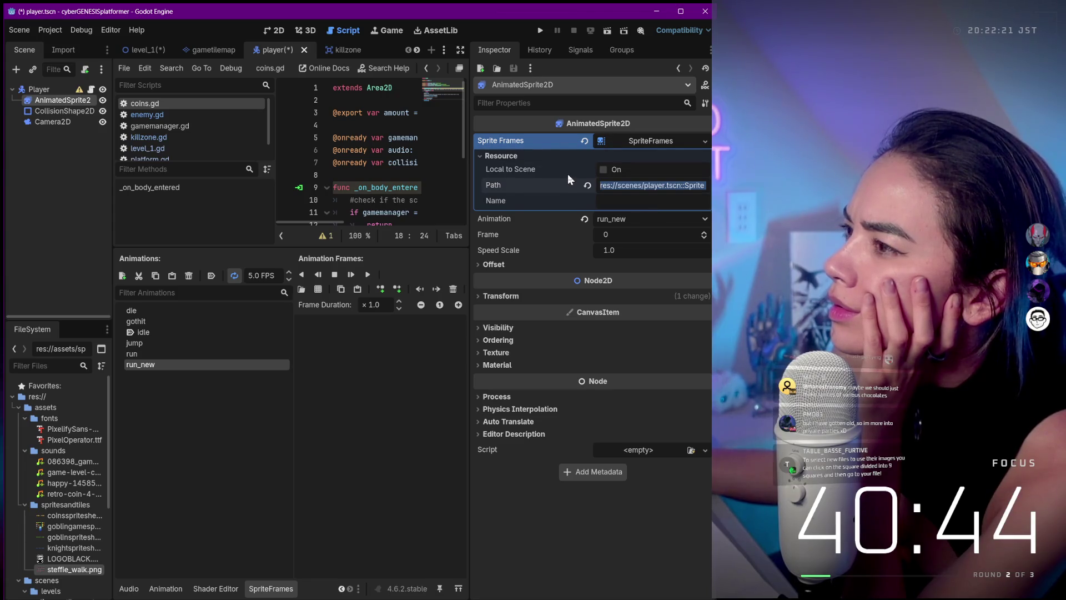
- Collapse and reopen the SpriteFrames resource and its animations panel
{"action": "left_click", "coordinate": [657, 145]}
{"action": "left_click", "coordinate": [657, 145]}
{"action": "left_click", "coordinate": [656, 145]}
{"action": "left_click", "coordinate": [657, 145]}
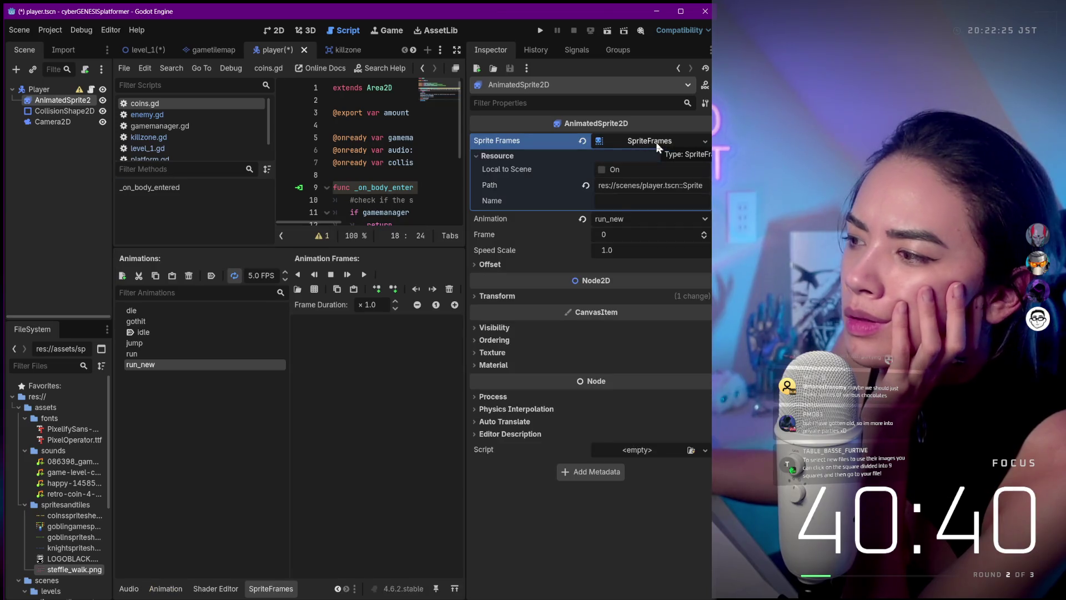
{"action": "left_click", "coordinate": [657, 144]}
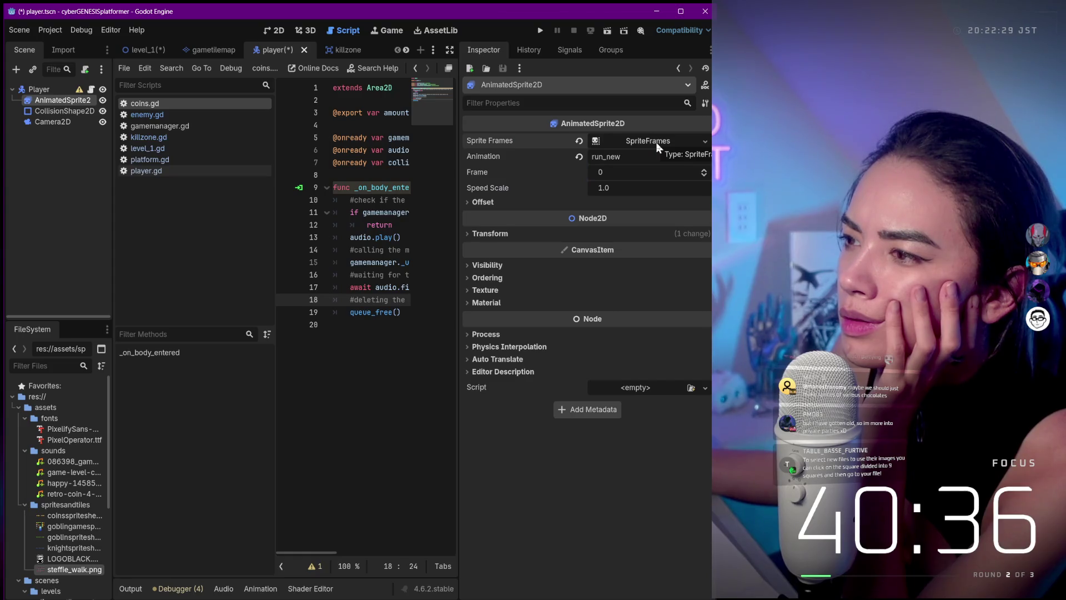
{"action": "left_click", "coordinate": [657, 143]}
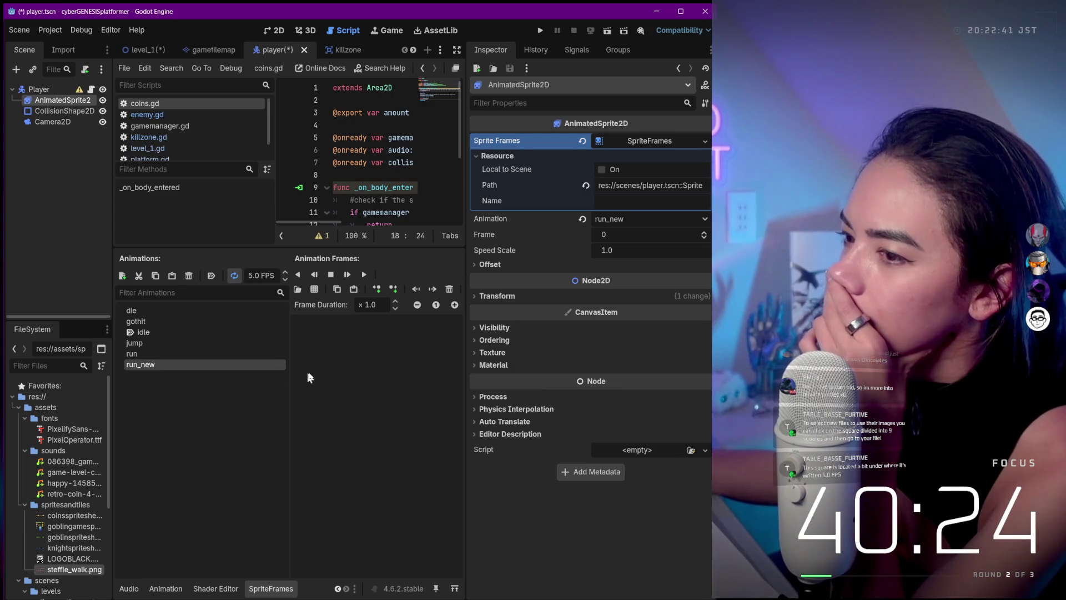
- Add steffie_walk.png from assets/spritesandtiles as a frame of run_new
{"action": "left_click", "coordinate": [297, 289]}
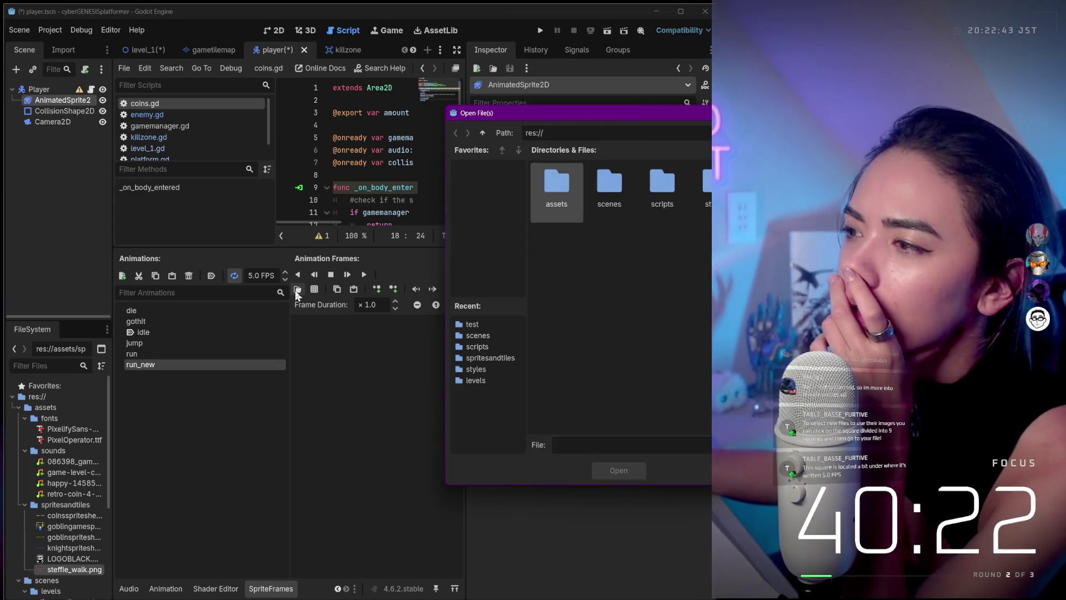
{"action": "double_click", "coordinate": [563, 191]}
{"action": "double_click", "coordinate": [658, 183]}
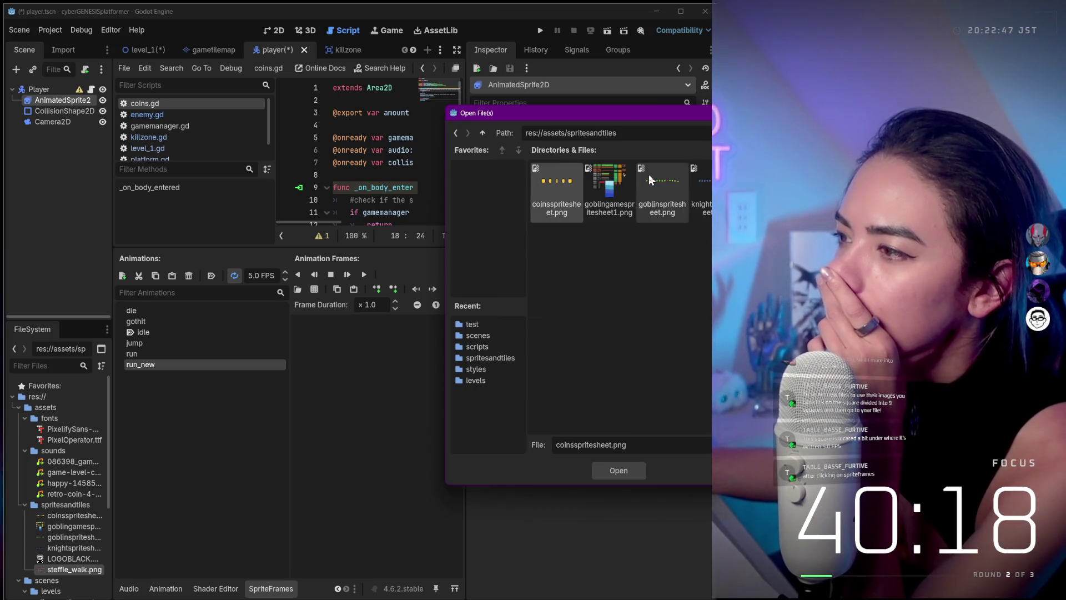
{"action": "left_click", "coordinate": [820, 186]}
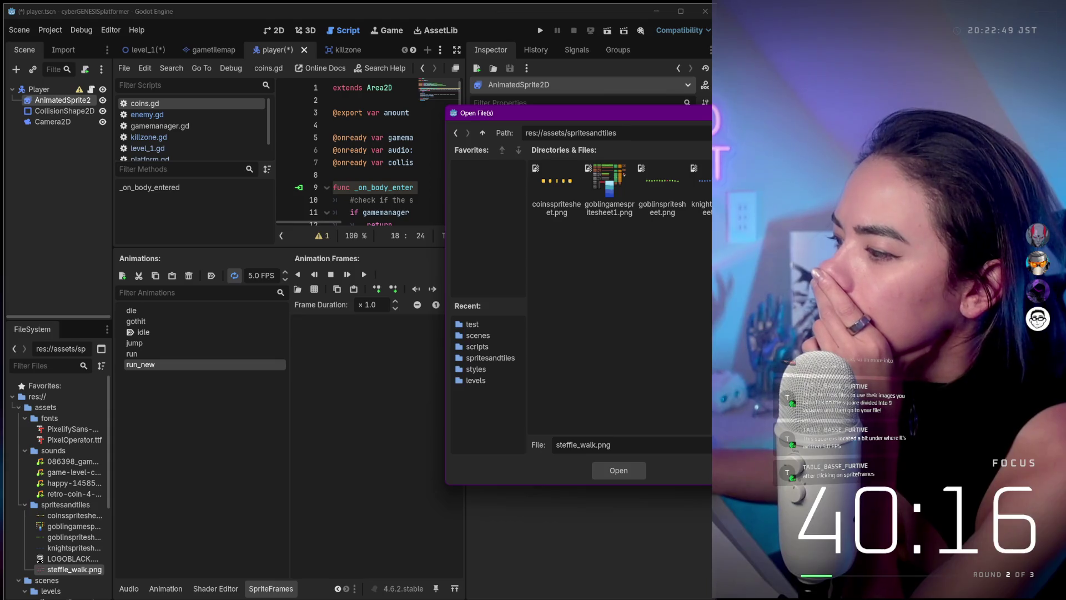
{"action": "left_click", "coordinate": [618, 471]}
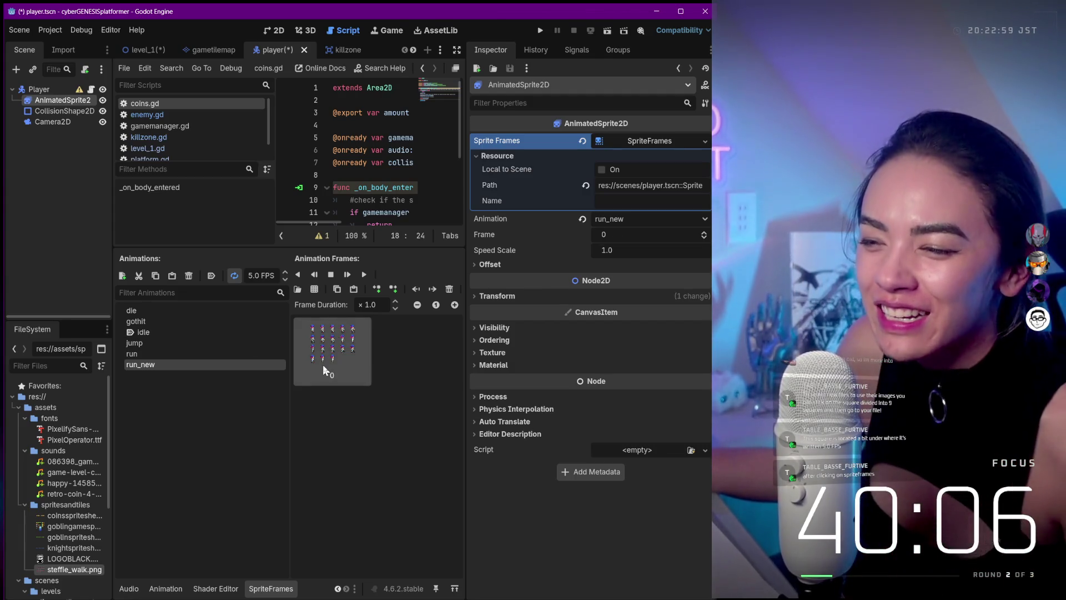
- Set the run_new frame duration to 0.8 and open Add Frames from Sprite Sheet
{"action": "right_click", "coordinate": [329, 356]}
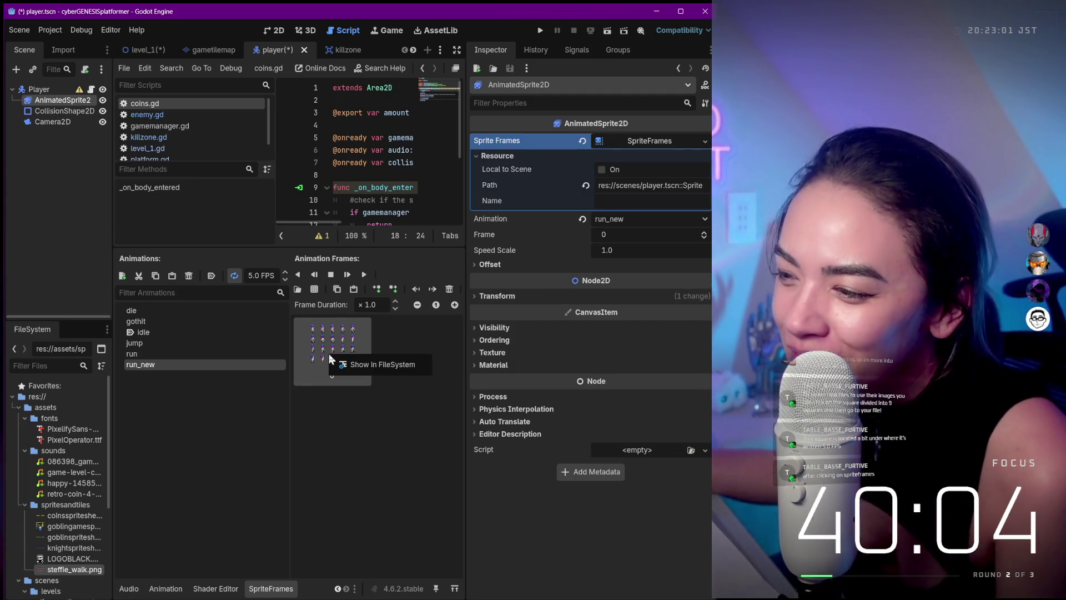
{"action": "left_click", "coordinate": [361, 269]}
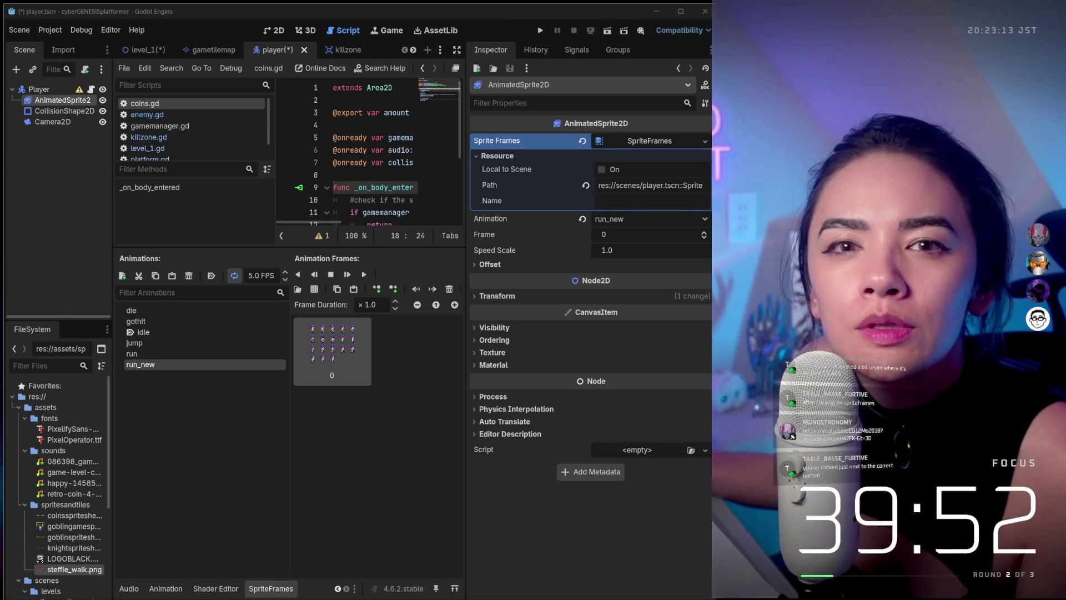
{"action": "left_click", "coordinate": [344, 389]}
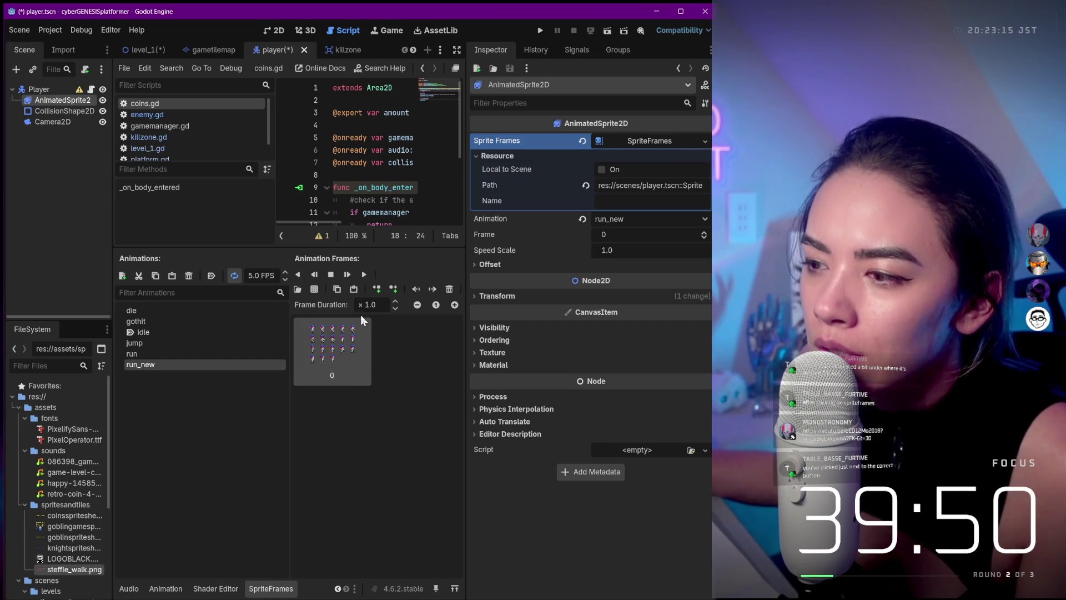
{"action": "left_click", "coordinate": [395, 302]}
{"action": "left_click", "coordinate": [394, 301]}
{"action": "left_click", "coordinate": [395, 309]}
{"action": "left_click", "coordinate": [395, 309]}
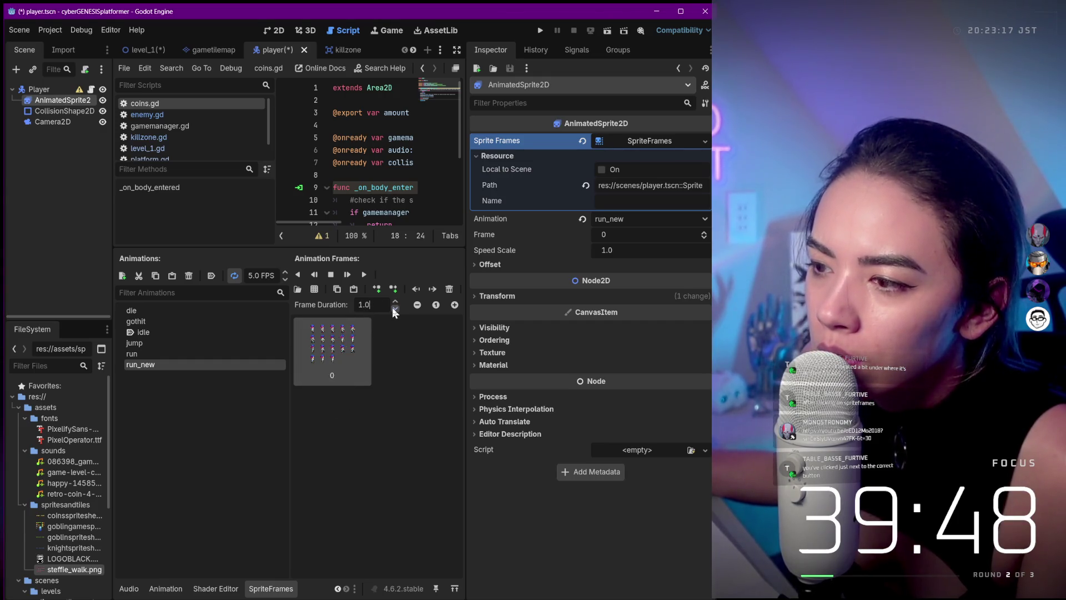
{"action": "left_click", "coordinate": [395, 309]}
{"action": "left_click", "coordinate": [395, 309]}
{"action": "left_click", "coordinate": [314, 290]}
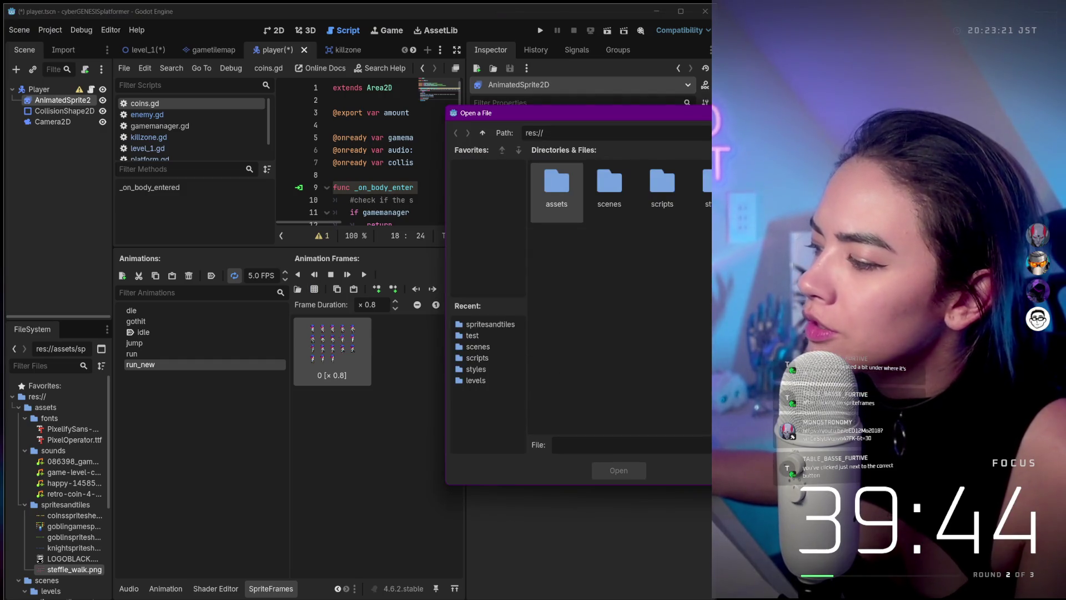
- Close the Open a File dialog and switch to the Spritely tutorial page in Chrome
{"action": "left_click", "coordinate": [417, 340]}
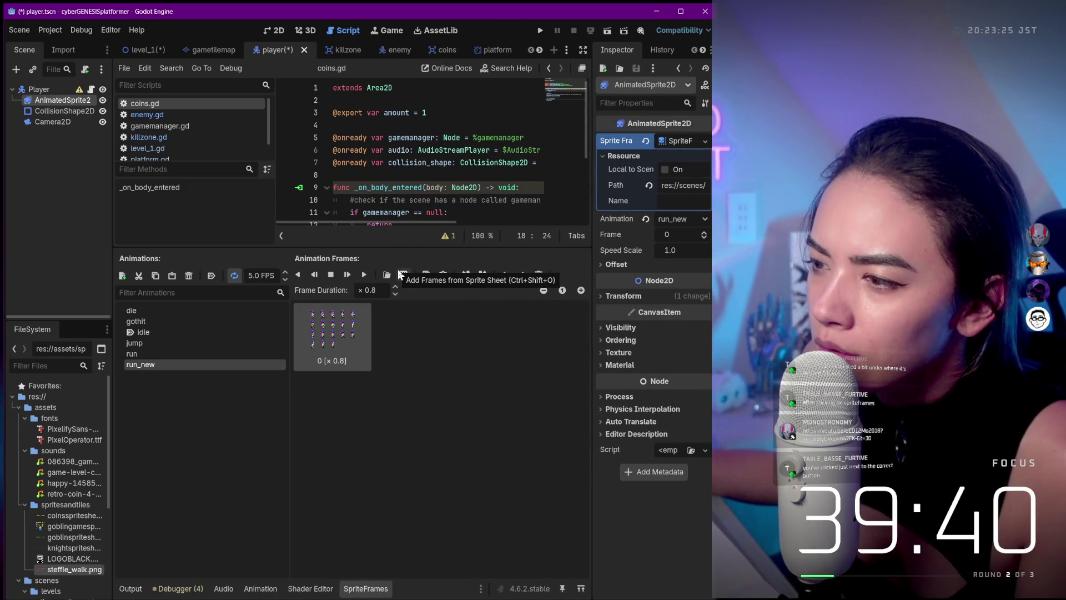
{"action": "left_click", "coordinate": [398, 270]}
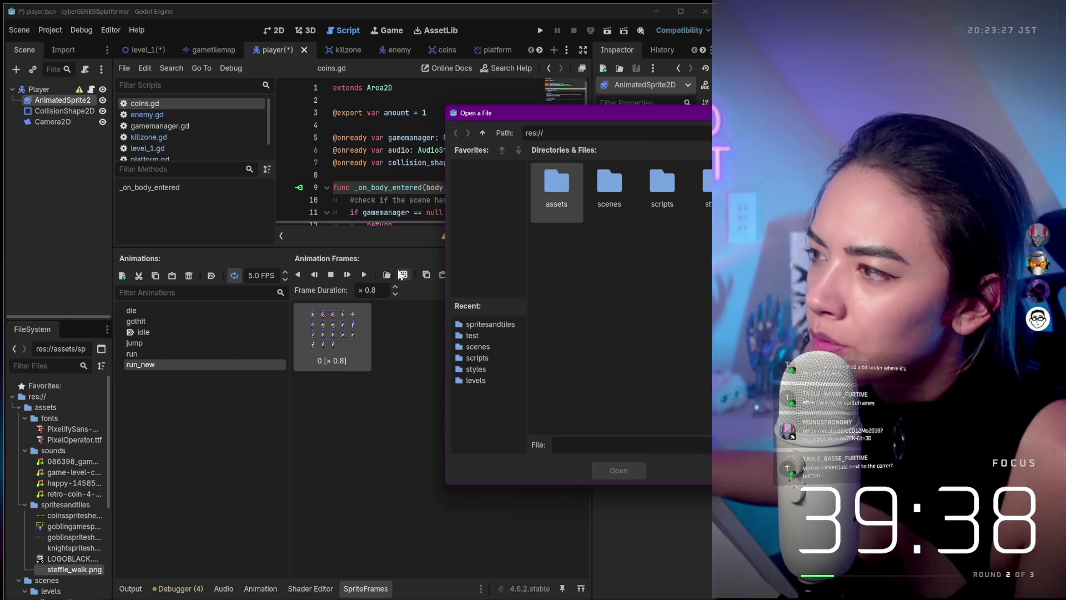
{"action": "key", "text": "Escape"}
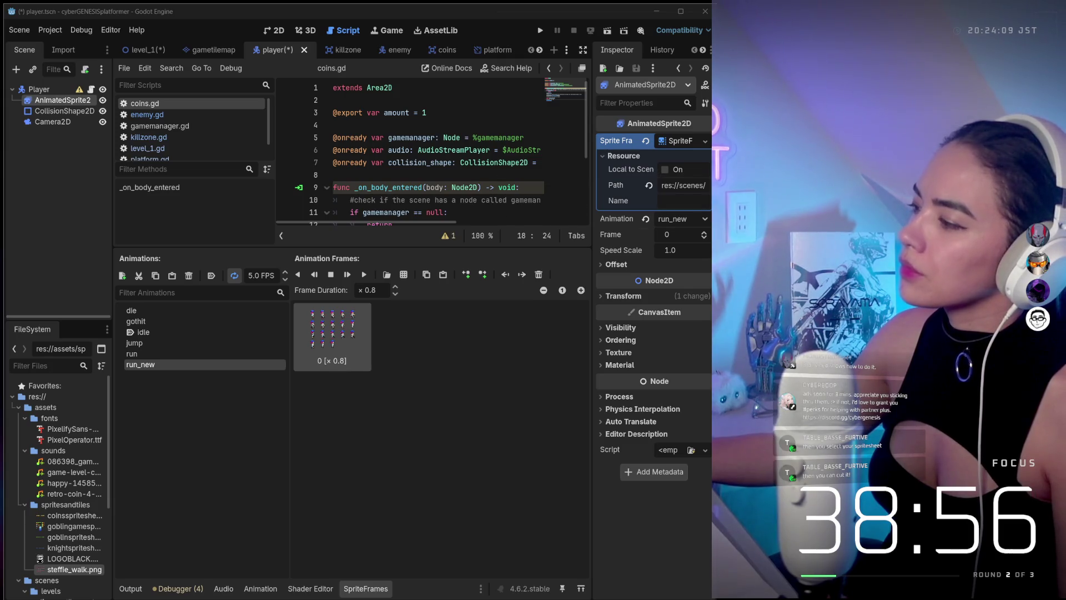
{"action": "key", "text": "alt+Tab"}
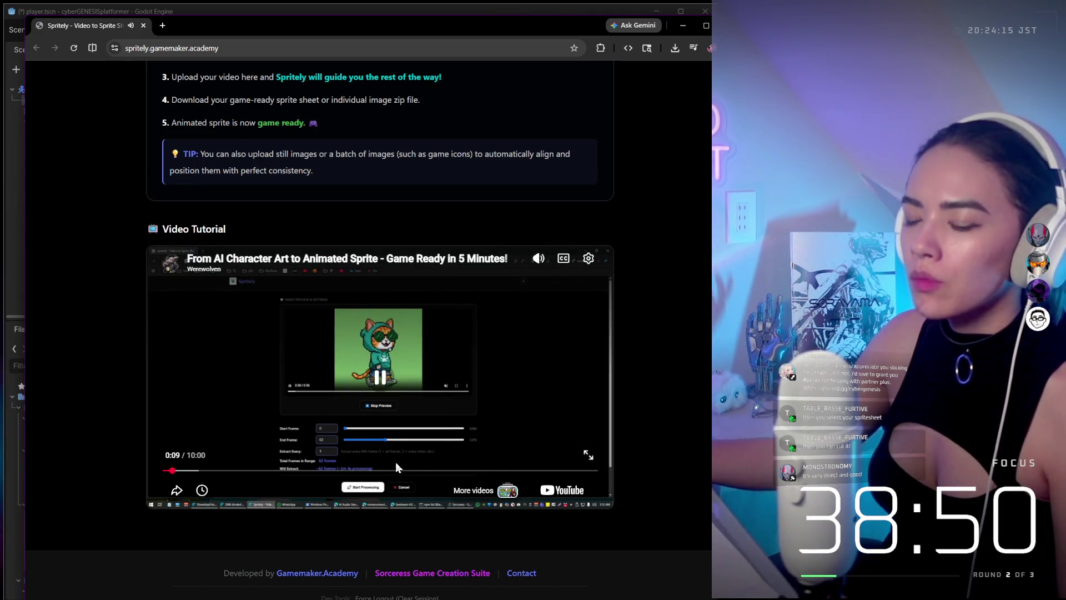
- Skip the tutorial video ahead to its finished sprite sheet and pause it
{"action": "left_click", "coordinate": [212, 470]}
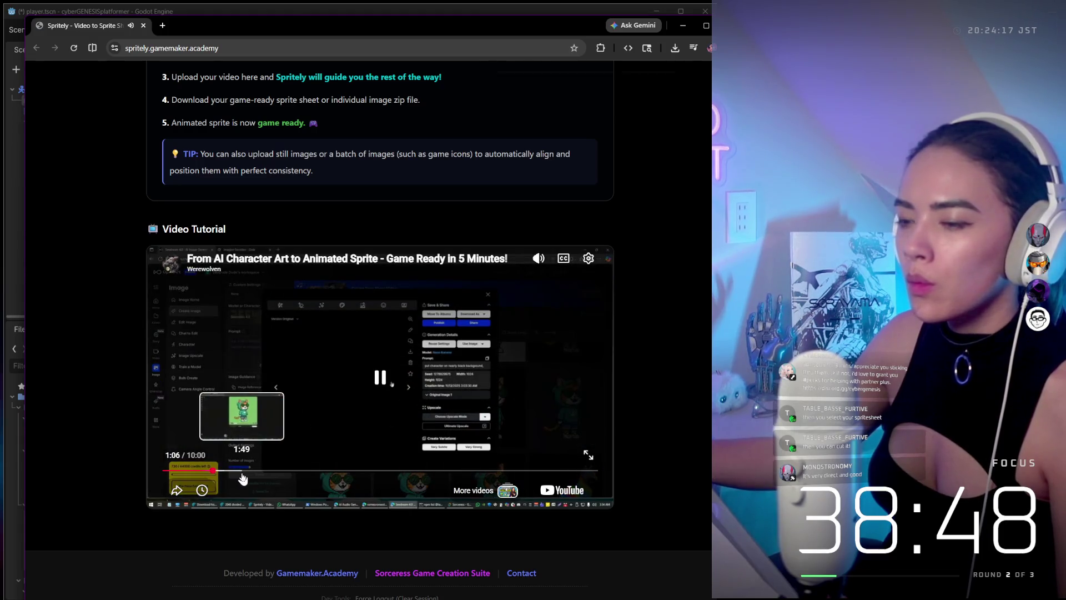
{"action": "left_click", "coordinate": [243, 471]}
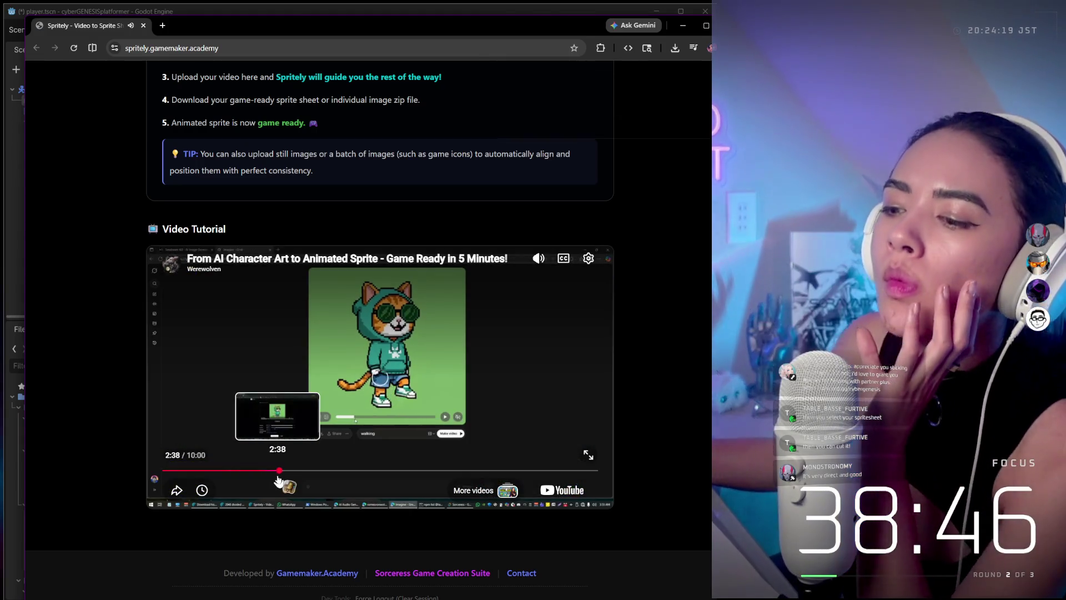
{"action": "left_click", "coordinate": [279, 471]}
{"action": "left_click", "coordinate": [364, 471]}
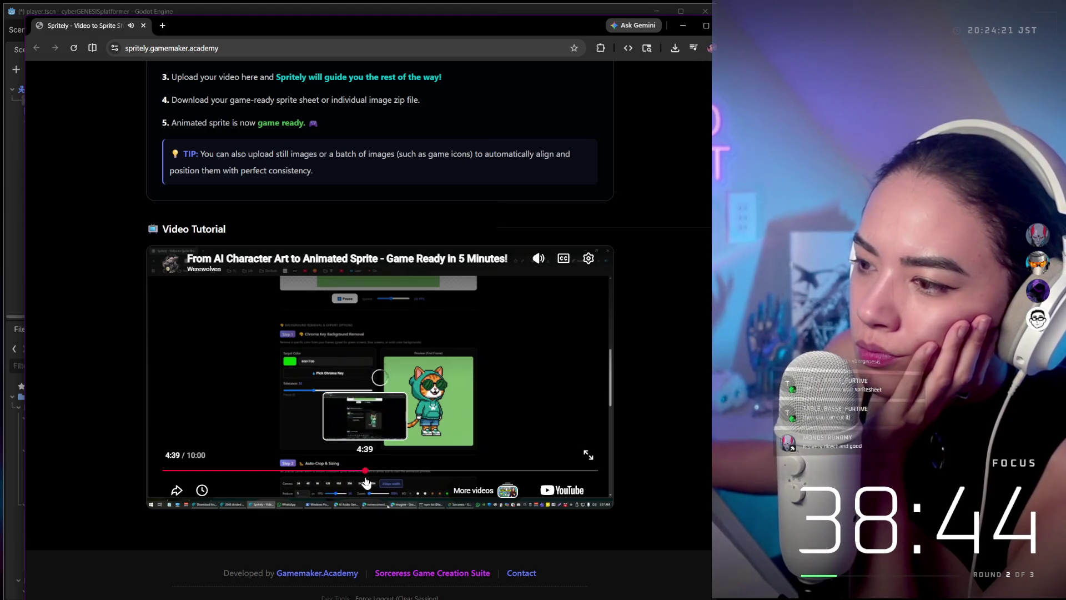
{"action": "left_click", "coordinate": [407, 471]}
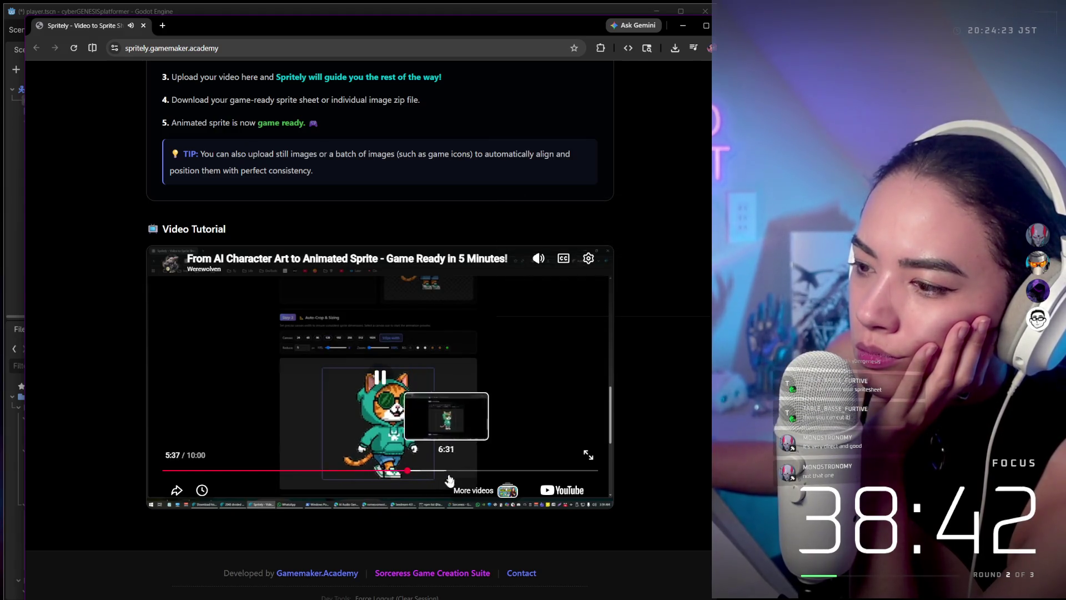
{"action": "left_click", "coordinate": [441, 471]}
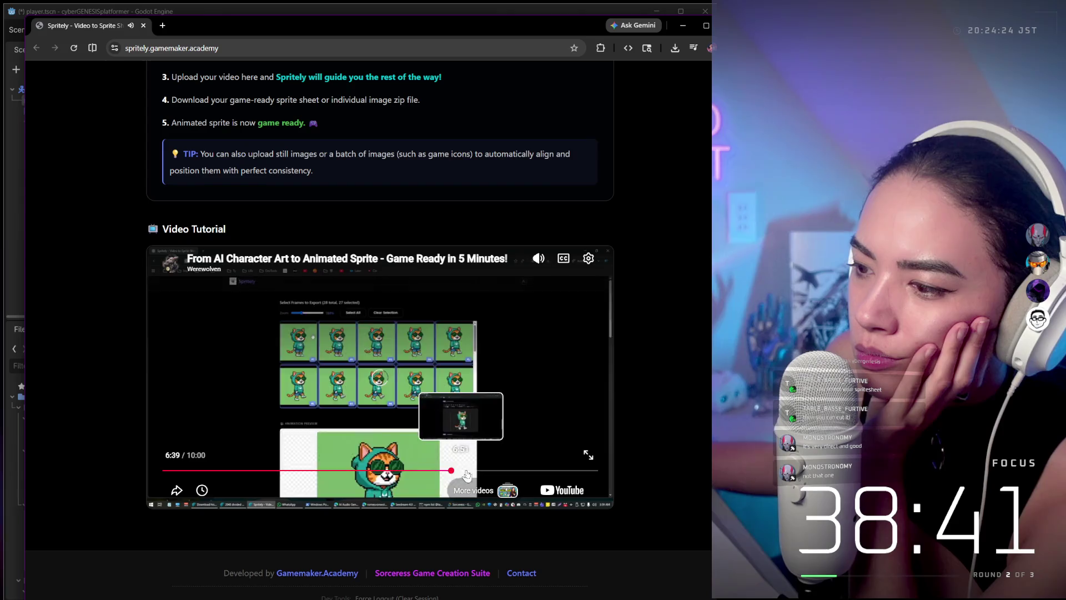
{"action": "left_click", "coordinate": [468, 471]}
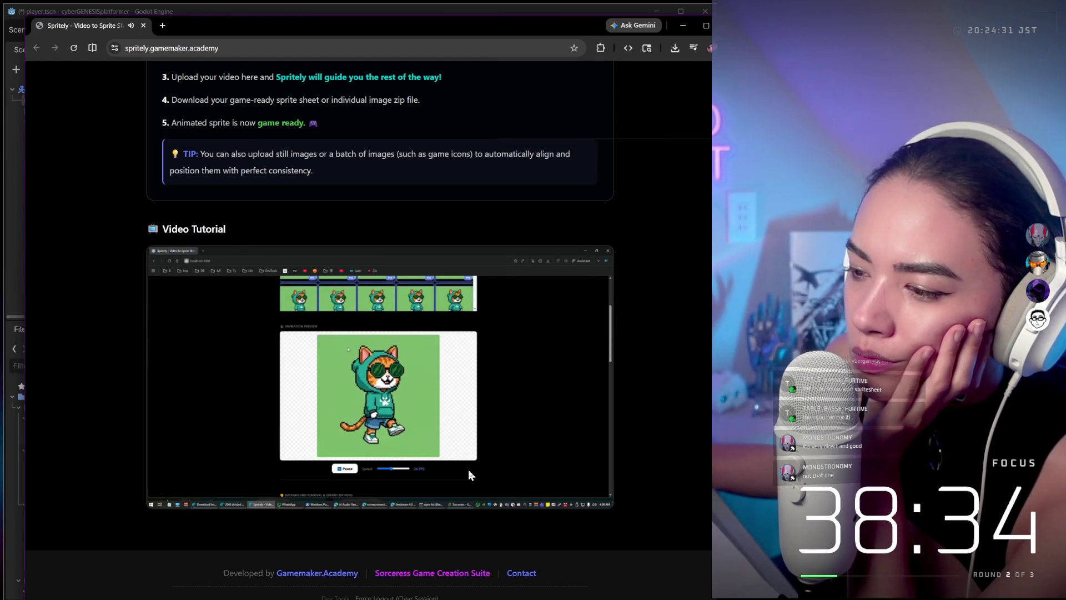
{"action": "mouse_move", "coordinate": [495, 476]}
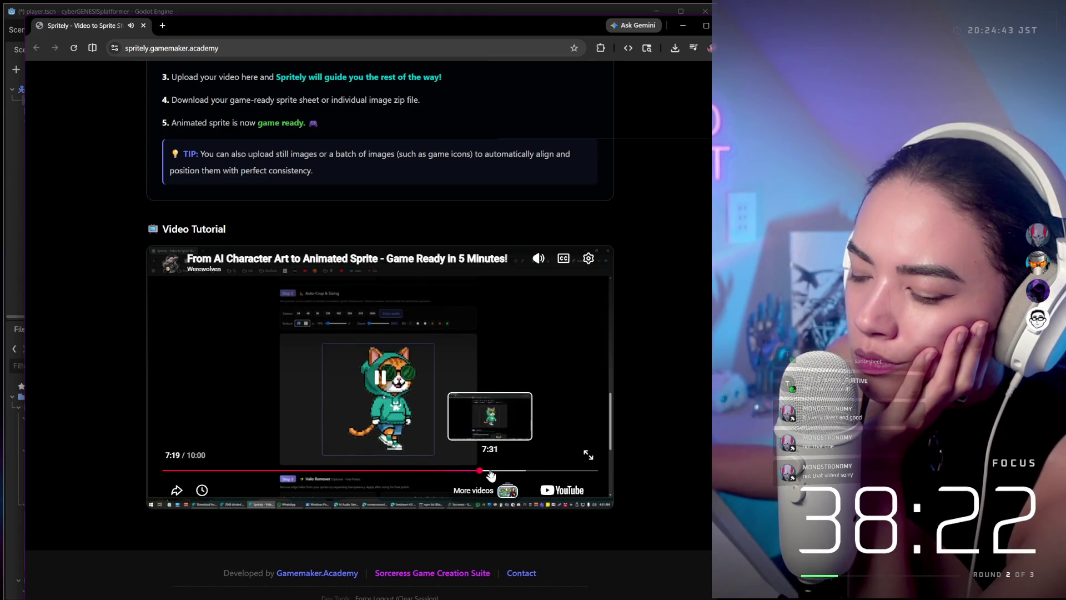
{"action": "left_click", "coordinate": [513, 470]}
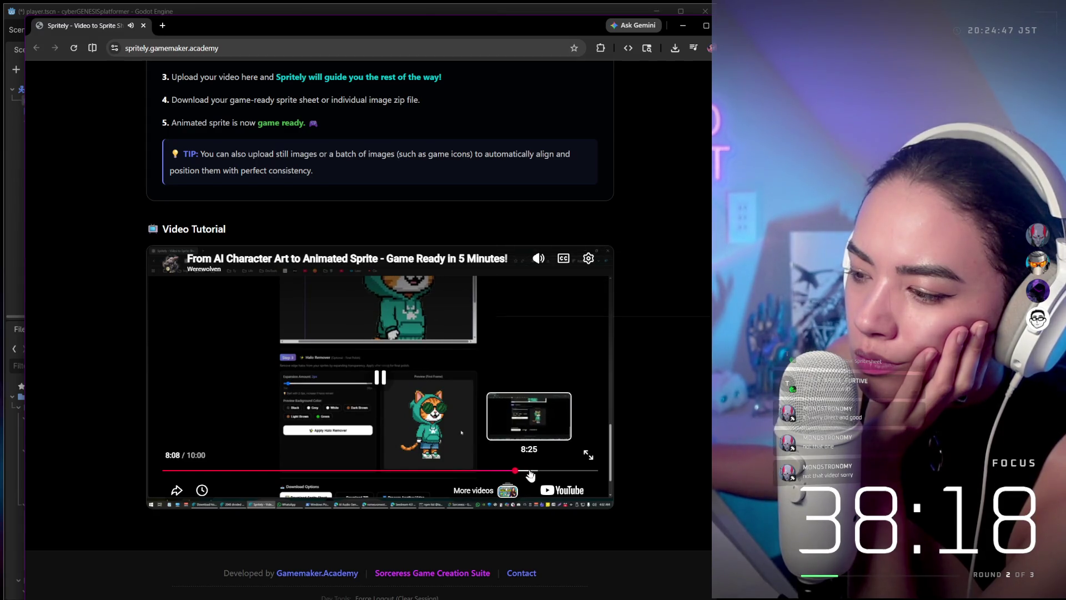
{"action": "left_click", "coordinate": [538, 471]}
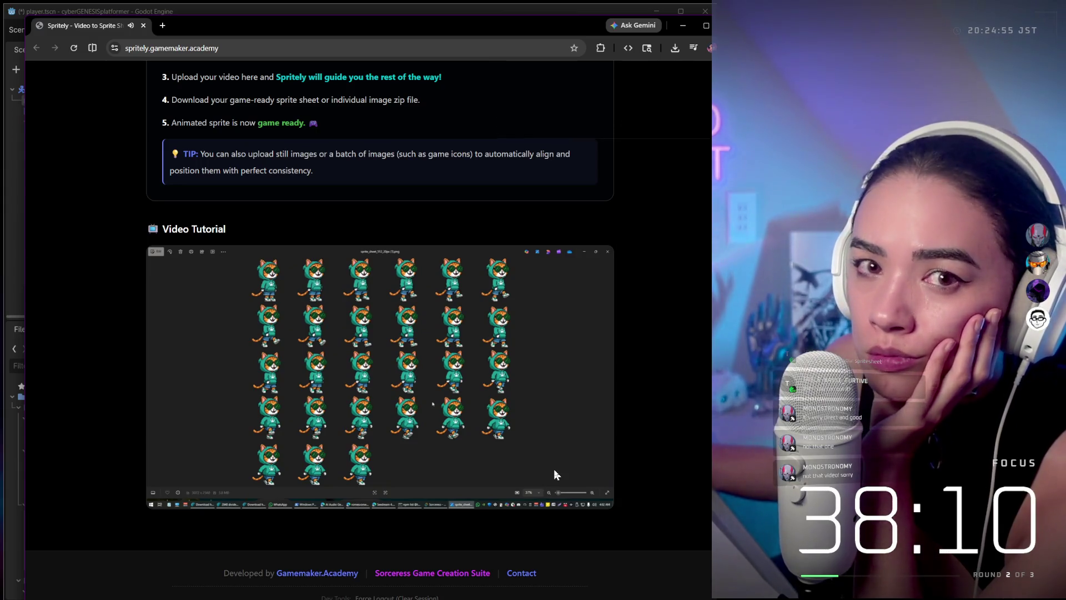
{"action": "left_click", "coordinate": [554, 471]}
- Scroll back to the top of the page and switch back to the Godot editor
{"action": "scroll", "coordinate": [659, 360], "scroll_direction": "up", "scroll_amount": 6}
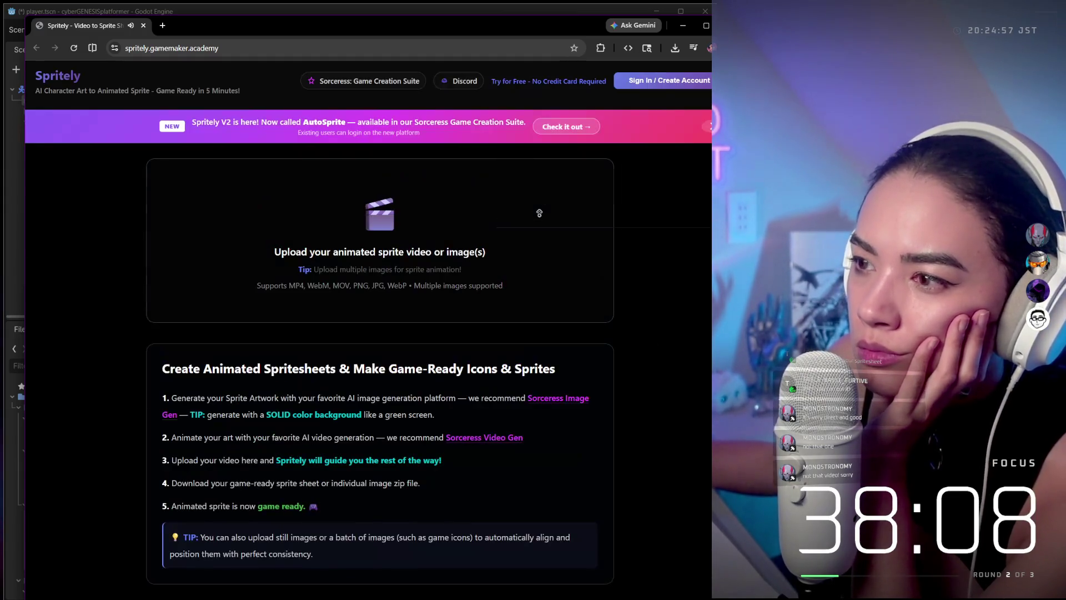
{"action": "scroll", "coordinate": [557, 295], "scroll_direction": "down", "scroll_amount": 6}
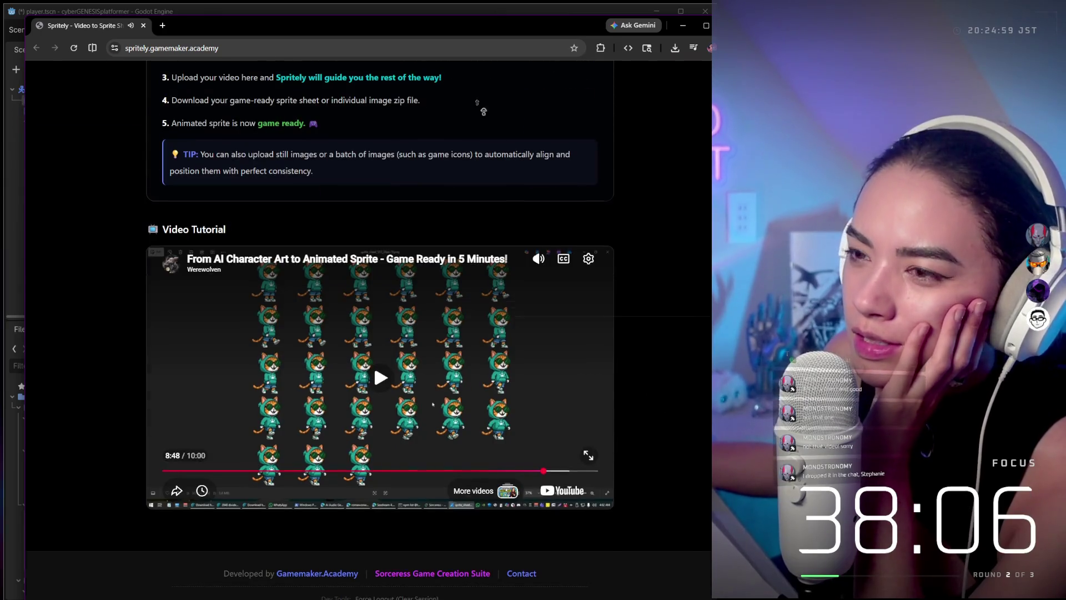
{"action": "scroll", "coordinate": [476, 119], "scroll_direction": "up", "scroll_amount": 6}
{"action": "mouse_move", "coordinate": [611, 598]}
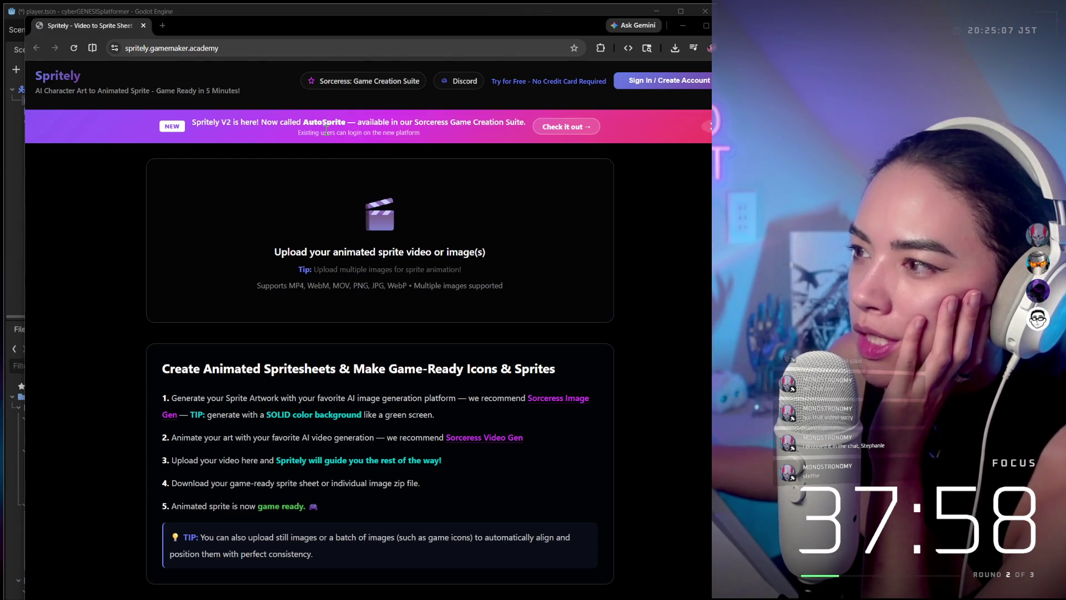
{"action": "key", "text": "alt+Tab"}
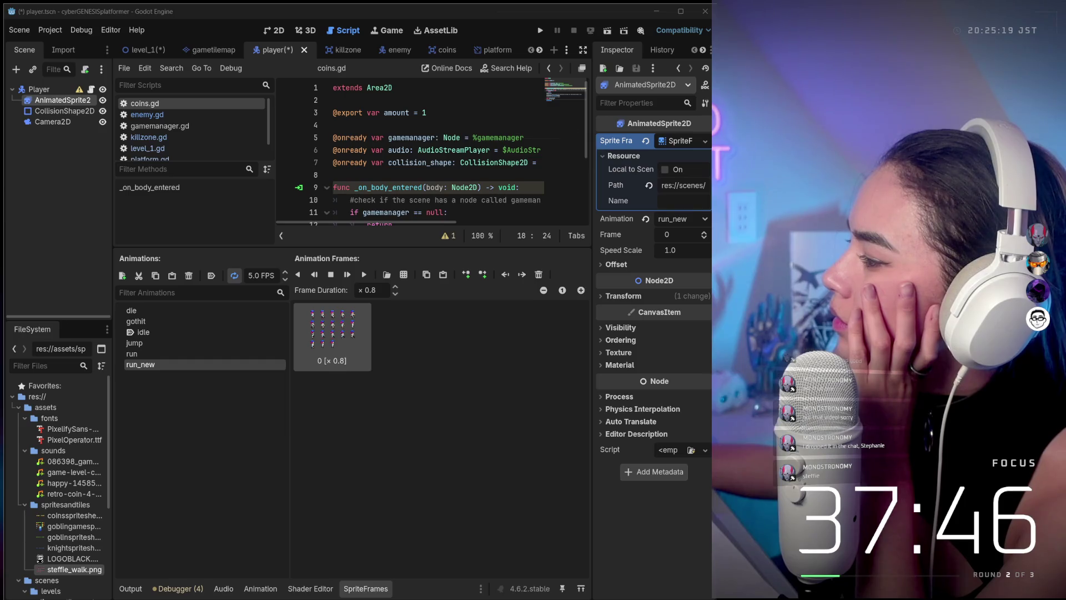
- Load steffie_walk.png from assets/spritesandtiles as a sprite sheet
{"action": "left_click", "coordinate": [401, 274]}
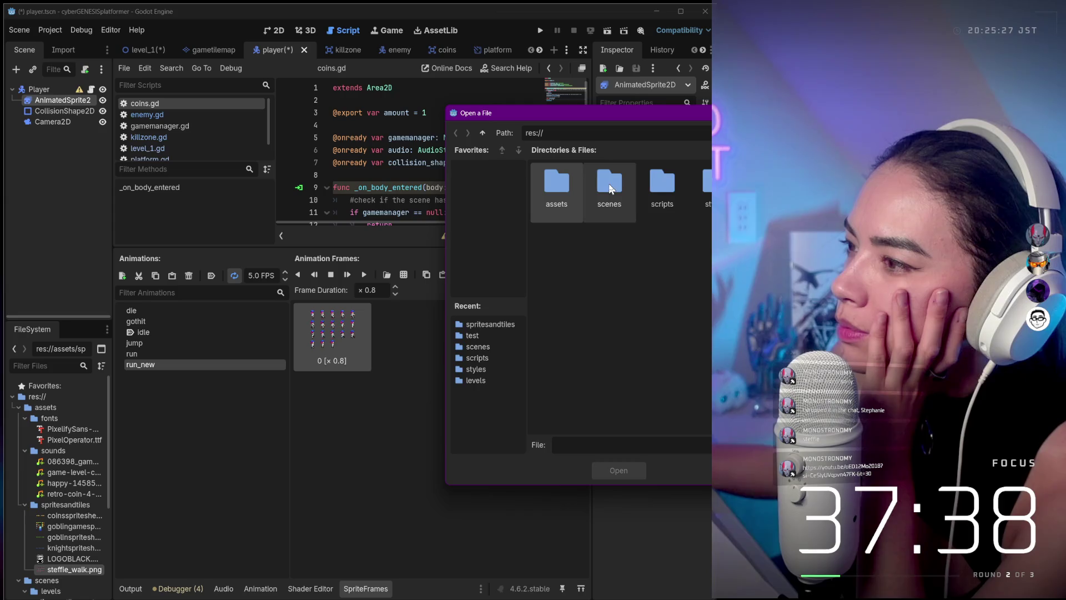
{"action": "double_click", "coordinate": [559, 185]}
{"action": "double_click", "coordinate": [663, 189]}
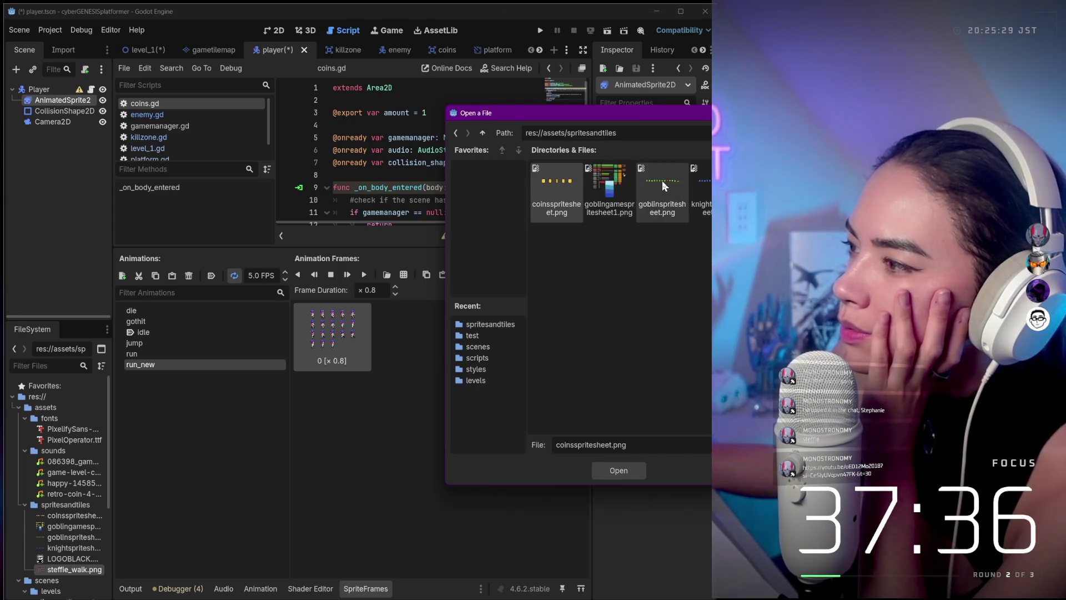
{"action": "double_click", "coordinate": [821, 188]}
- Set the horizontal slices to 5 so the sheet splits into a 5×4 grid
{"action": "mouse_move", "coordinate": [647, 100]}
{"action": "left_mouse_down"}
{"action": "mouse_move", "coordinate": [339, 122]}
{"action": "mouse_move", "coordinate": [370, 125]}
{"action": "left_mouse_up"}
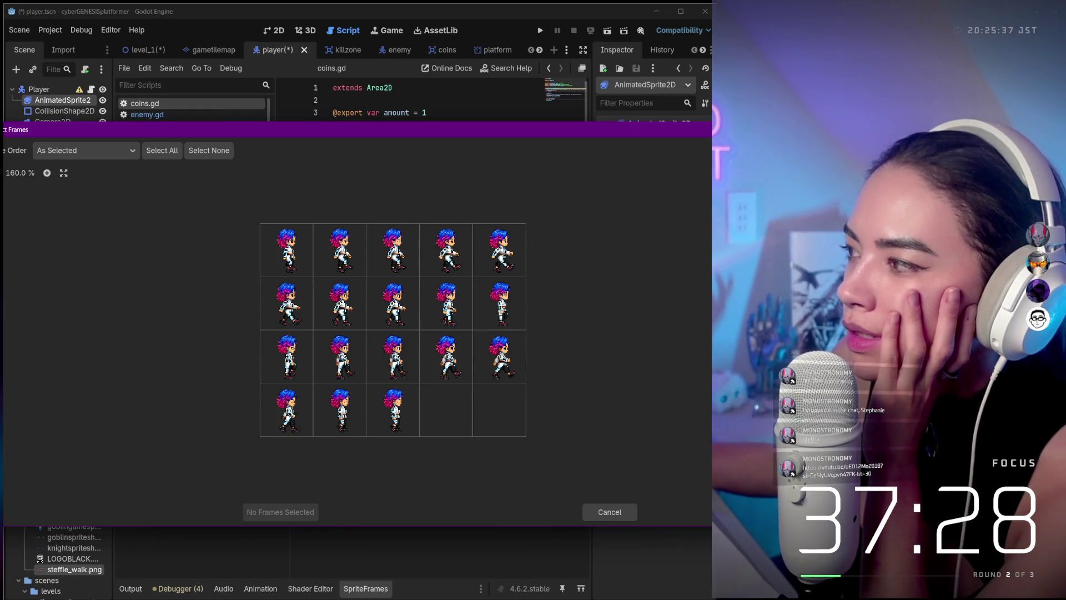
{"action": "type", "text": "9"}
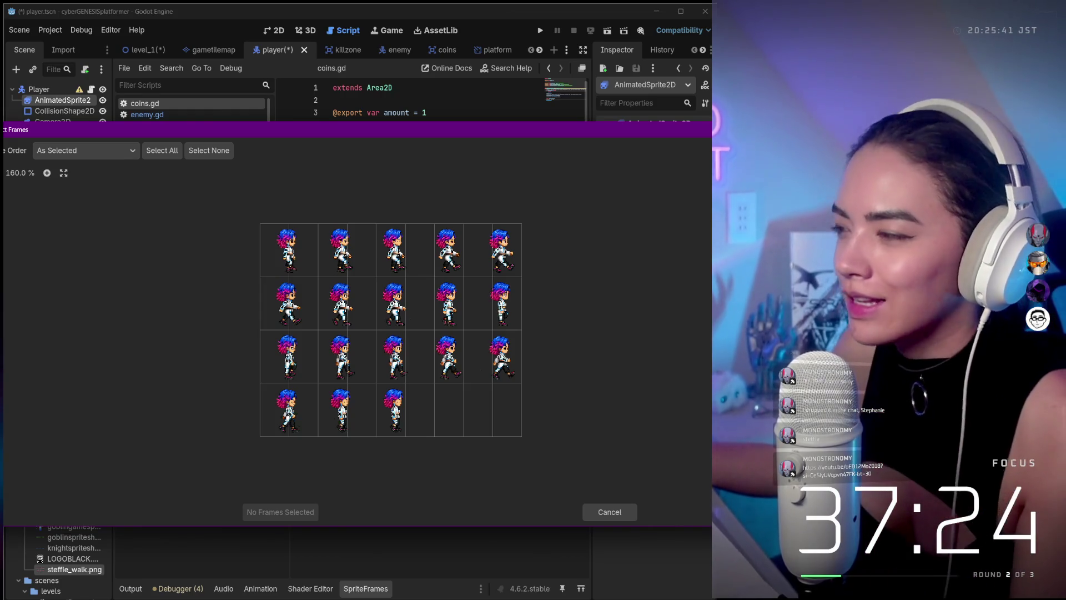
{"action": "key", "text": "Down"}
{"action": "key", "text": "Down"}
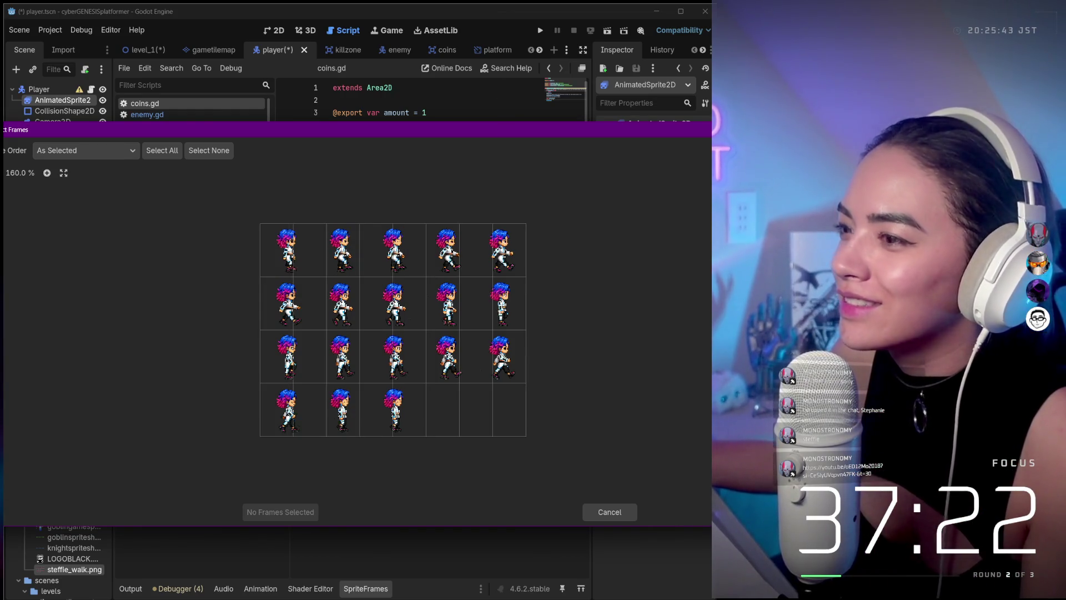
{"action": "key", "text": "Down"}
{"action": "key", "text": "Down"}
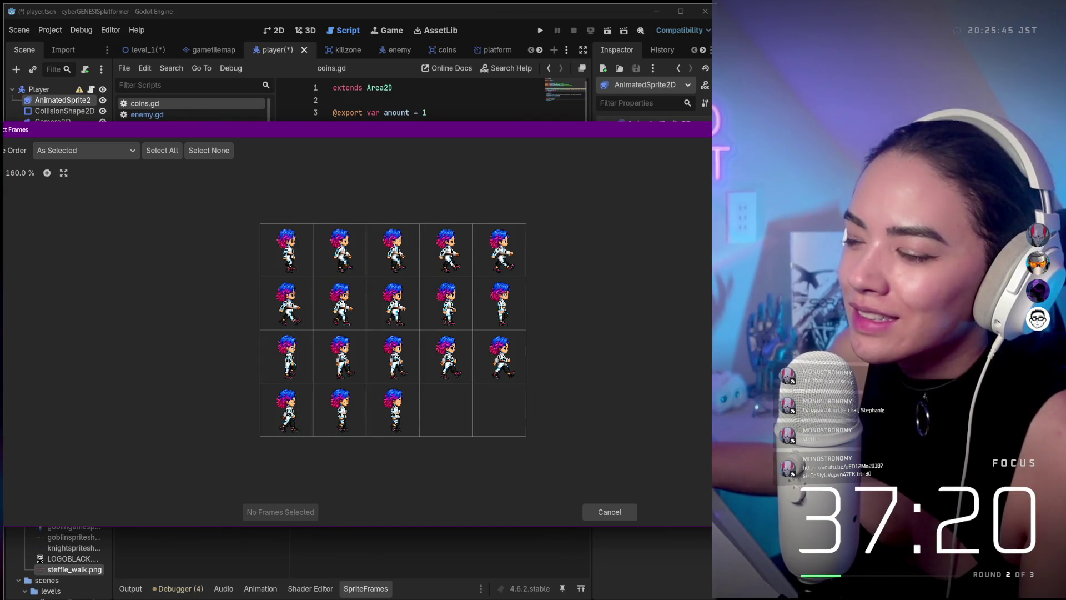
{"action": "mouse_move", "coordinate": [263, 137]}
{"action": "left_mouse_down"}
{"action": "mouse_move", "coordinate": [348, 139]}
{"action": "mouse_move", "coordinate": [315, 122]}
{"action": "left_mouse_up"}
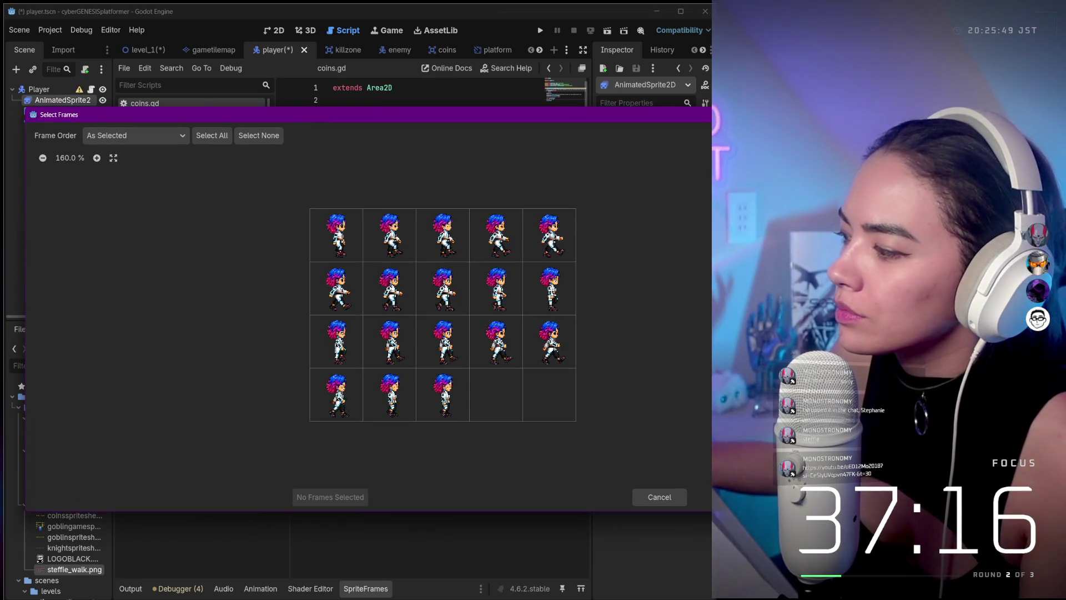
{"action": "left_click_drag", "start_coordinate": [714, 511], "coordinate": [665, 520]}
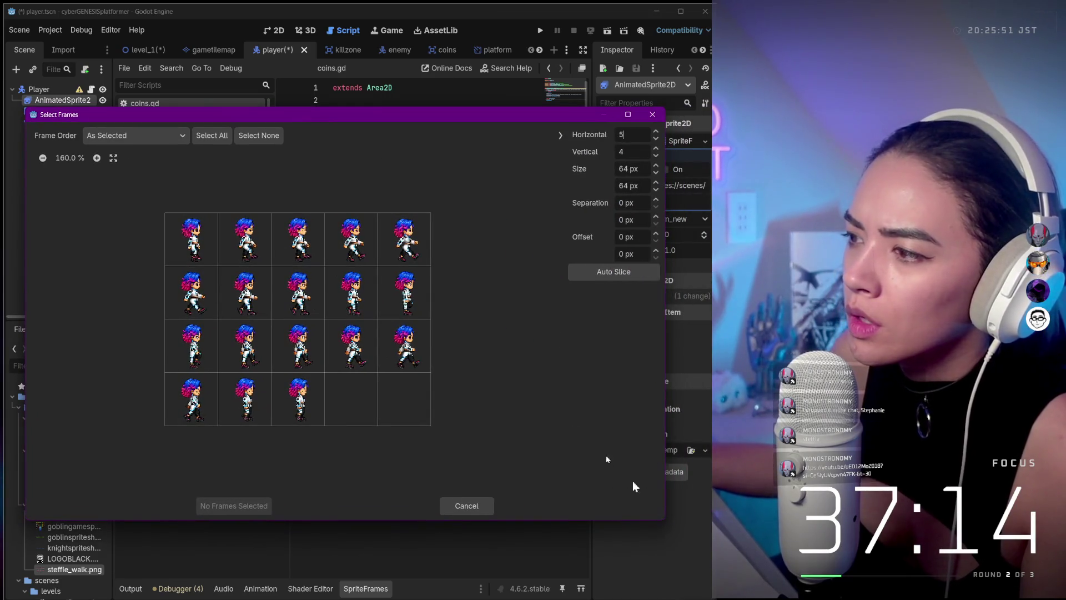
- Select walk frames 0 through 17 in order and add the 18 frames to run_new
{"action": "left_click", "coordinate": [188, 249]}
{"action": "left_click", "coordinate": [239, 245]}
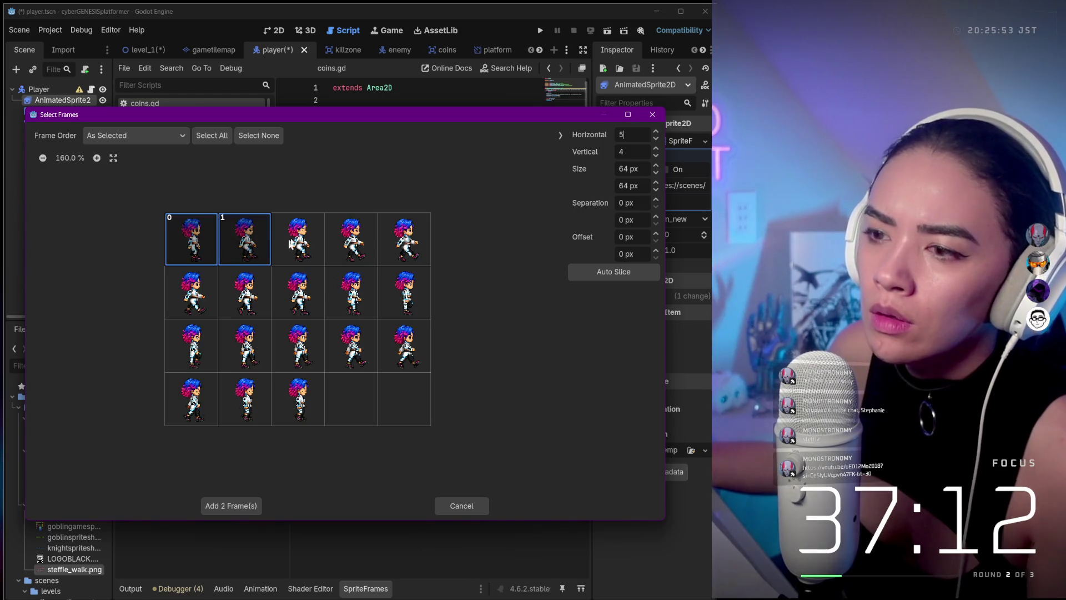
{"action": "left_click", "coordinate": [291, 246]}
{"action": "left_click", "coordinate": [341, 239]}
{"action": "left_click", "coordinate": [400, 244]}
{"action": "left_click", "coordinate": [212, 276]}
{"action": "left_click", "coordinate": [238, 288]}
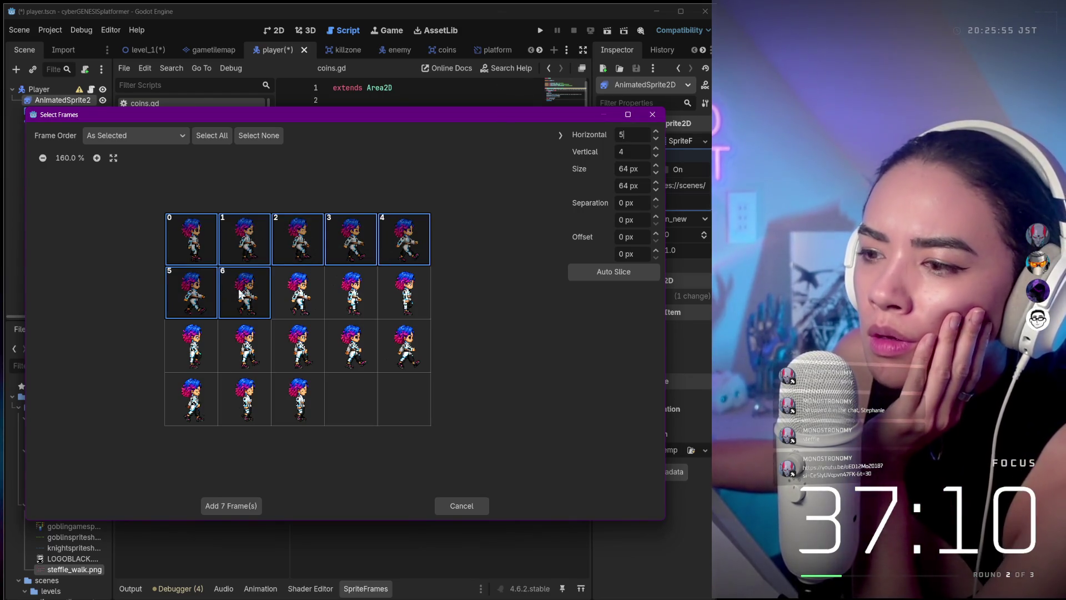
{"action": "left_click", "coordinate": [297, 290]}
{"action": "left_click", "coordinate": [347, 295]}
{"action": "left_click", "coordinate": [411, 300]}
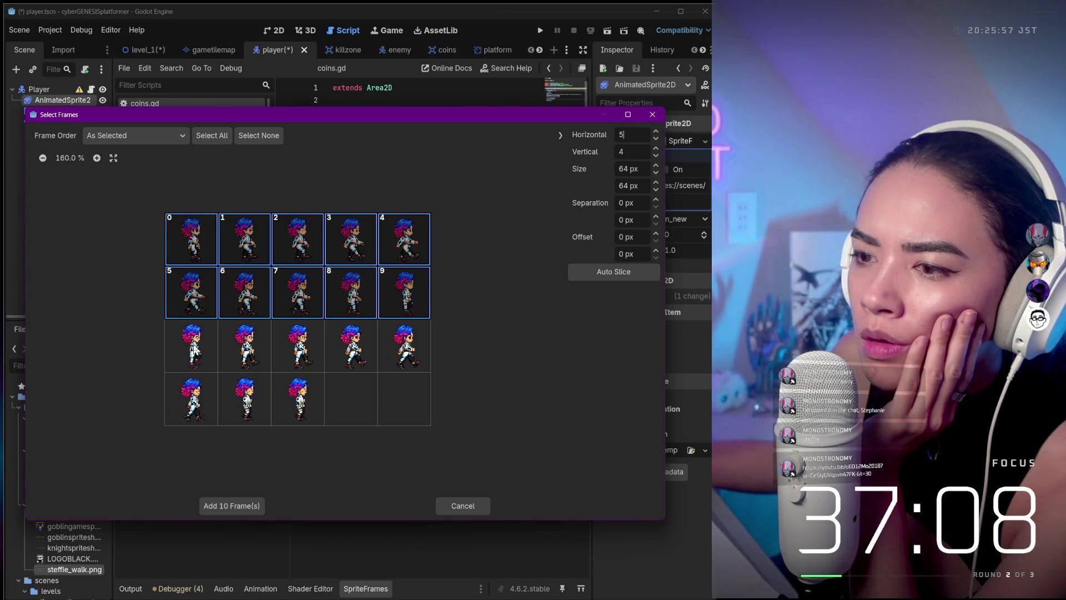
{"action": "left_click", "coordinate": [194, 347]}
{"action": "left_click", "coordinate": [238, 350]}
{"action": "left_click", "coordinate": [300, 350]}
{"action": "left_click", "coordinate": [356, 350]}
{"action": "left_click", "coordinate": [409, 356]}
{"action": "left_click", "coordinate": [188, 402]}
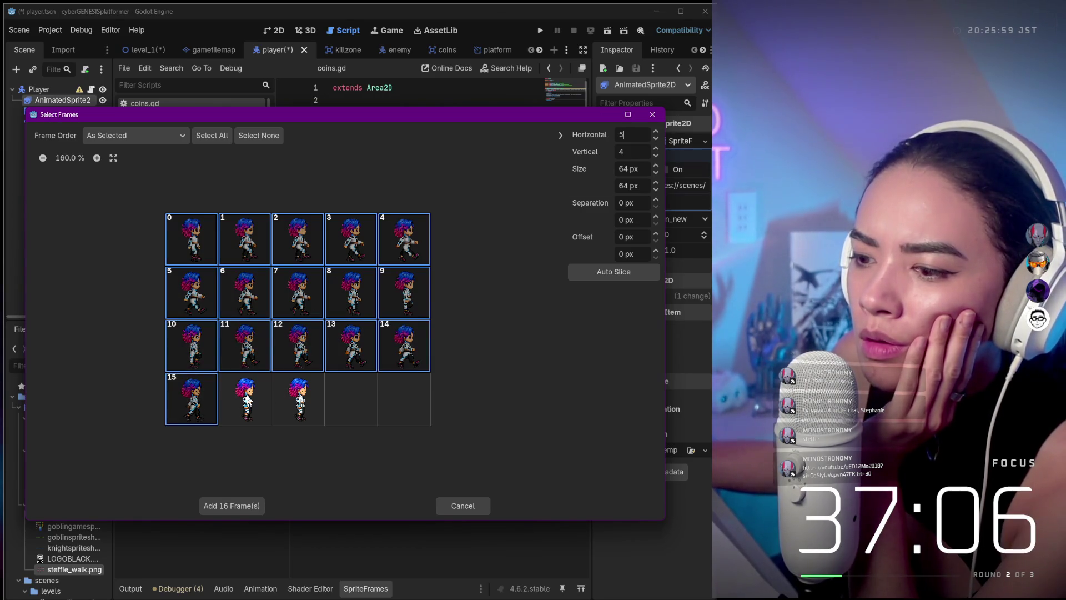
{"action": "left_click", "coordinate": [247, 399]}
{"action": "left_click", "coordinate": [297, 400]}
{"action": "left_click", "coordinate": [242, 507]}
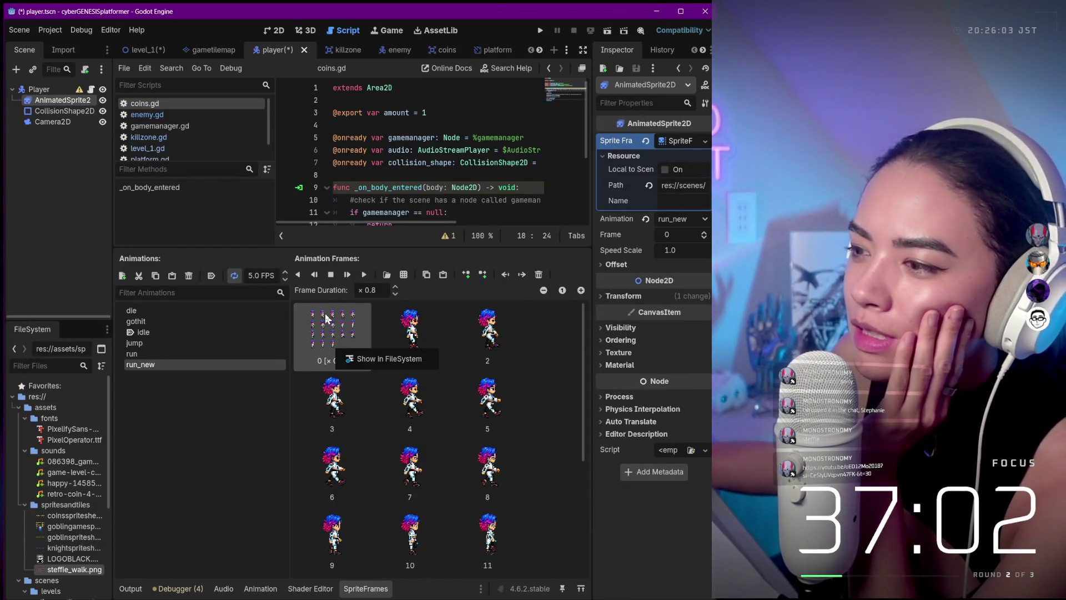
- Delete run_new's whole-sheet frame, compare it with run, and minimize the video window
{"action": "left_click", "coordinate": [538, 274]}
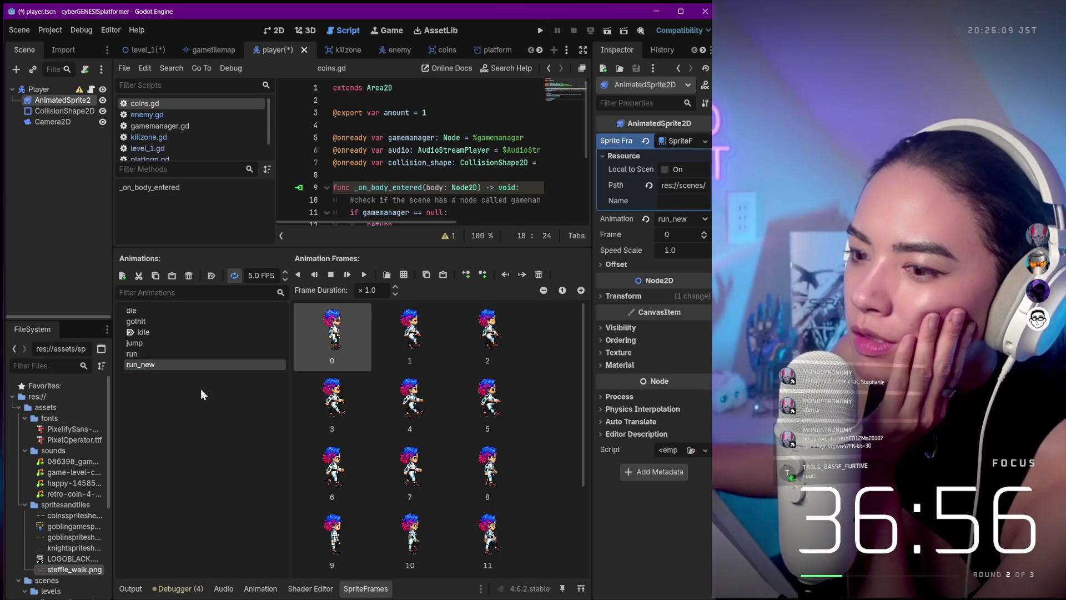
{"action": "left_click", "coordinate": [195, 353]}
{"action": "left_click", "coordinate": [195, 363]}
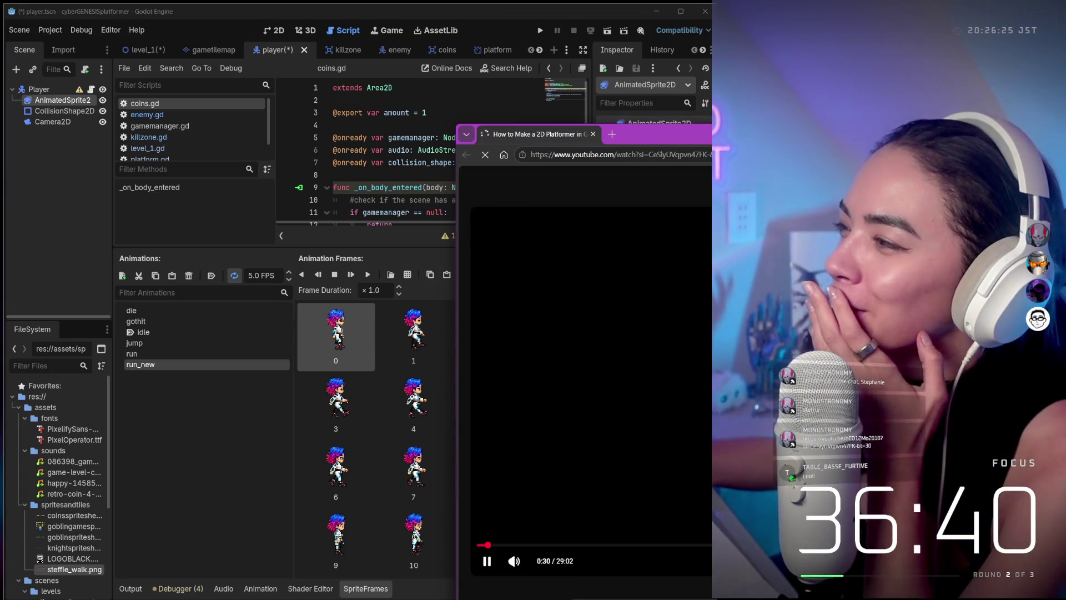
{"action": "key", "text": "super+Down"}
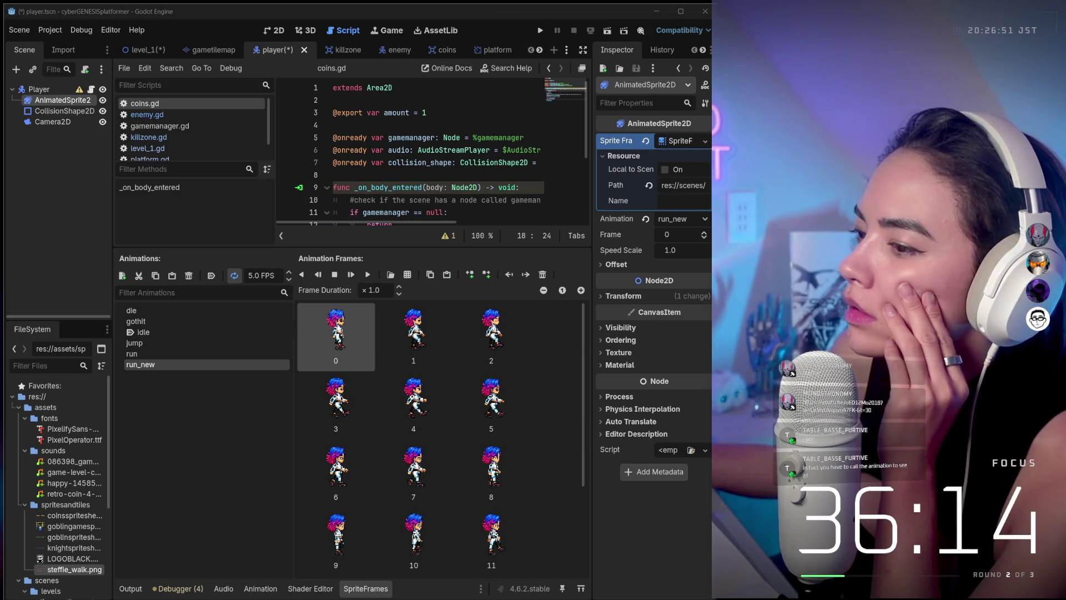
- Open the player.gd script in an enlarged script editor
{"action": "double_click", "coordinate": [191, 364]}
{"action": "scroll", "coordinate": [361, 194], "scroll_direction": "down", "scroll_amount": 3}
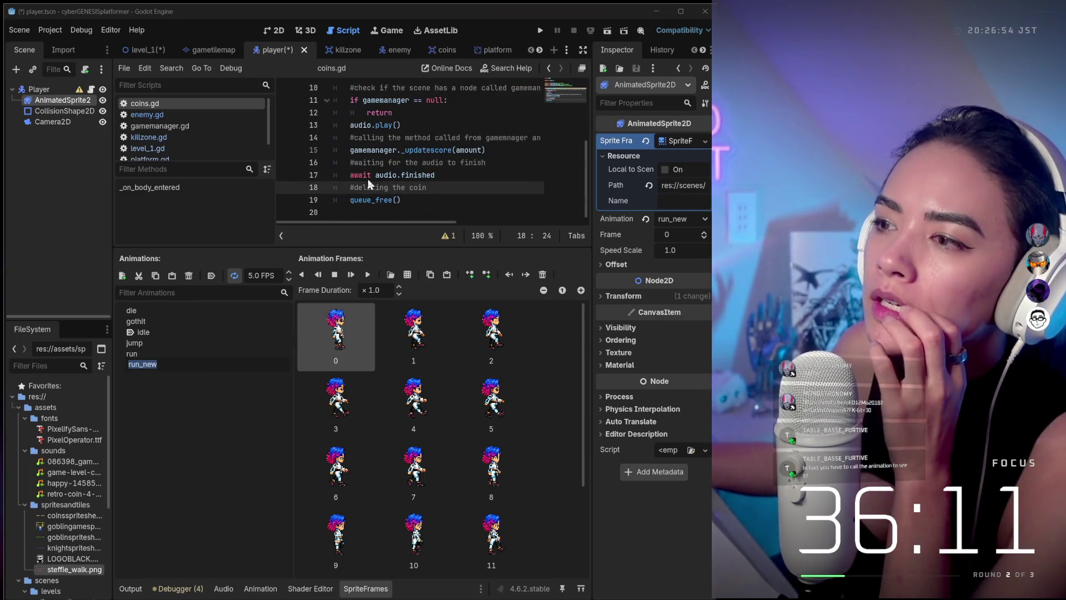
{"action": "left_click", "coordinate": [288, 245]}
{"action": "mouse_move", "coordinate": [241, 246]}
{"action": "left_mouse_down"}
{"action": "mouse_move", "coordinate": [236, 347]}
{"action": "mouse_move", "coordinate": [267, 382]}
{"action": "left_mouse_up"}
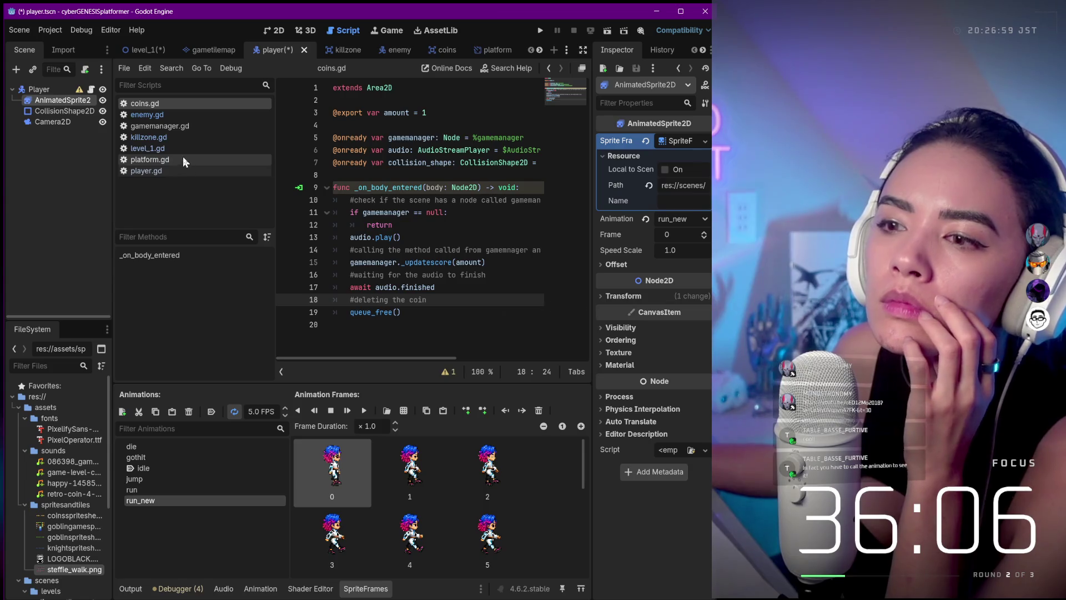
{"action": "left_click", "coordinate": [168, 172]}
{"action": "scroll", "coordinate": [414, 193], "scroll_direction": "down", "scroll_amount": 4}
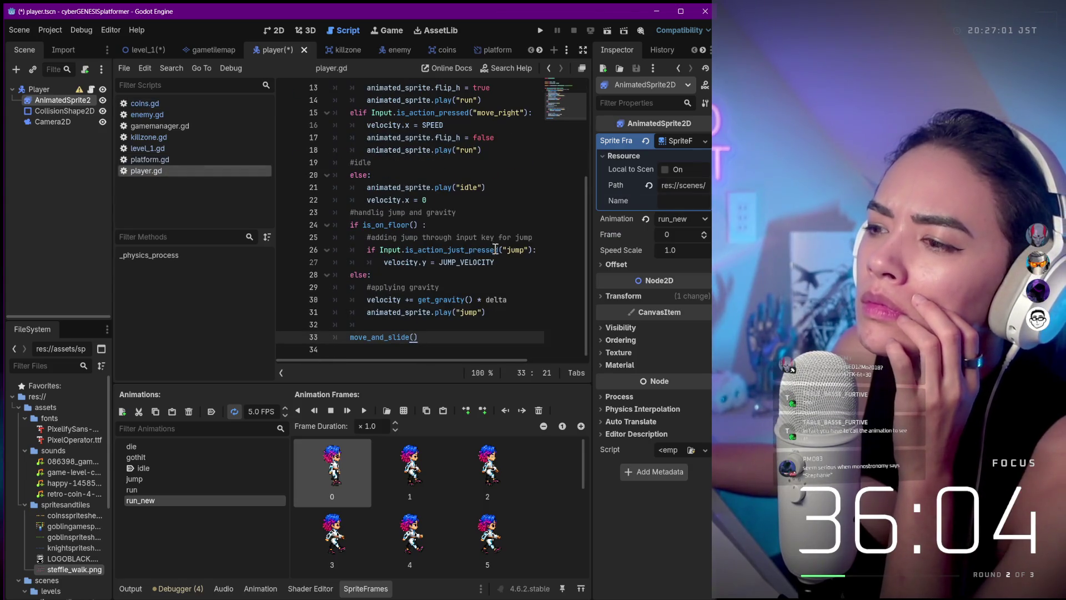
{"action": "scroll", "coordinate": [500, 290], "scroll_direction": "up", "scroll_amount": 3}
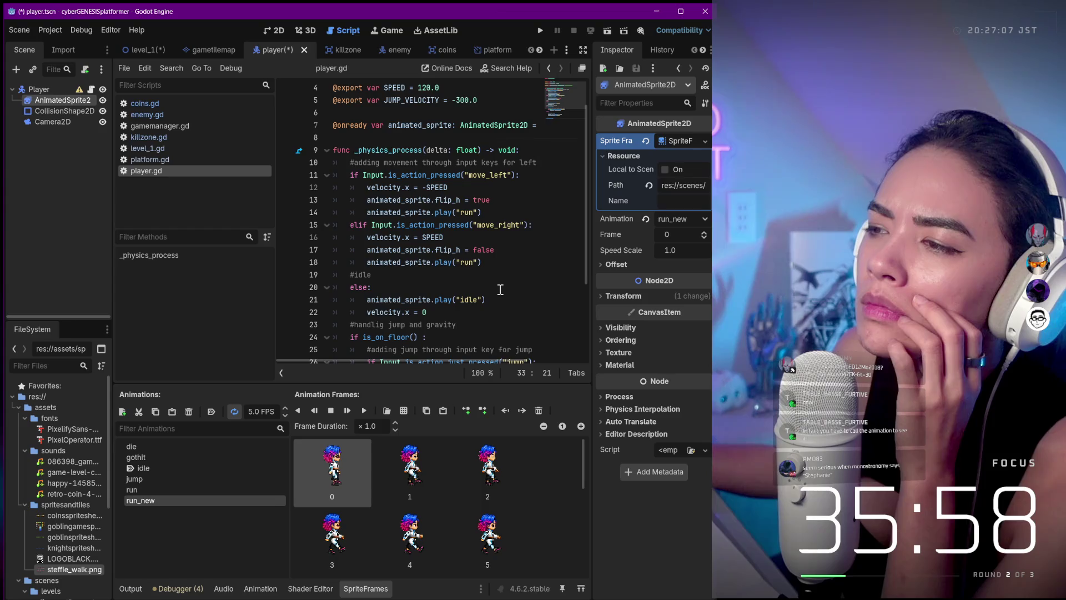
- Change play("run") to play("run_new") on lines 14 and 18, then run the game
{"action": "left_click", "coordinate": [473, 211]}
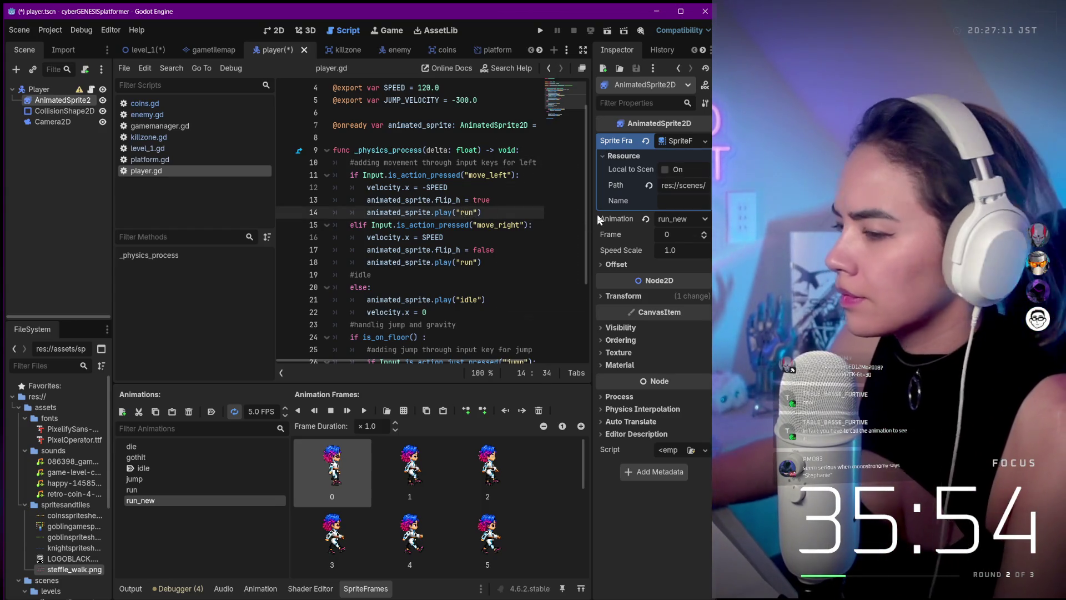
{"action": "type", "text": "_new"}
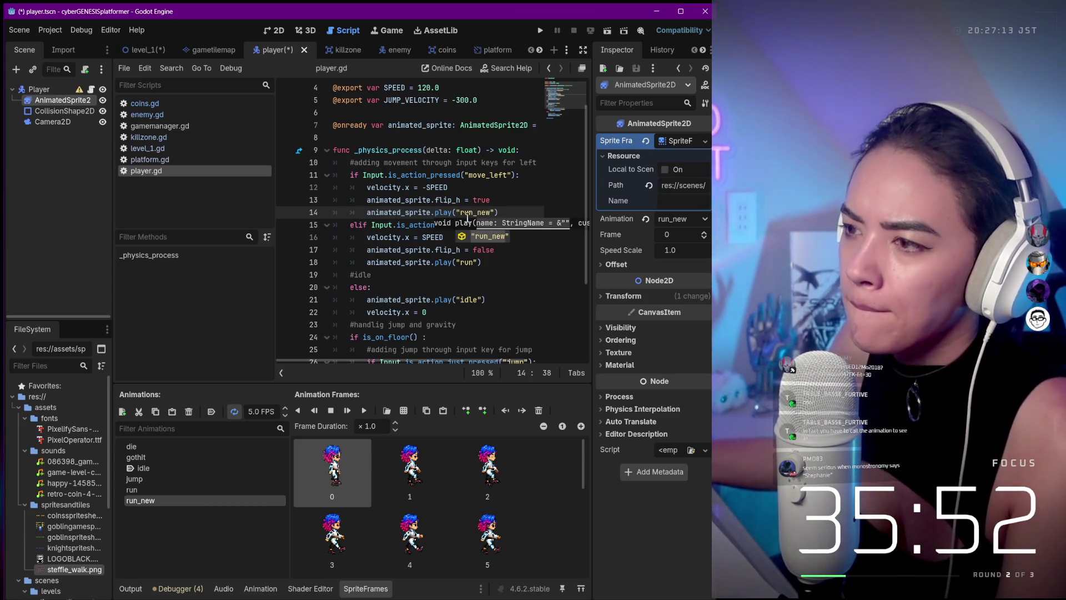
{"action": "left_click", "coordinate": [475, 262]}
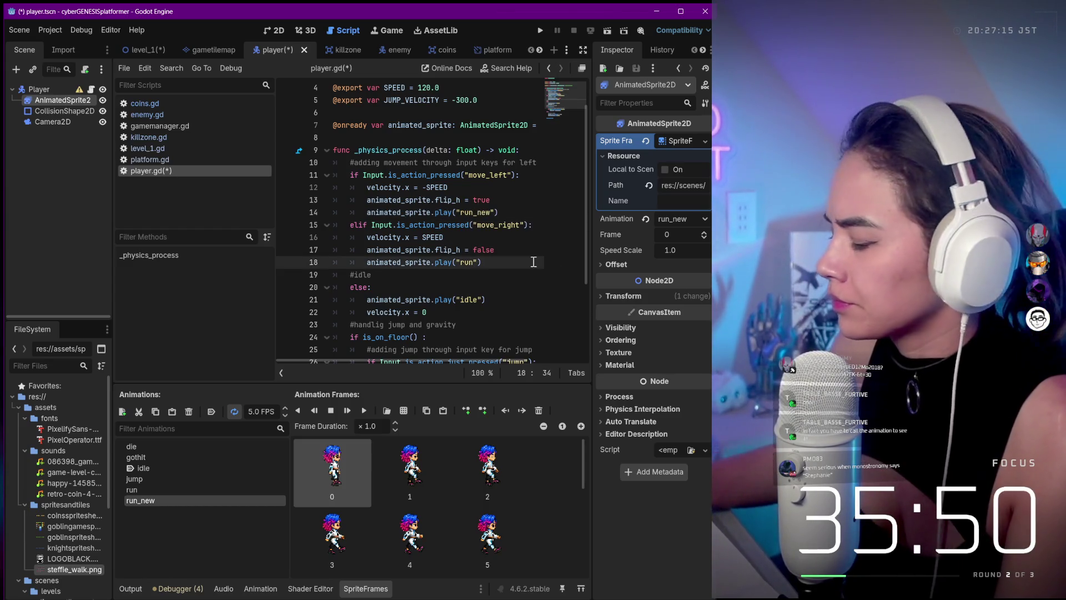
{"action": "type", "text": "_new"}
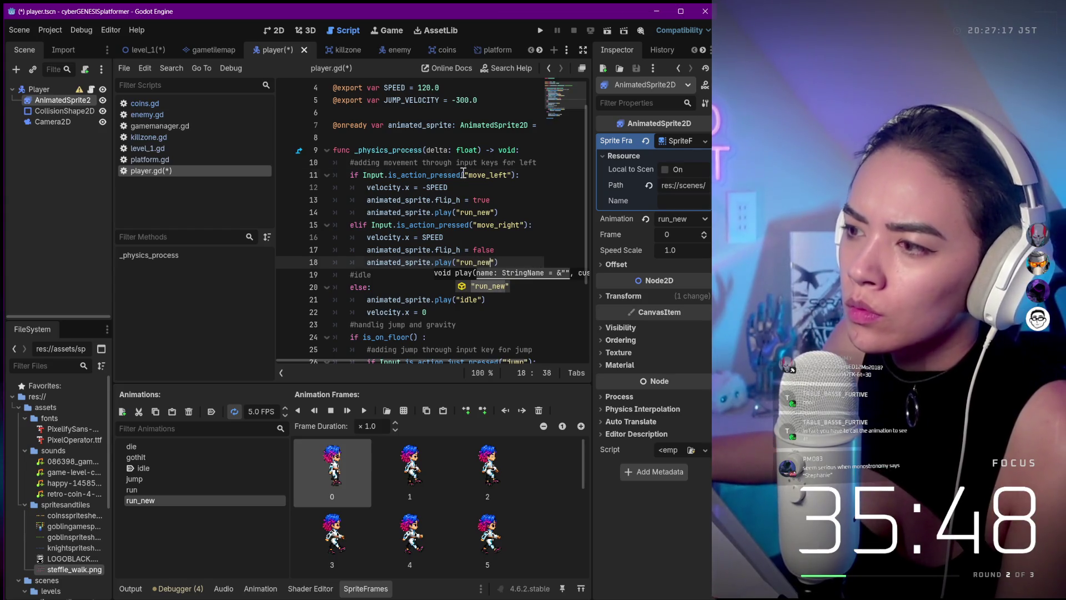
{"action": "left_click", "coordinate": [464, 174]}
{"action": "scroll", "coordinate": [513, 215], "scroll_direction": "down", "scroll_amount": 3}
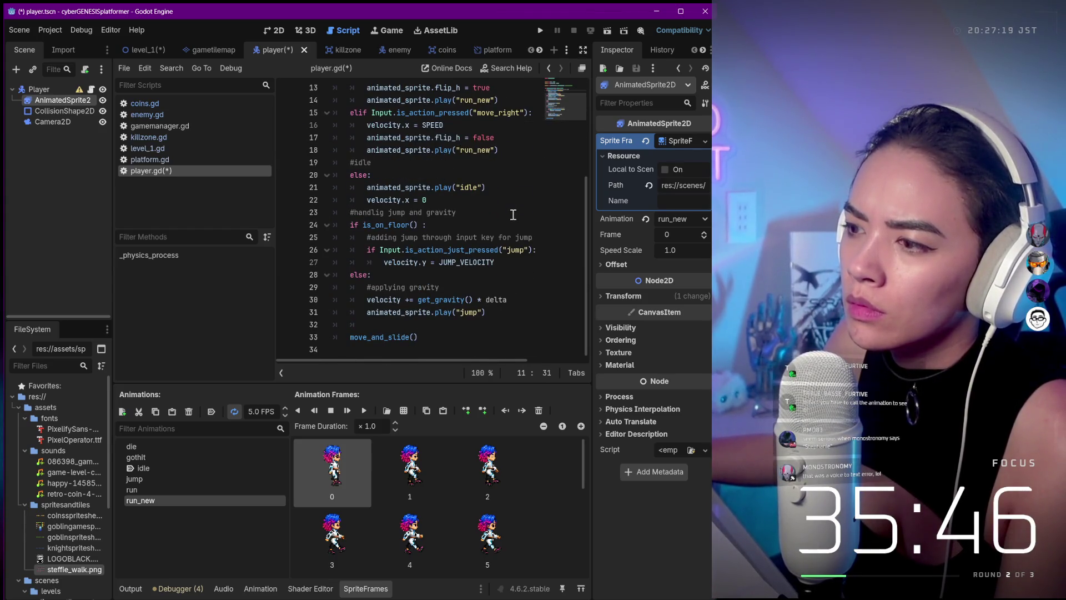
{"action": "scroll", "coordinate": [513, 215], "scroll_direction": "up", "scroll_amount": 2}
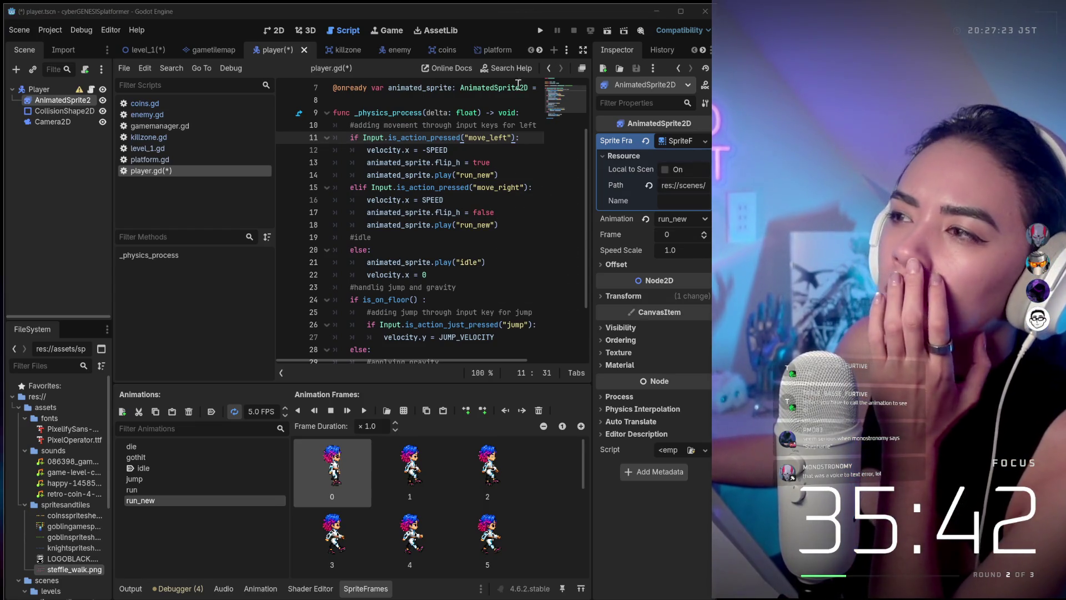
{"action": "left_click", "coordinate": [543, 31]}
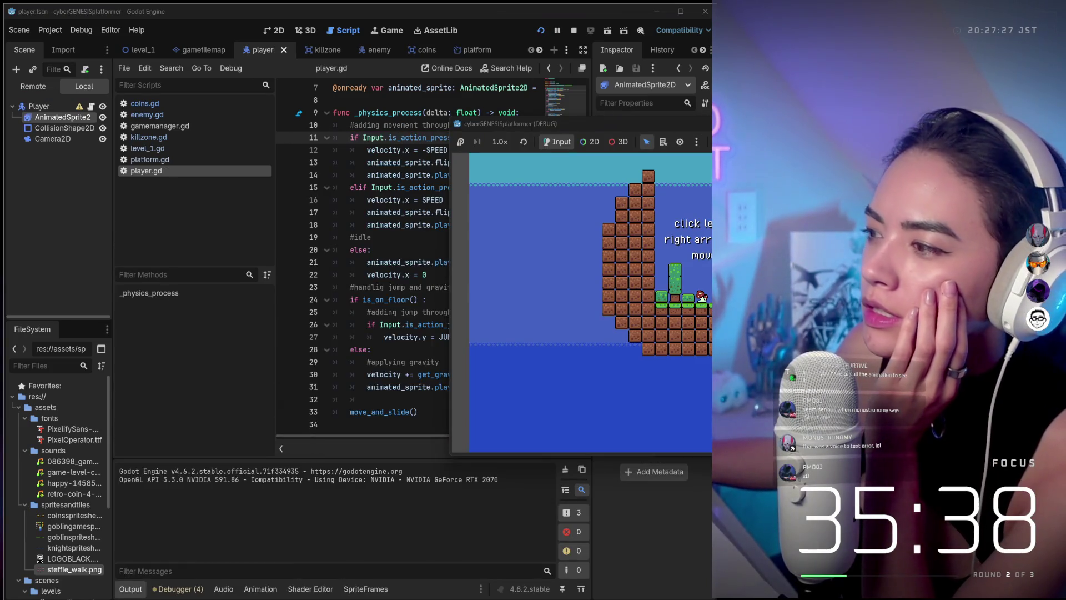
- Move the game window into view and walk the player left and right repeatedly
{"action": "mouse_move", "coordinate": [733, 125]}
{"action": "left_mouse_down"}
{"action": "mouse_move", "coordinate": [542, 115]}
{"action": "mouse_move", "coordinate": [375, 132]}
{"action": "left_mouse_up"}
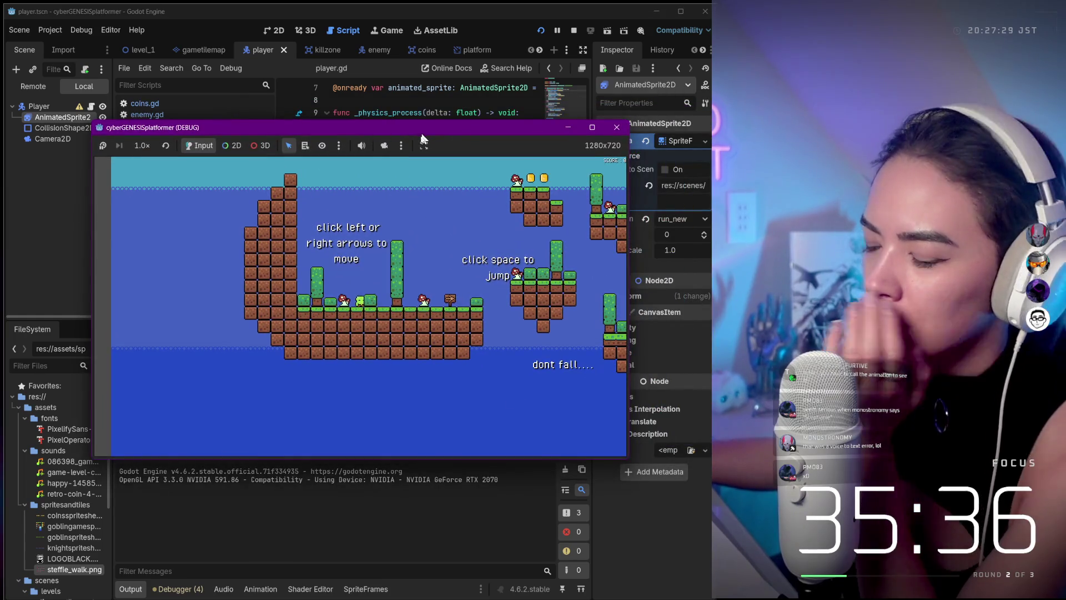
{"action": "key", "text": "Left"}
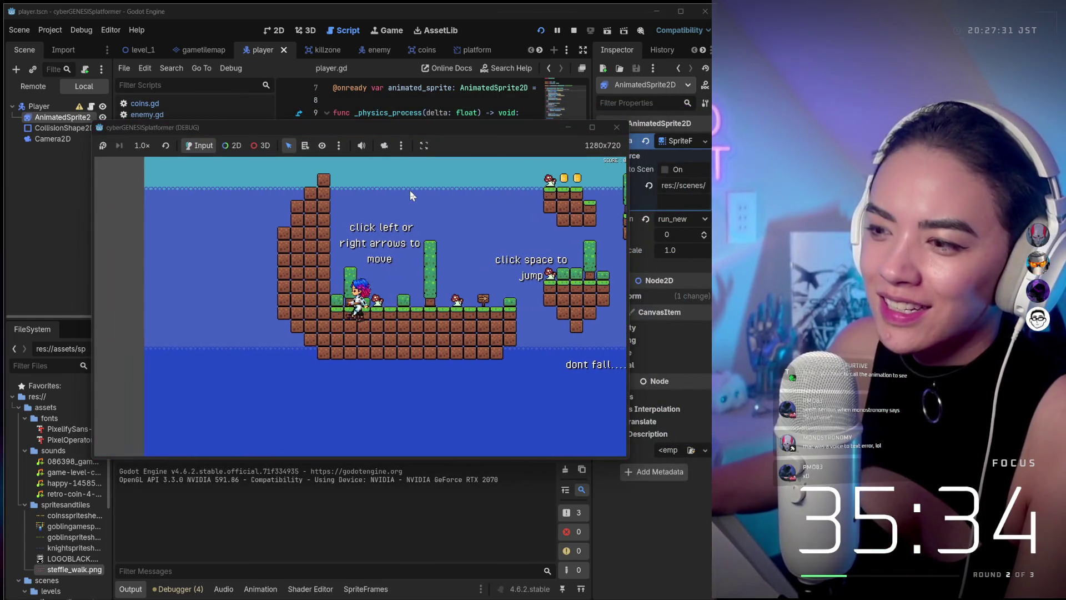
{"action": "key", "text": "Right"}
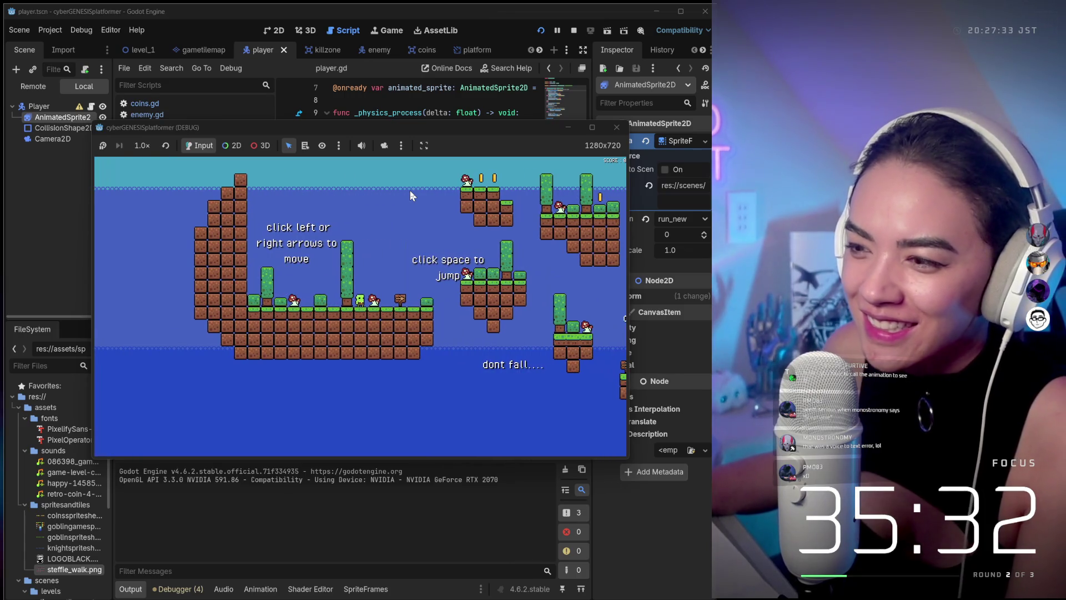
{"action": "key", "text": "Left"}
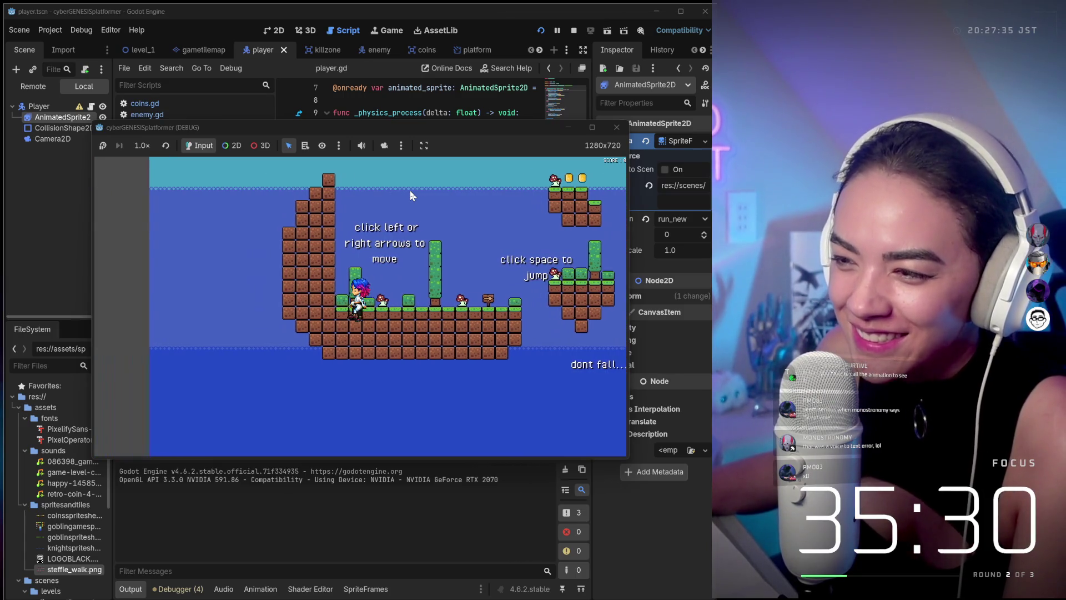
{"action": "key", "text": "Right"}
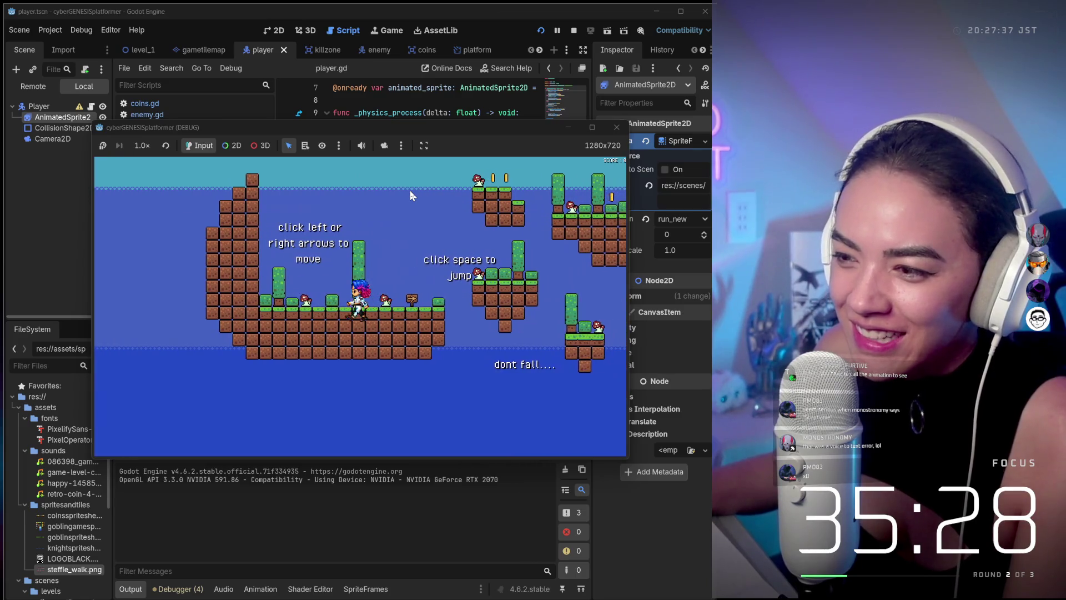
{"action": "key", "text": "Left"}
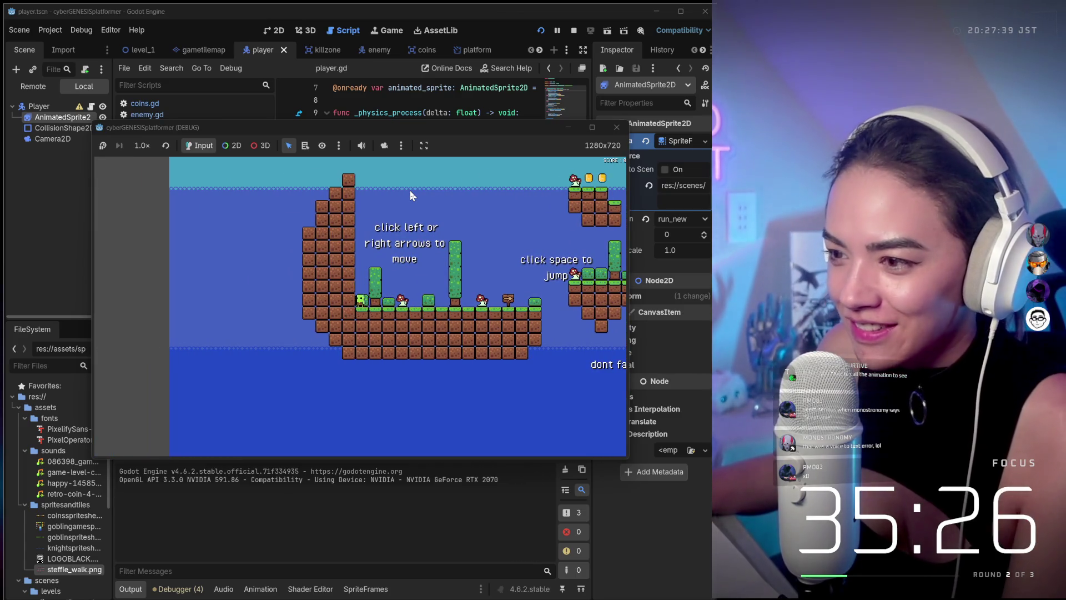
{"action": "key", "text": "Right"}
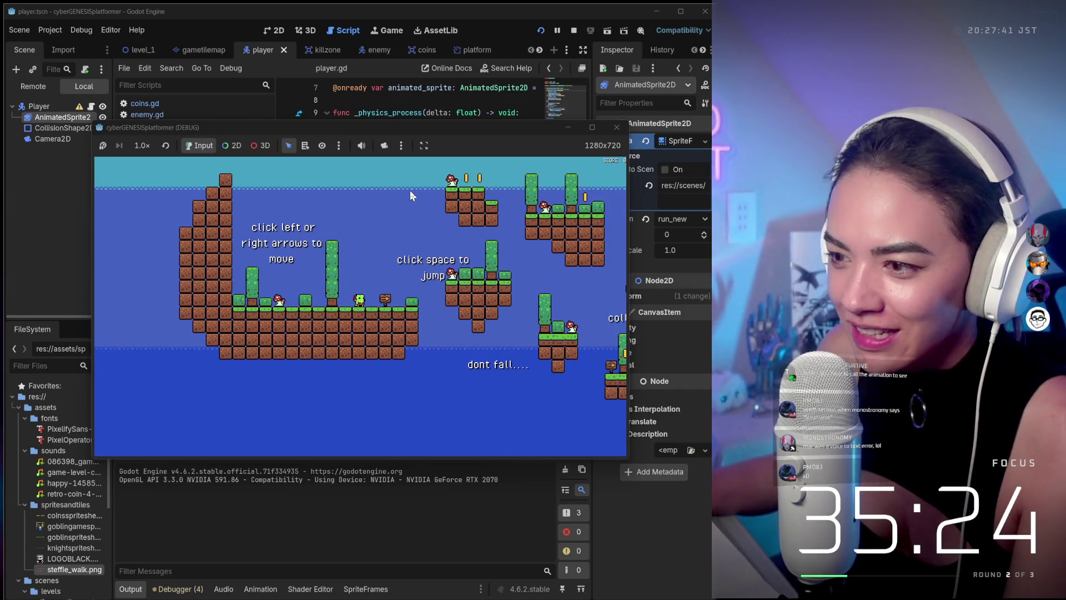
{"action": "key", "text": "Left"}
- Run the player across the level both ways, then stop the game and enlarge the output panel
{"action": "key", "text": "Right"}
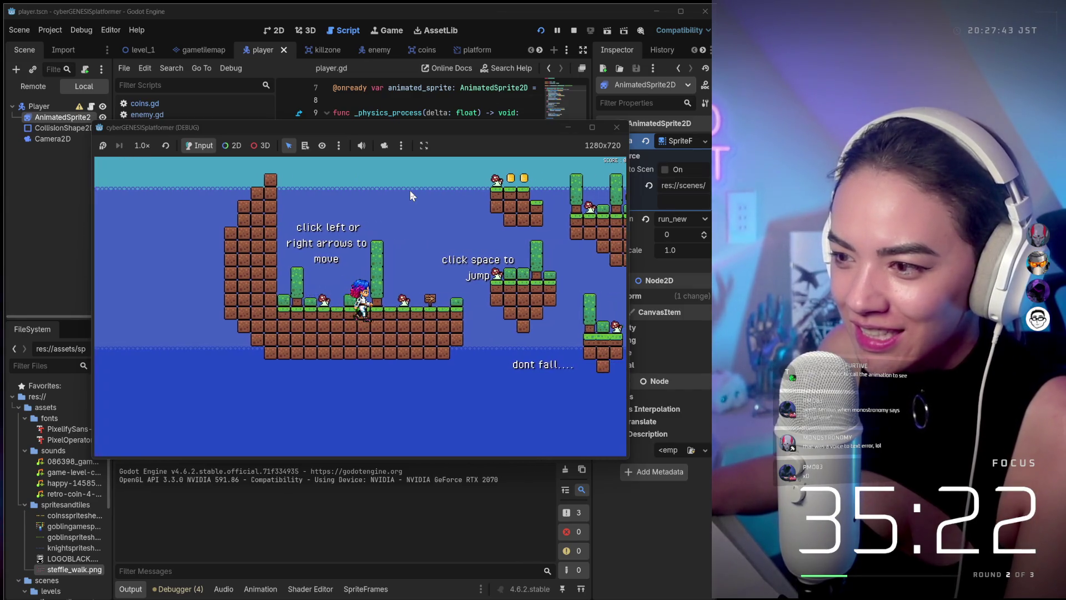
{"action": "key", "text": "Left"}
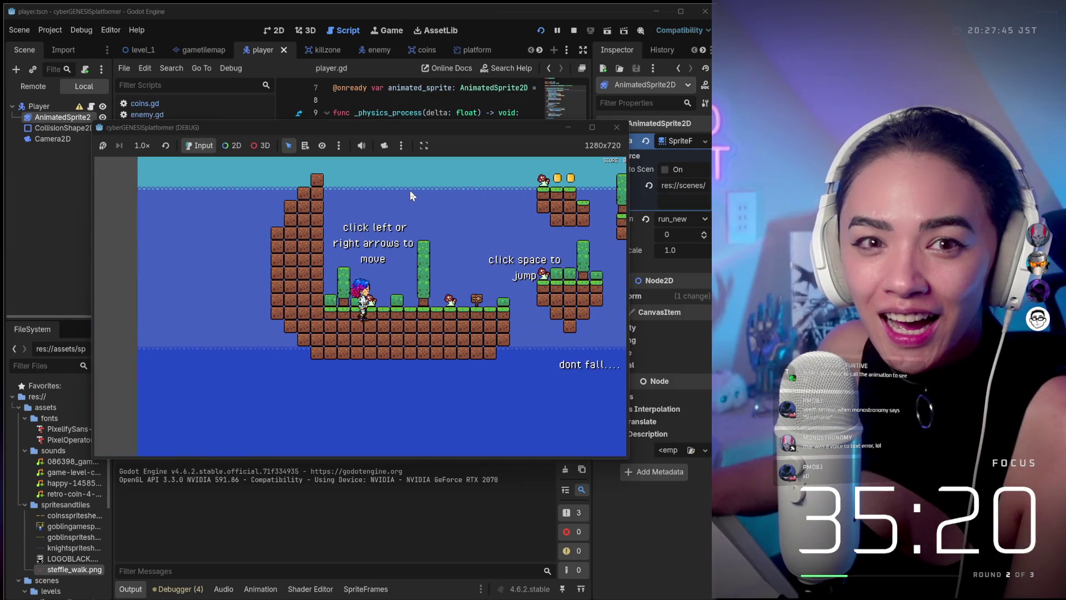
{"action": "key", "text": "Left"}
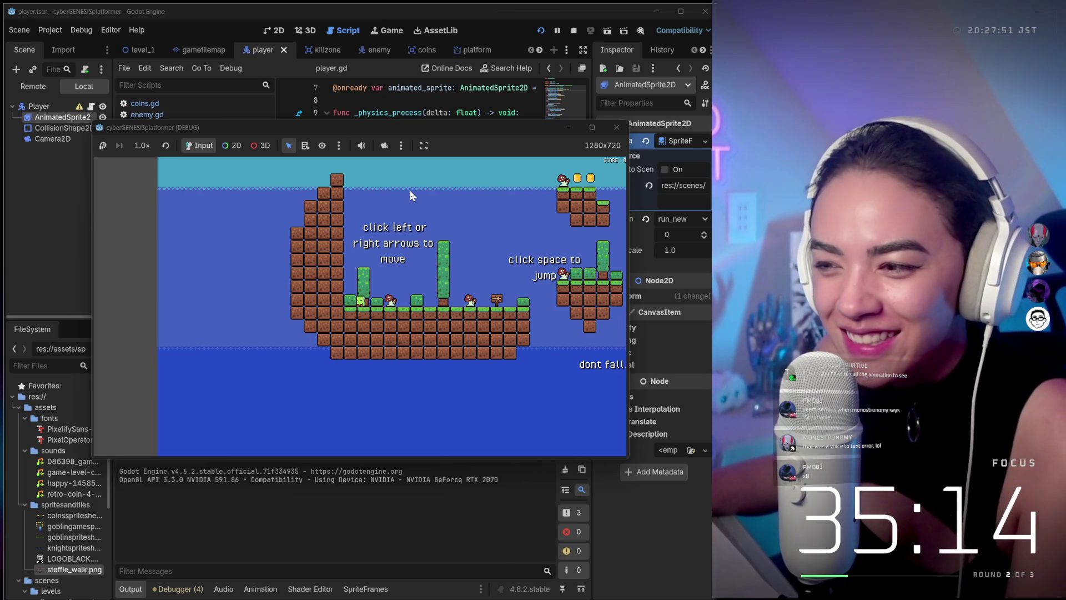
{"action": "key", "text": "Right"}
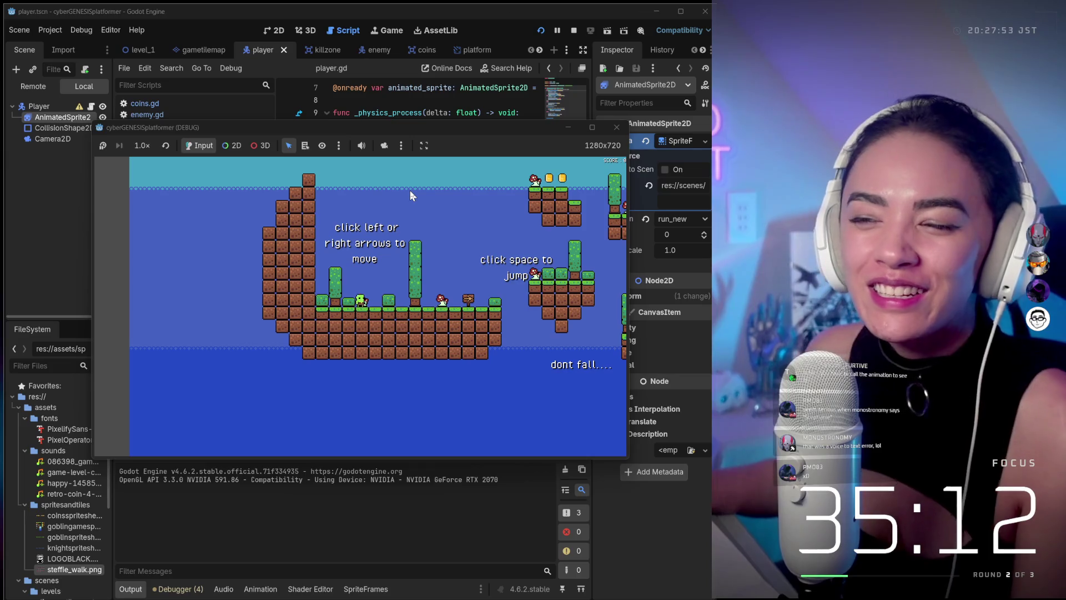
{"action": "key", "text": "Right"}
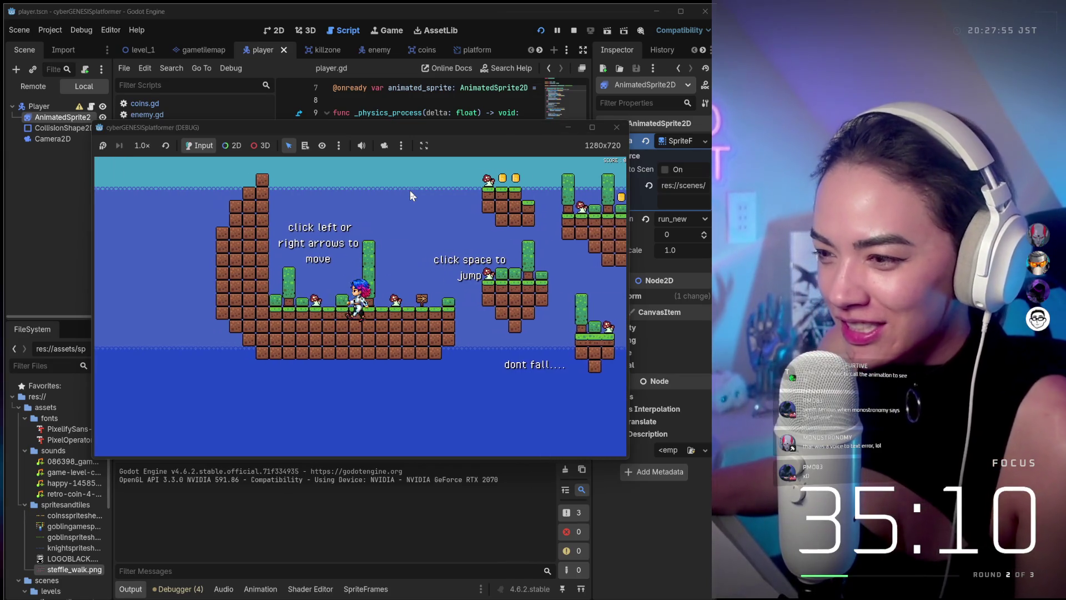
{"action": "key", "text": "Left"}
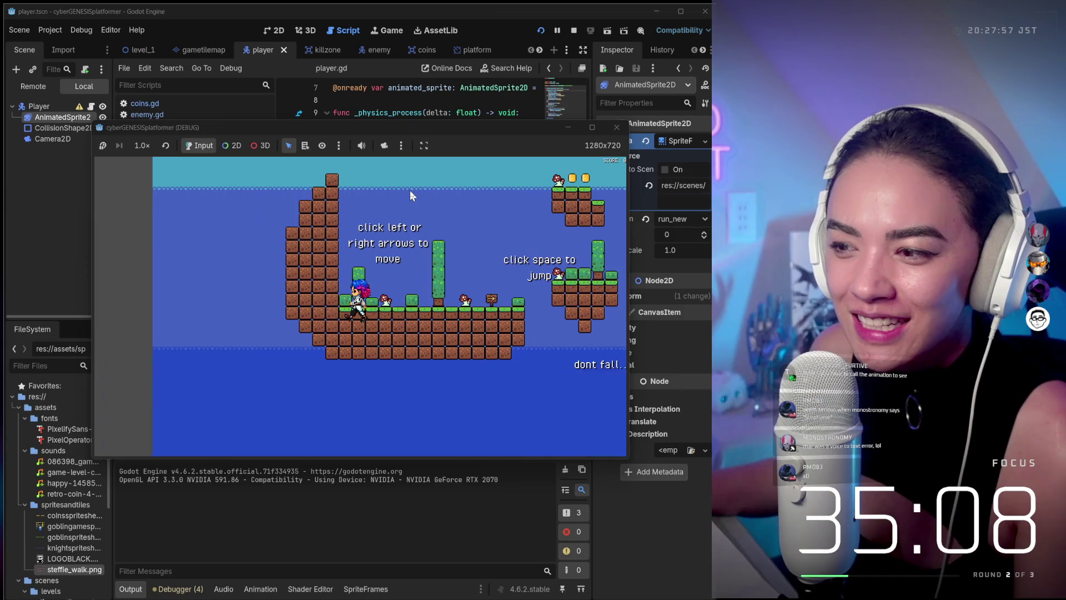
{"action": "key", "text": "Right"}
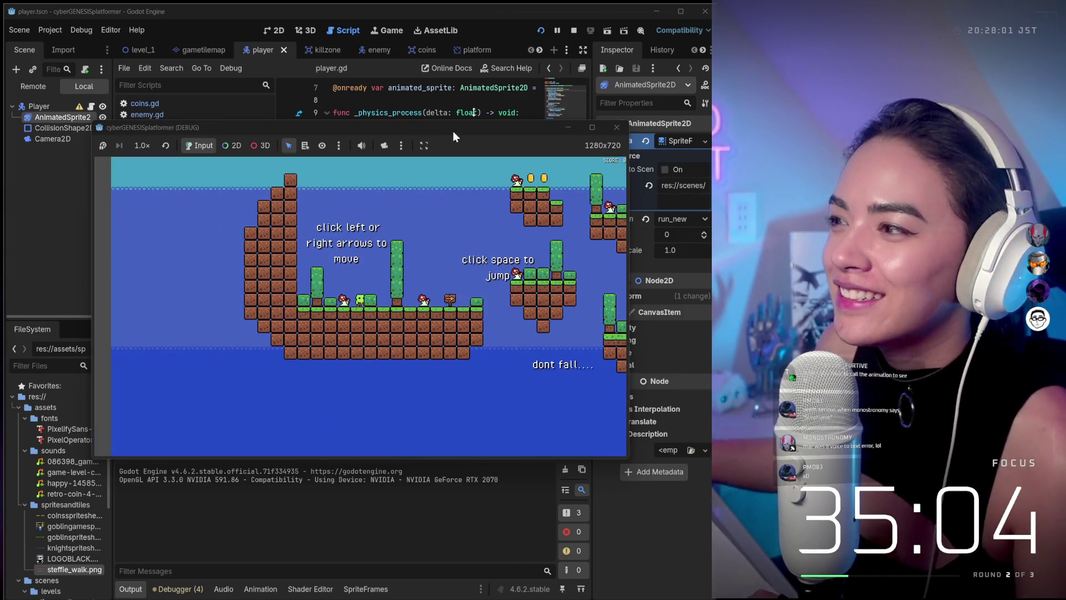
{"action": "left_click", "coordinate": [617, 127]}
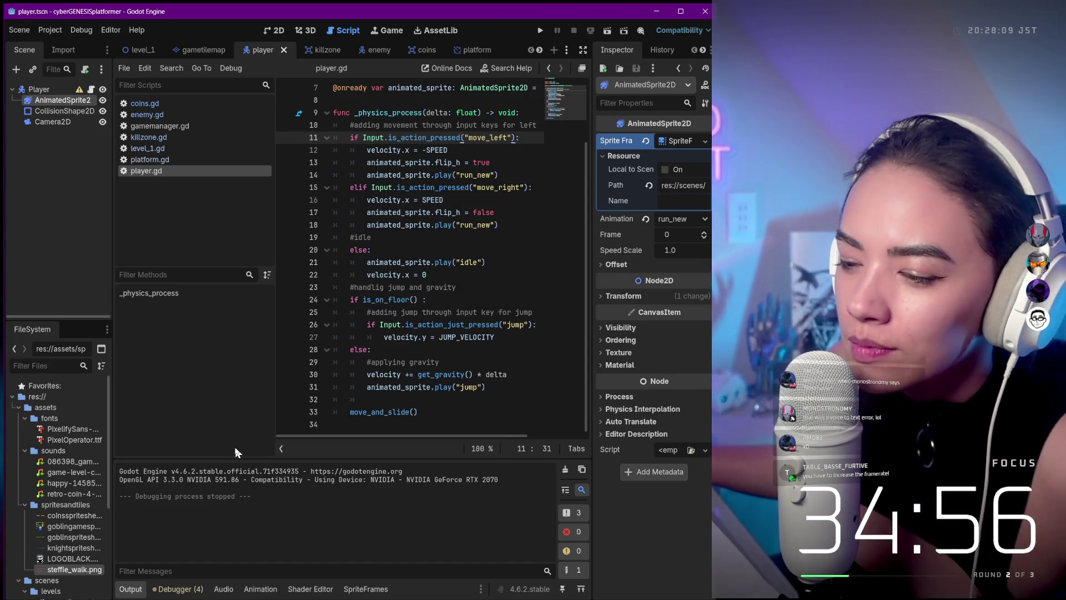
{"action": "left_click_drag", "start_coordinate": [231, 459], "coordinate": [242, 366]}
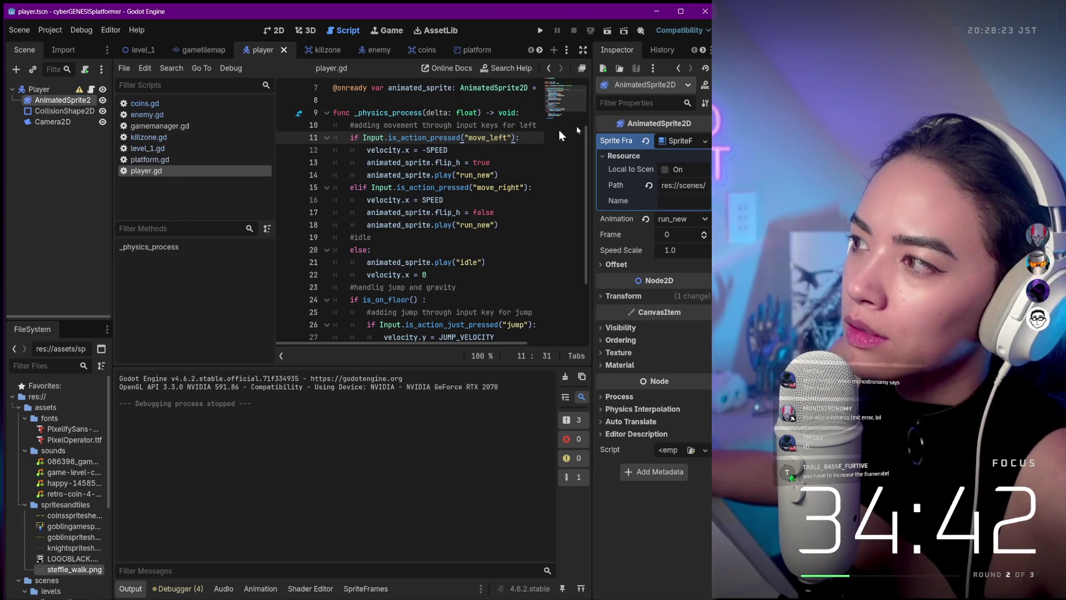
- Open the player's SpriteFrames resource to show run_new's walk frames
{"action": "left_click", "coordinate": [674, 144]}
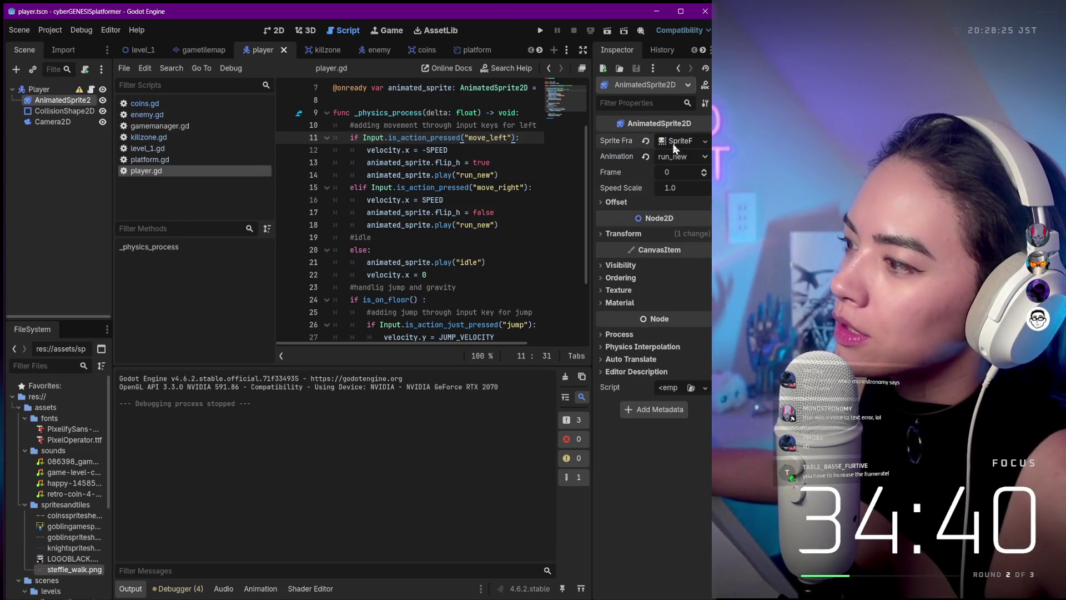
{"action": "left_click", "coordinate": [673, 144]}
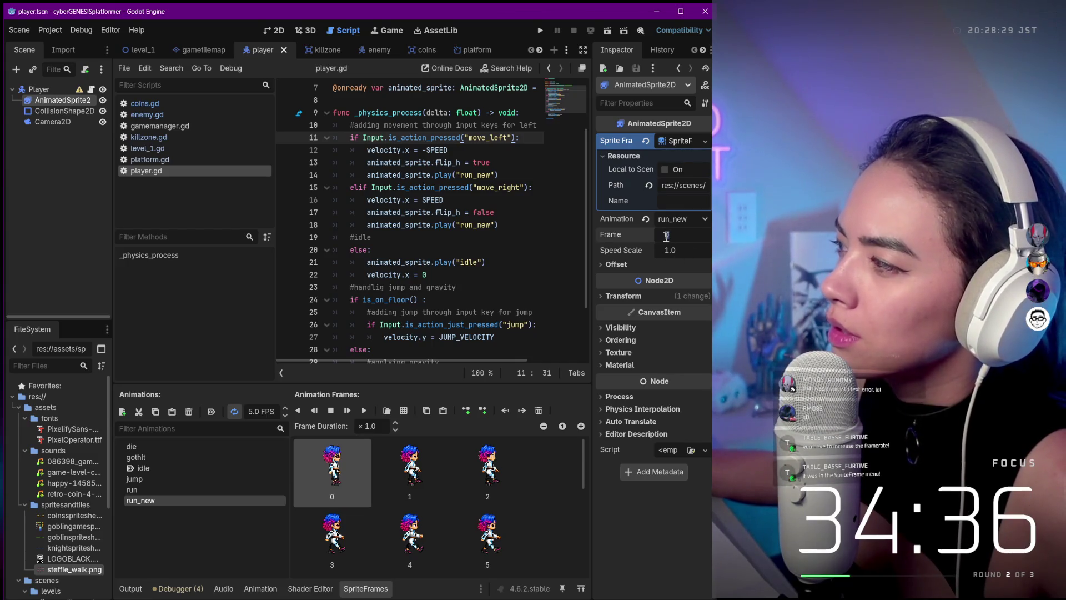
- Expand and collapse Inspector sections and glance at the tutorial video before refocusing the editor
{"action": "left_click", "coordinate": [622, 296]}
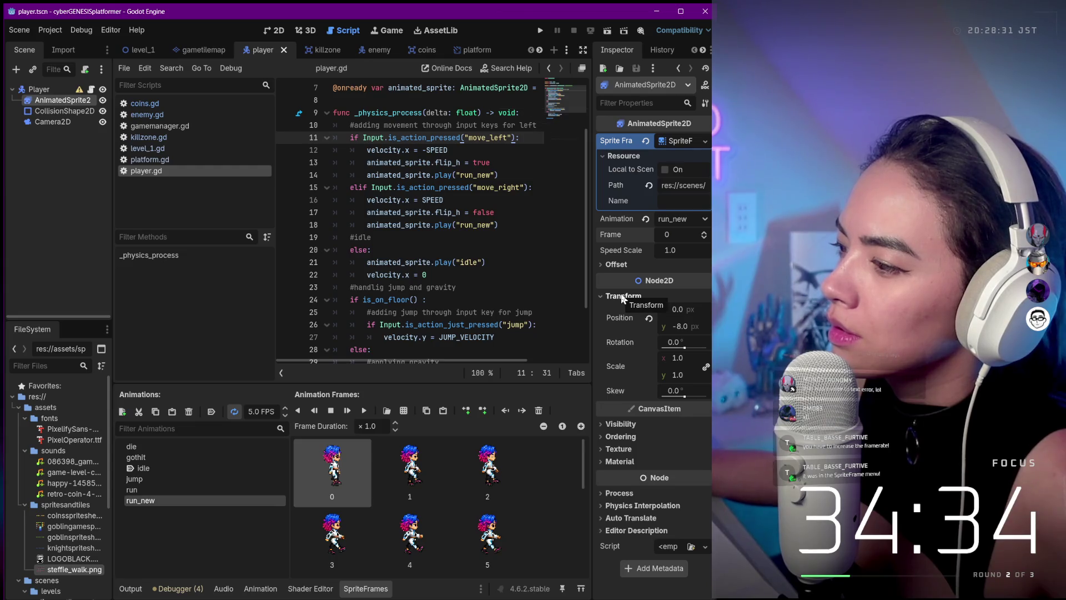
{"action": "left_click", "coordinate": [620, 424]}
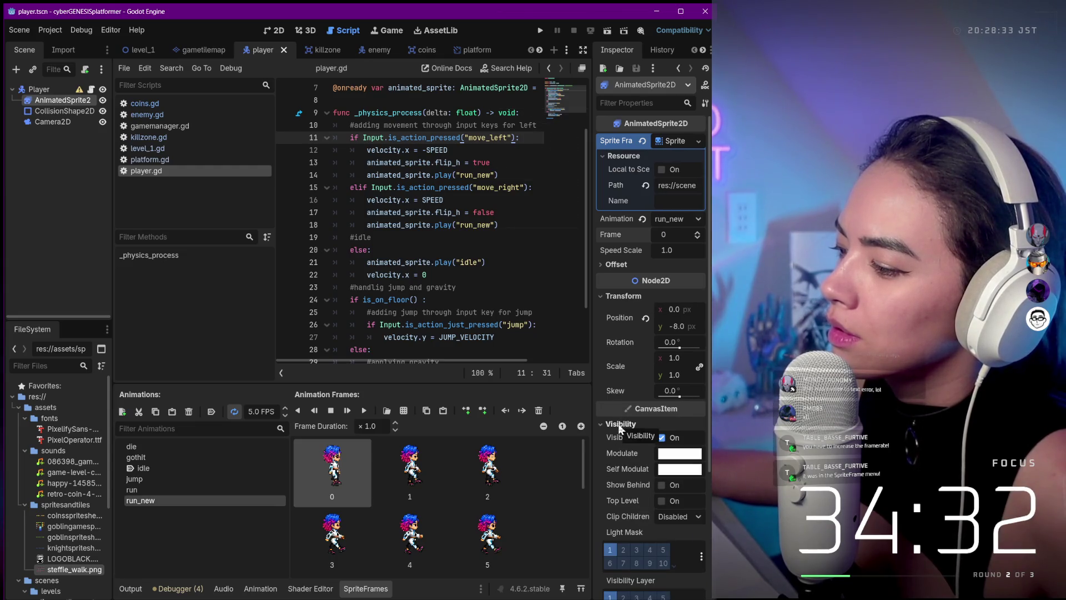
{"action": "left_click", "coordinate": [620, 425]}
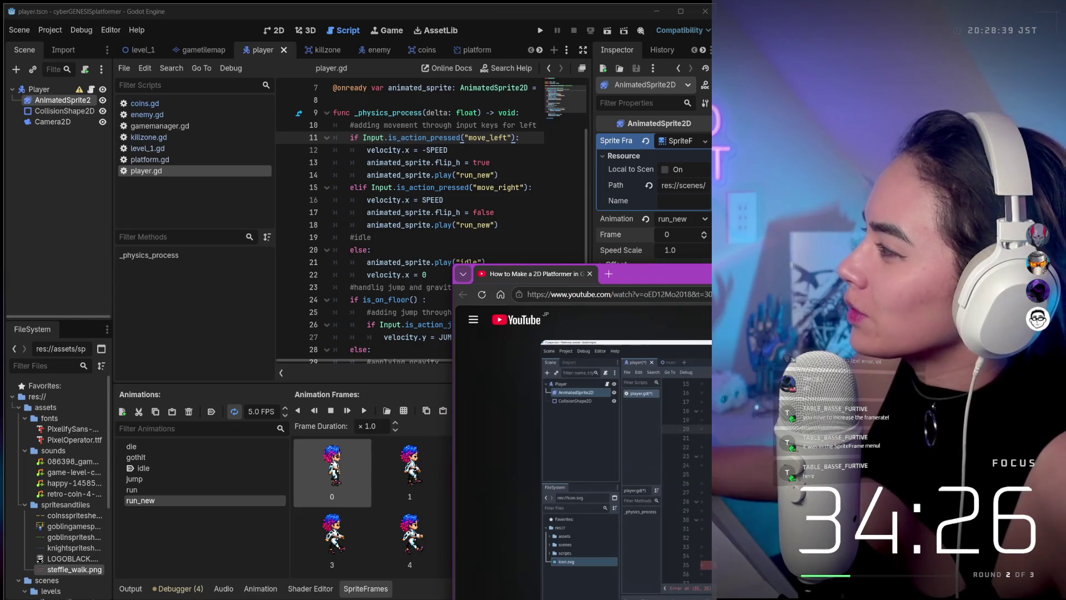
{"action": "key", "text": "alt+Tab"}
{"action": "mouse_move", "coordinate": [578, 597]}
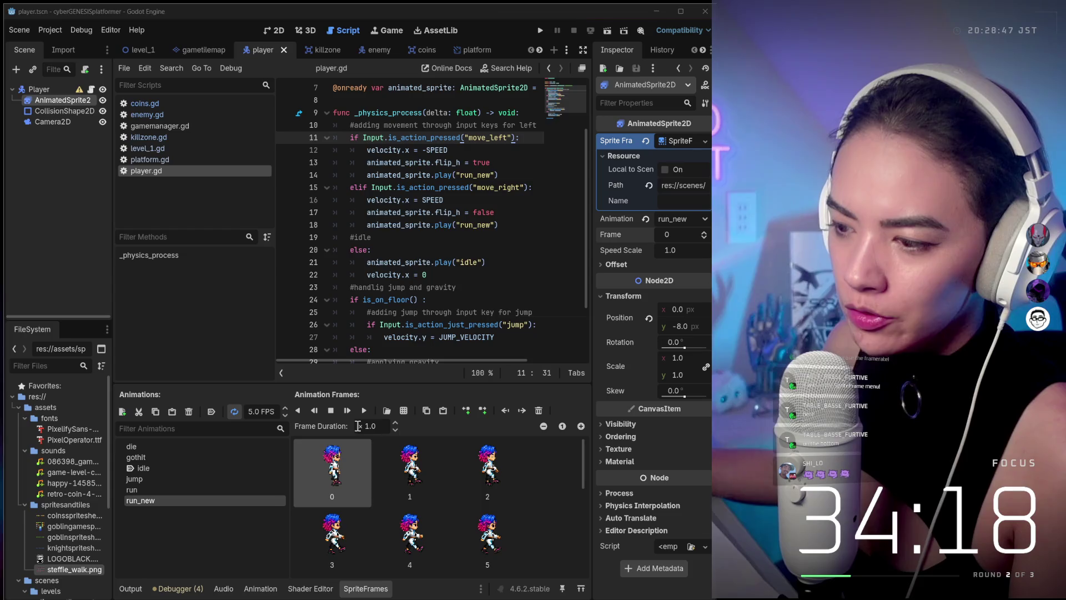
{"action": "left_click", "coordinate": [361, 426]}
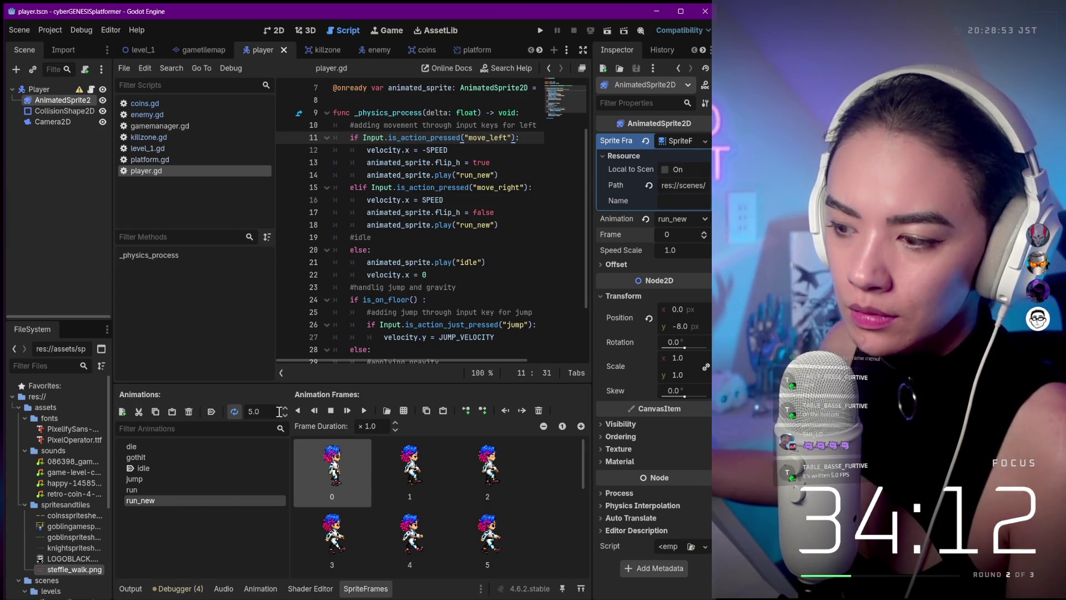
- Set run_new's animation speed to 20 FPS and run the game
{"action": "left_click", "coordinate": [285, 415]}
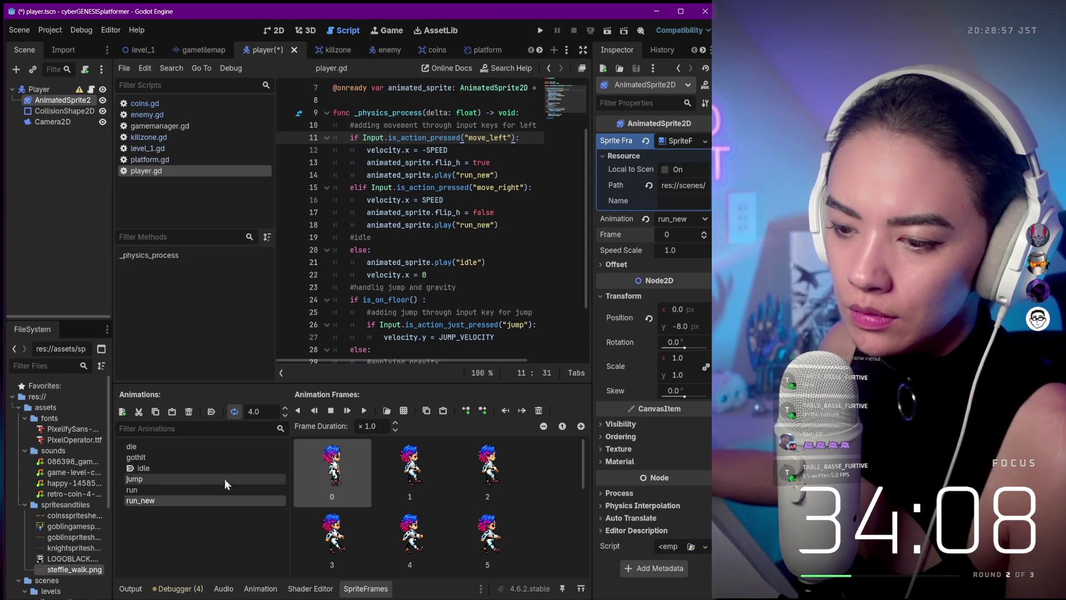
{"action": "left_click", "coordinate": [224, 478]}
{"action": "left_click", "coordinate": [226, 502]}
{"action": "left_click", "coordinate": [256, 412]}
{"action": "type", "text": "10"}
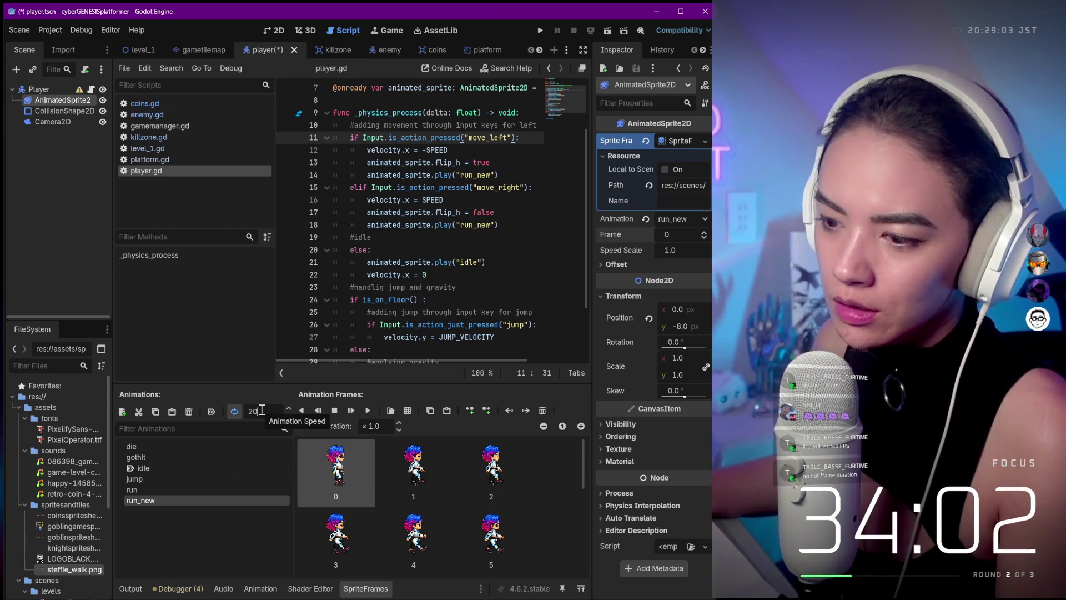
{"action": "left_click", "coordinate": [539, 30]}
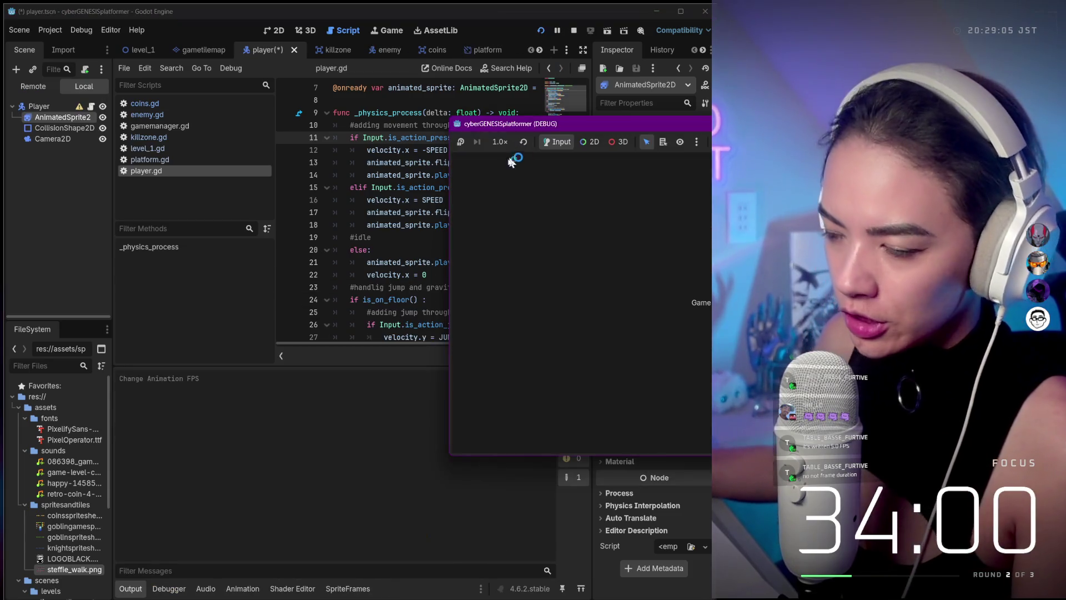
- Move the game window, run the player left and right at 20 FPS, then stop the game
{"action": "left_click_drag", "start_coordinate": [542, 130], "coordinate": [156, 141]}
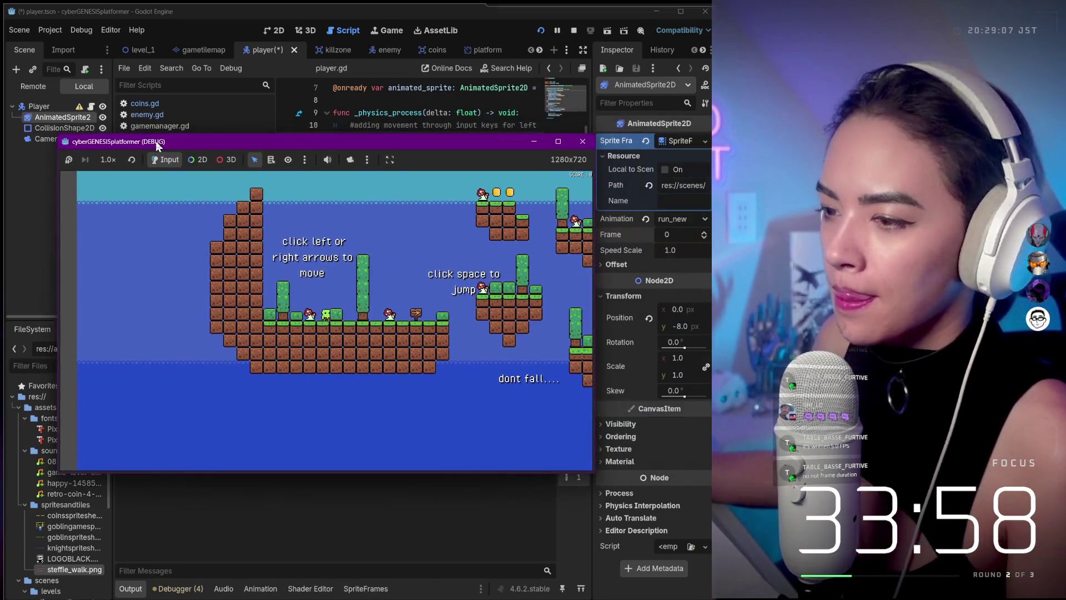
{"action": "left_click", "coordinate": [225, 184]}
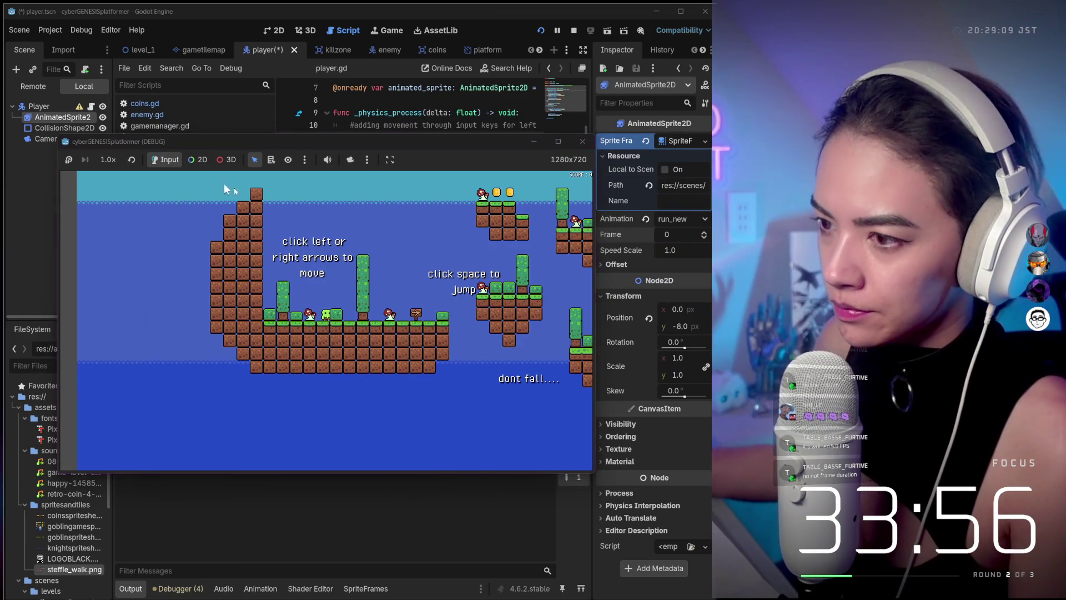
{"action": "key", "text": "Left"}
{"action": "key", "text": "Right"}
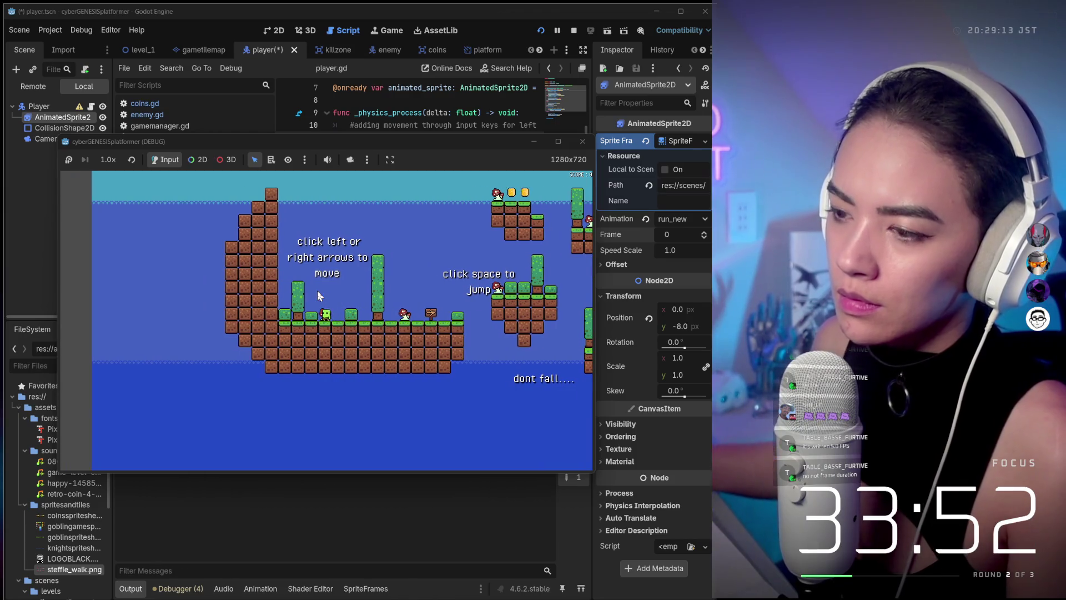
{"action": "left_click", "coordinate": [583, 142]}
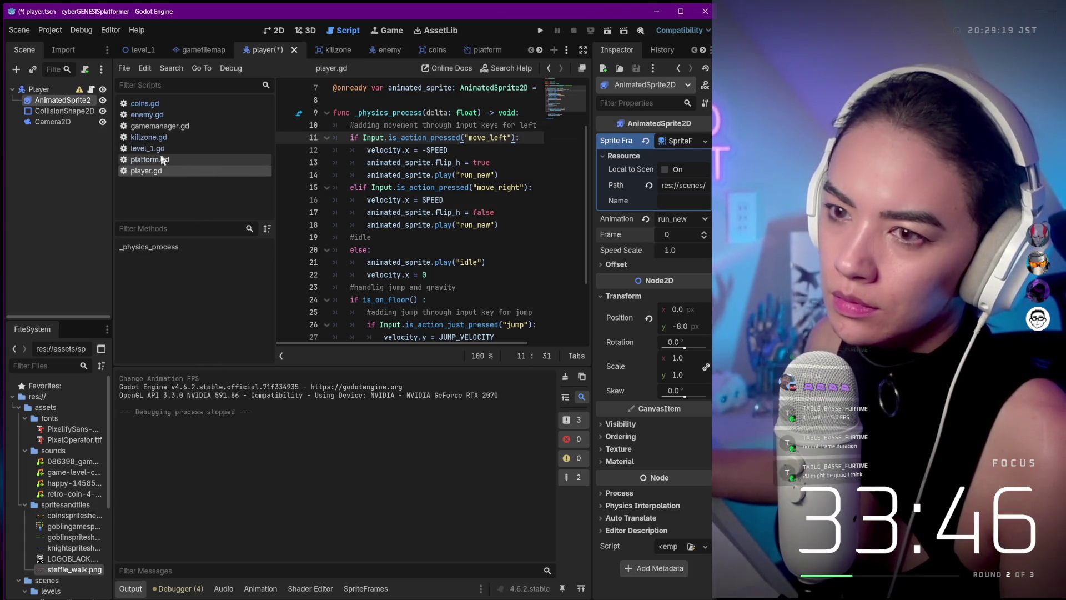
- Reopen the sprite frames and compare run_new against the old 10 FPS run animation
{"action": "left_click", "coordinate": [56, 101]}
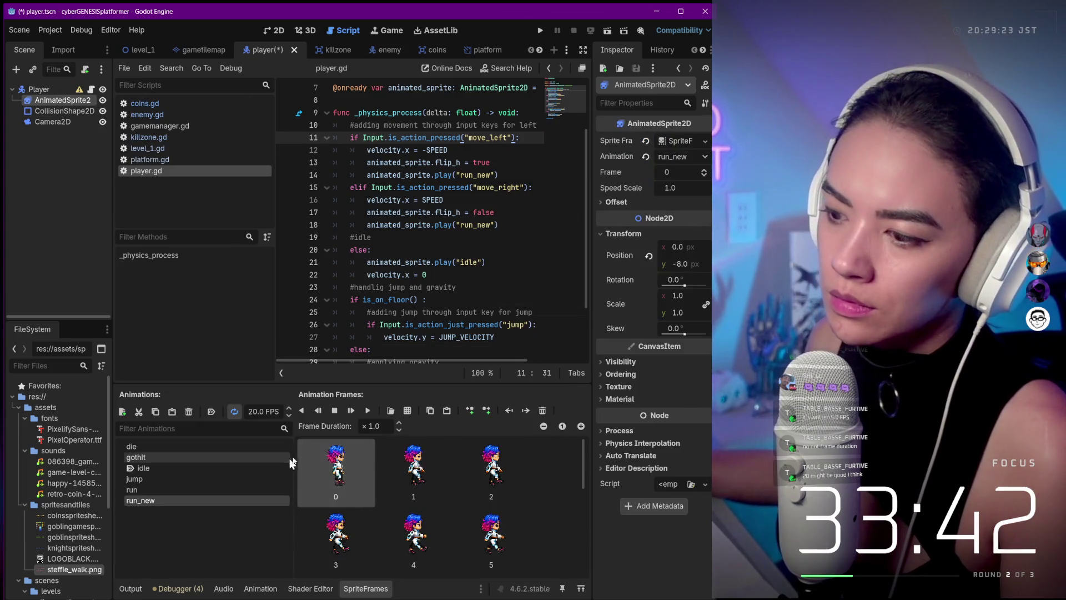
{"action": "left_click", "coordinate": [200, 489]}
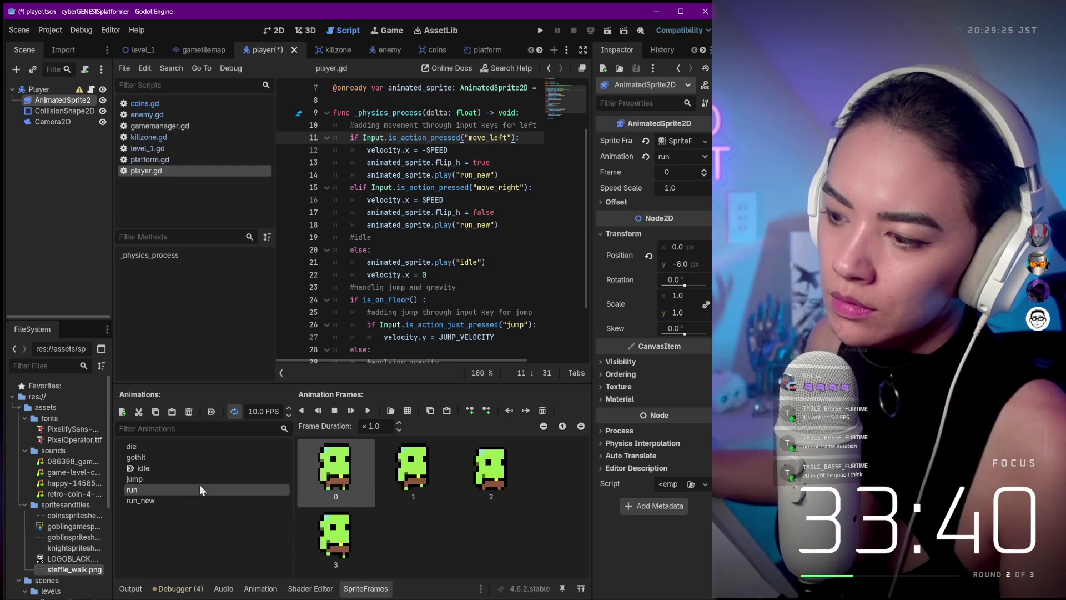
{"action": "left_click", "coordinate": [196, 503]}
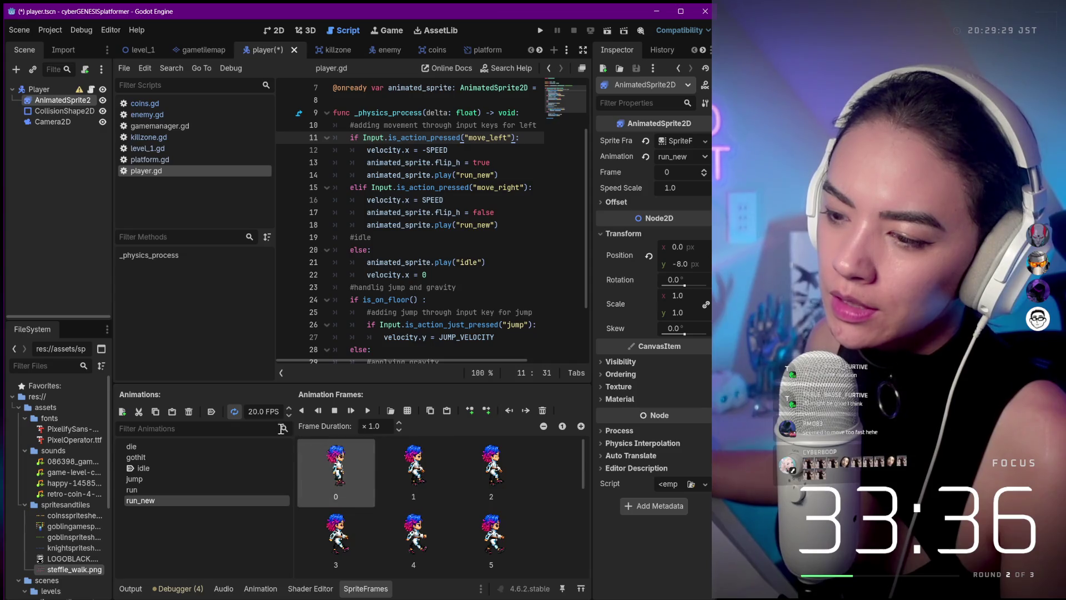
{"action": "left_click", "coordinate": [185, 489]}
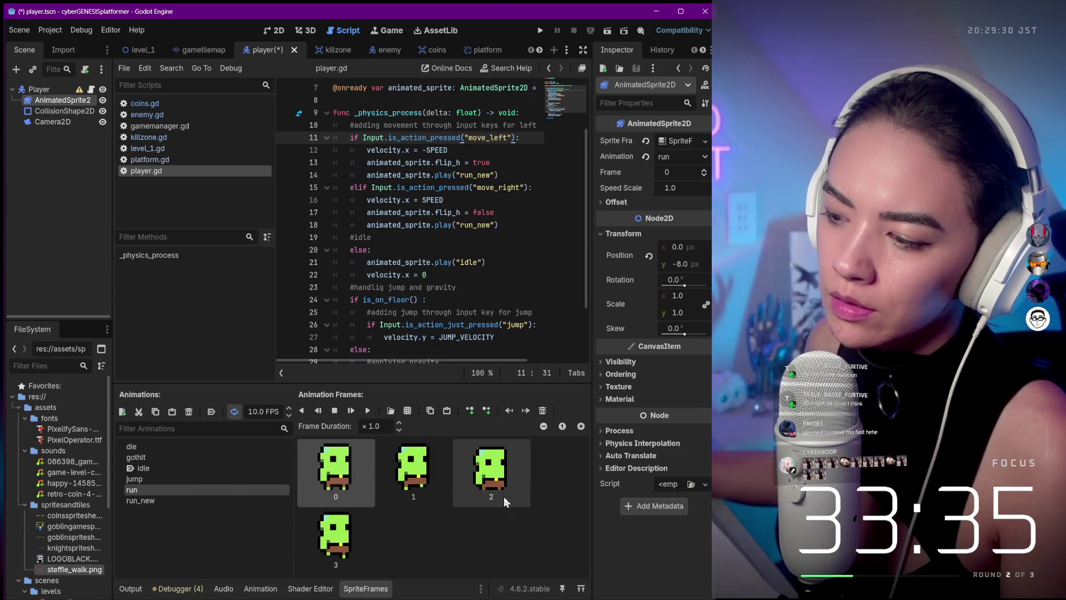
{"action": "left_click", "coordinate": [169, 502]}
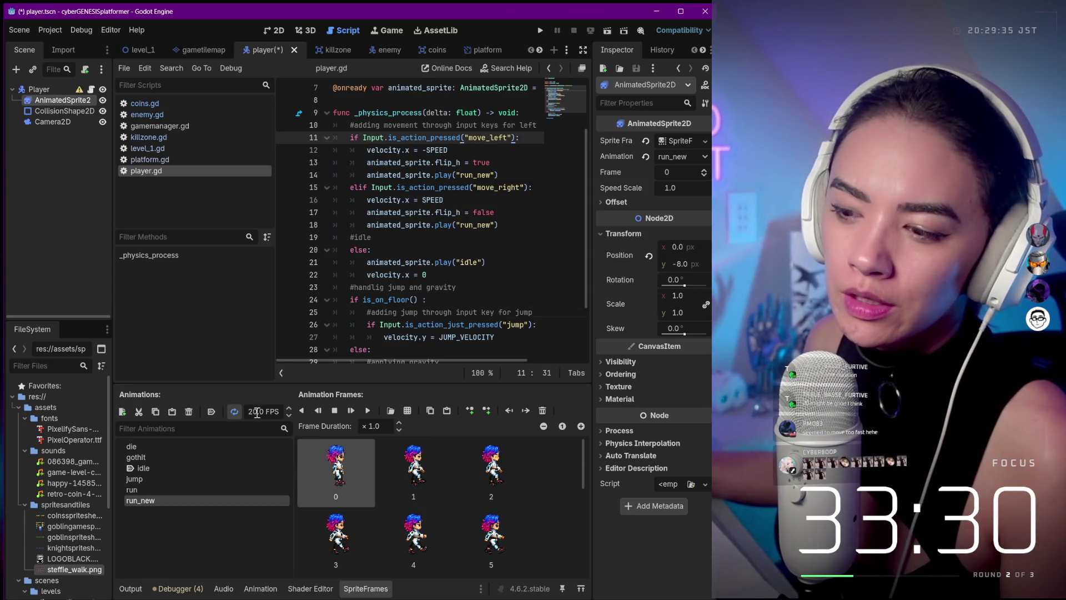
- Set run_new's speed to 50 FPS and launch the game
{"action": "type", "text": "50"}
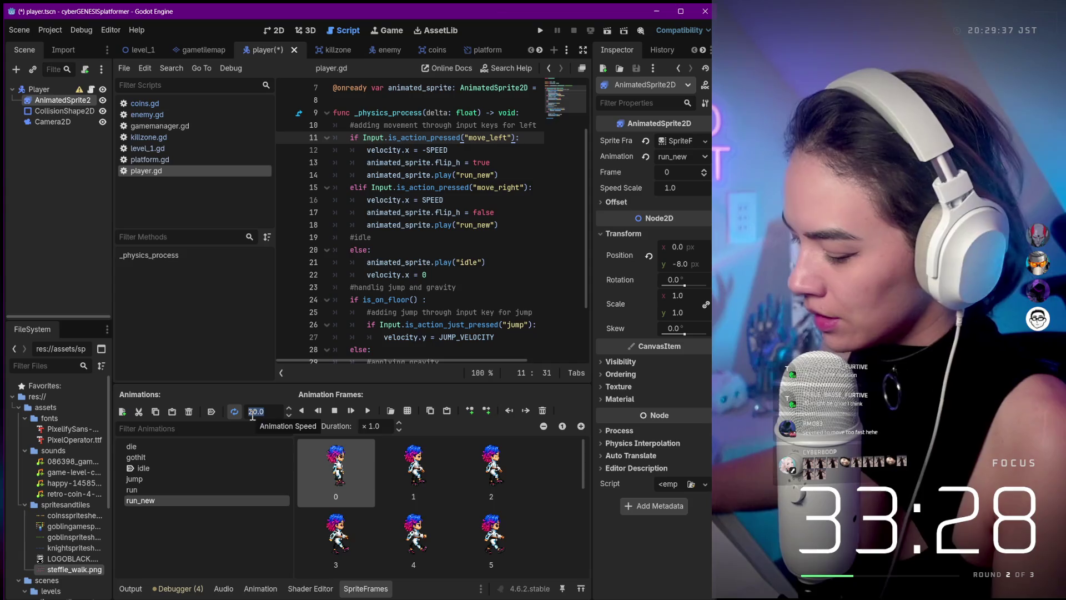
{"action": "scroll", "coordinate": [548, 534], "scroll_direction": "down", "scroll_amount": 2}
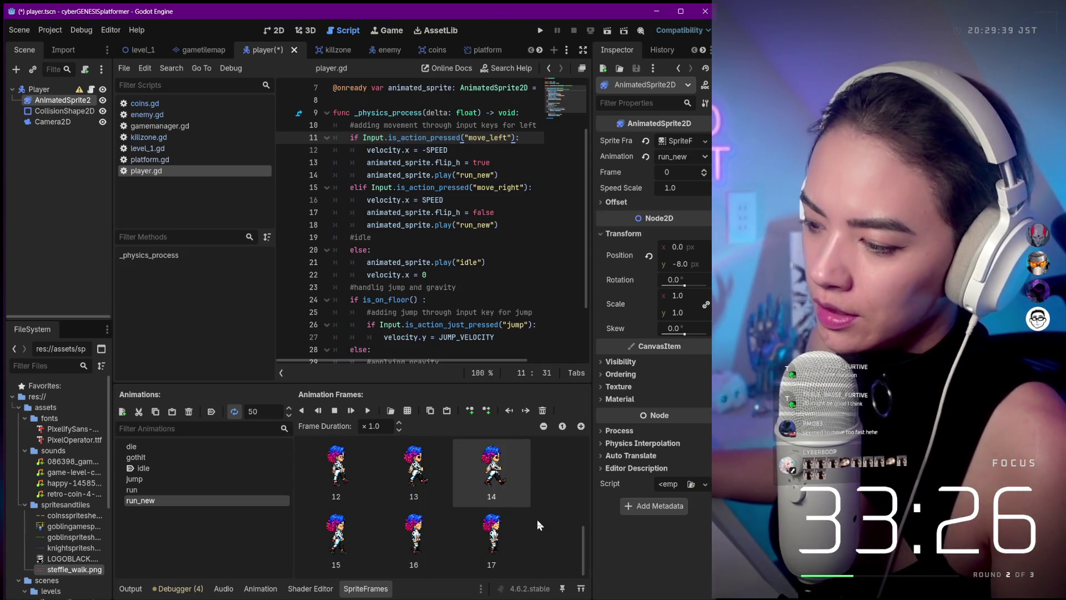
{"action": "scroll", "coordinate": [538, 518], "scroll_direction": "up", "scroll_amount": 1}
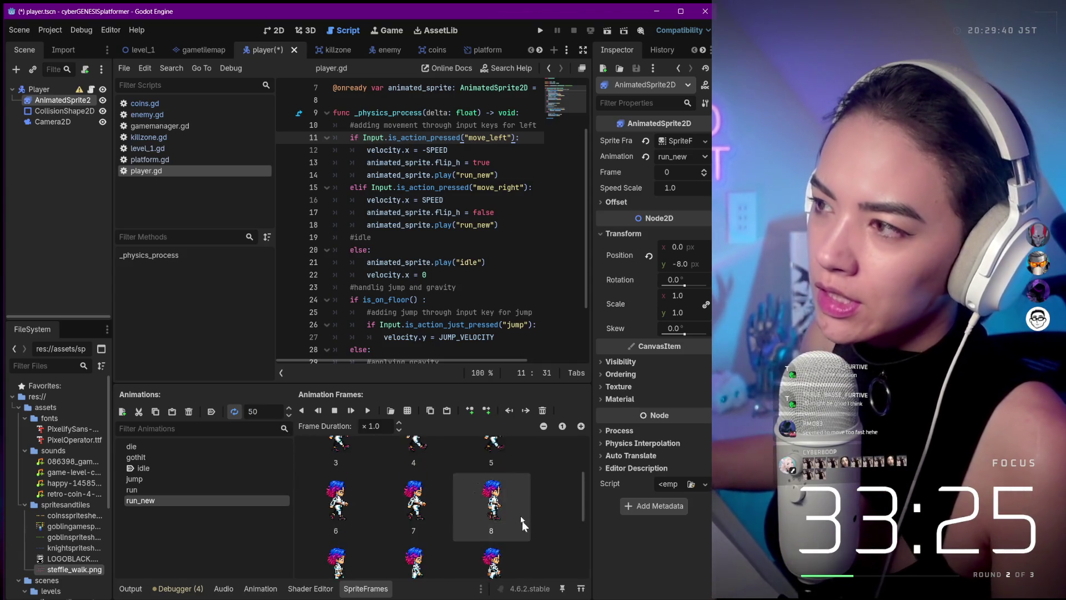
{"action": "left_click", "coordinate": [539, 30]}
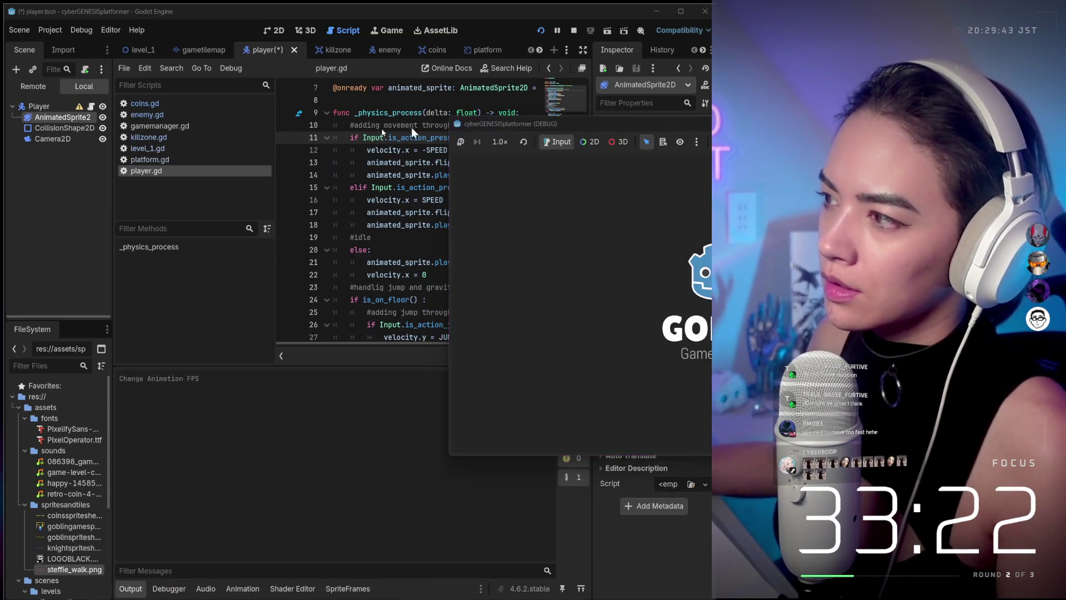
- Run and jump the player left and right to check the 50 FPS animation, then stop with F8
{"action": "key", "text": "Right"}
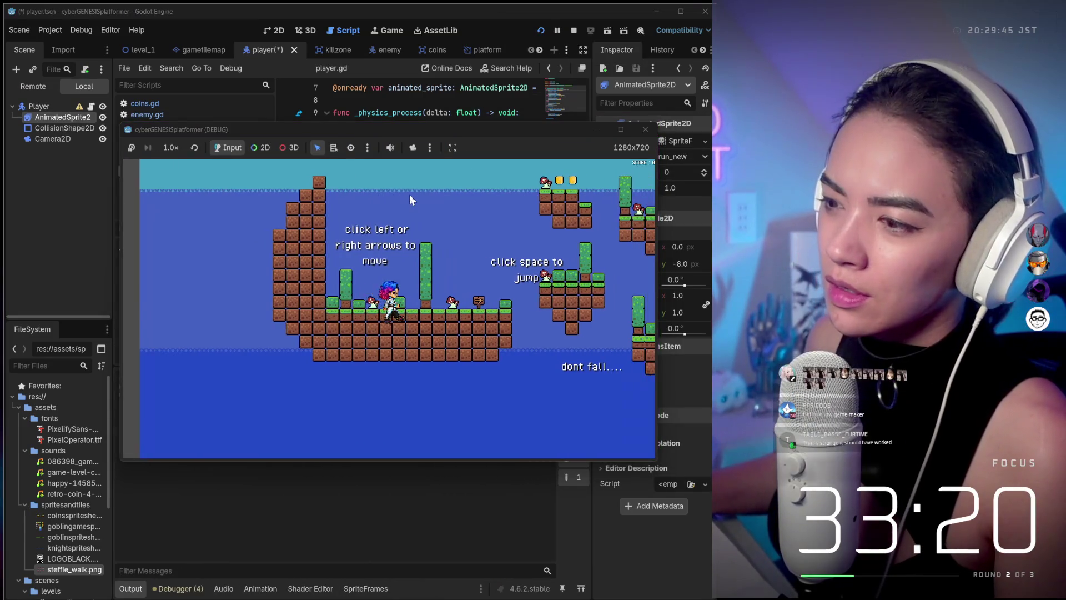
{"action": "key", "text": "Right"}
{"action": "key", "text": "space"}
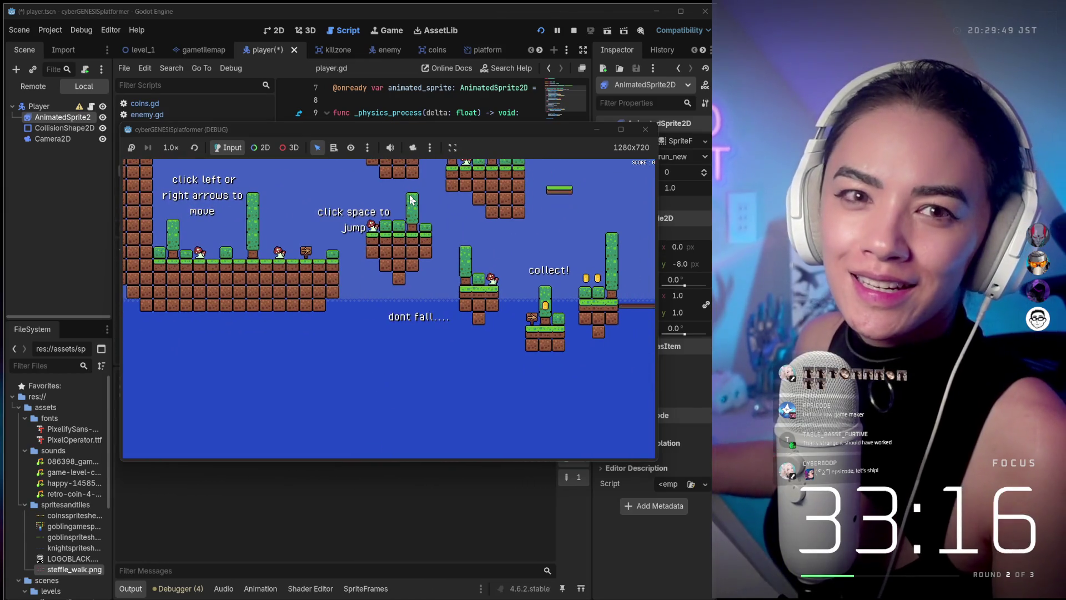
{"action": "key", "text": "Right"}
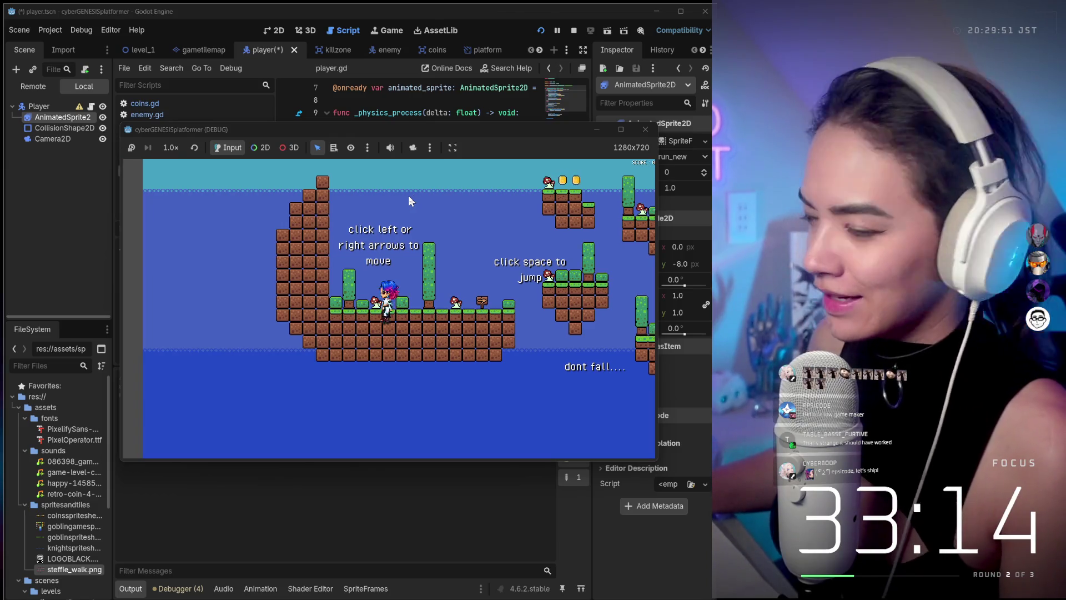
{"action": "key", "text": "Left"}
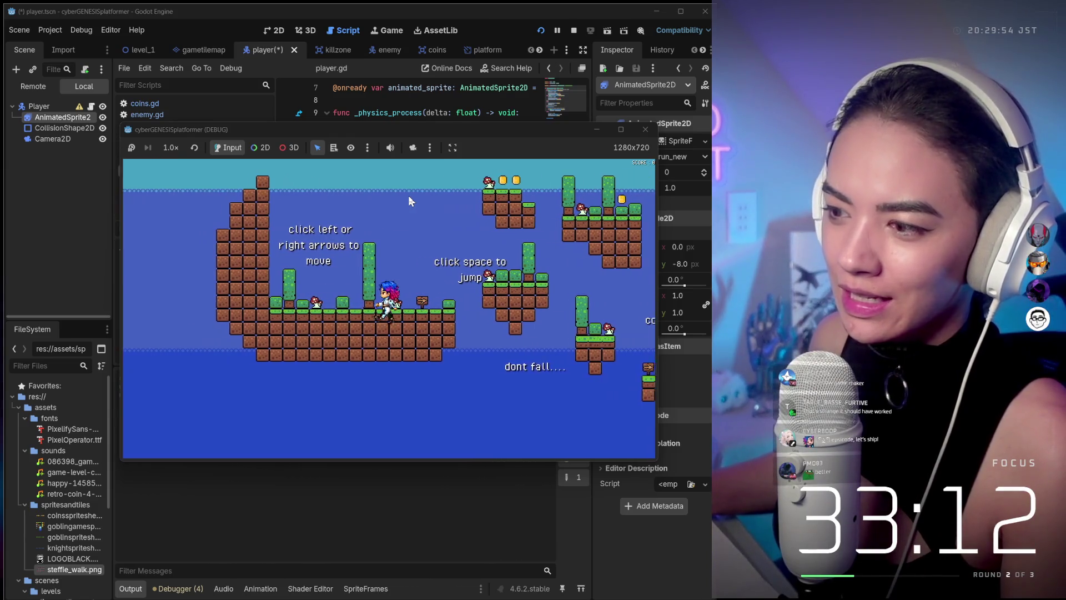
{"action": "key", "text": "Right"}
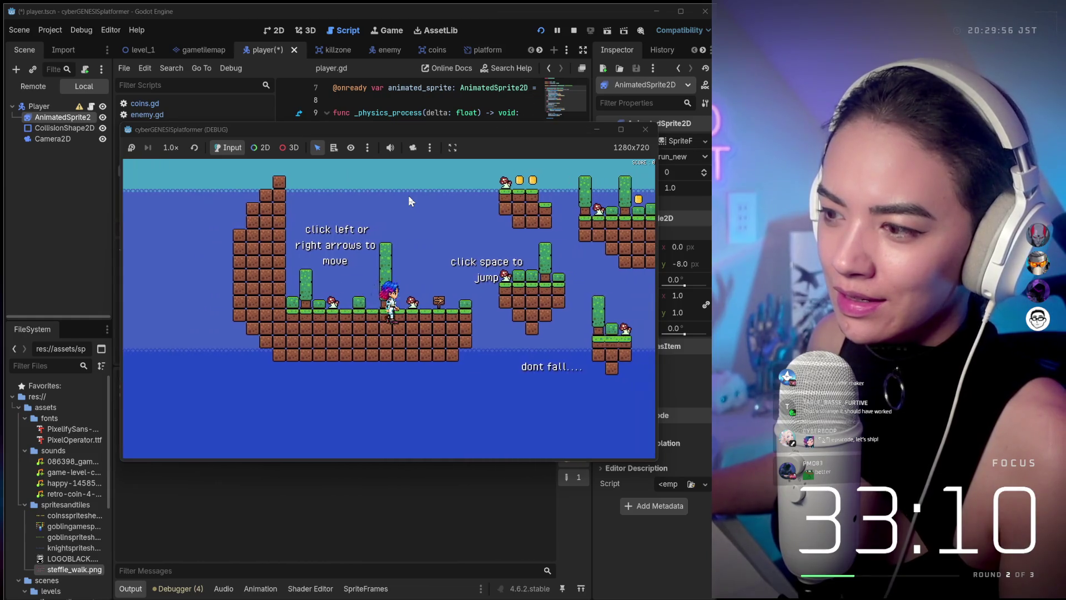
{"action": "key", "text": "Left"}
{"action": "key", "text": "Left"}
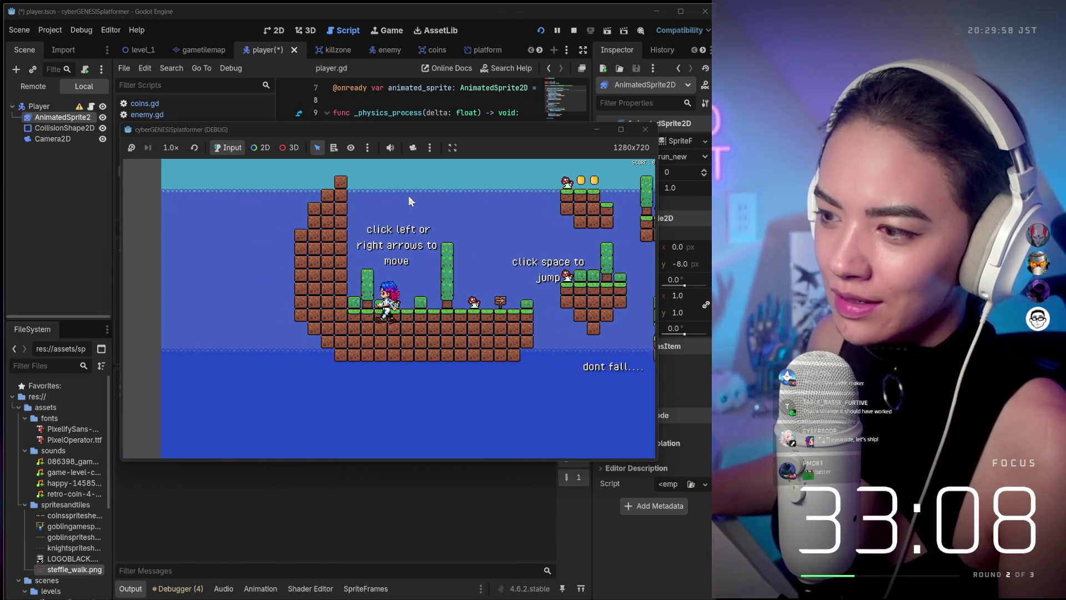
{"action": "key", "text": "Right"}
{"action": "key", "text": "Left"}
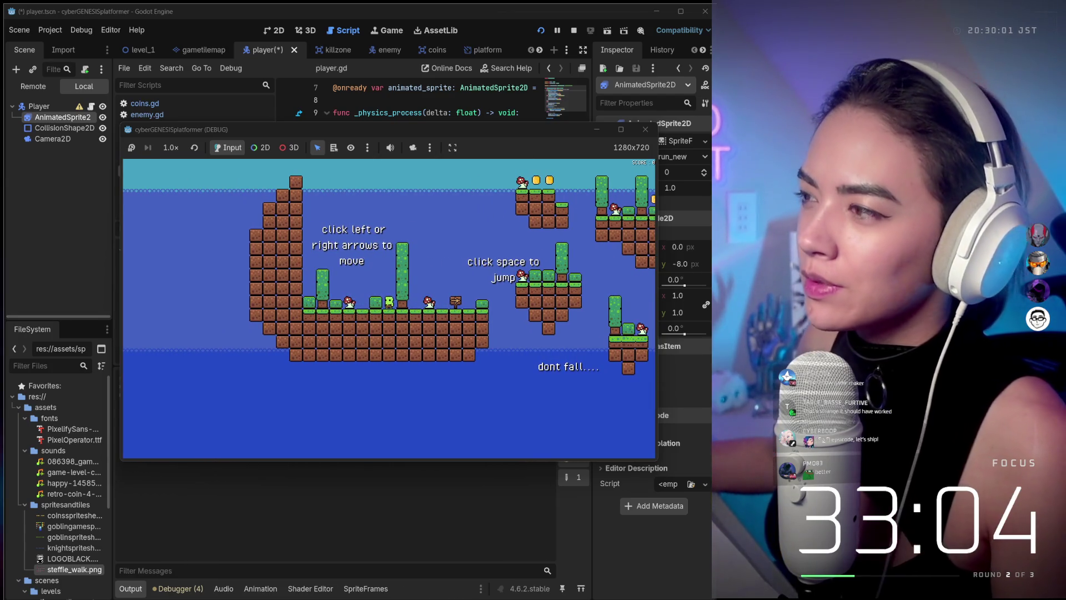
{"action": "key", "text": "F8"}
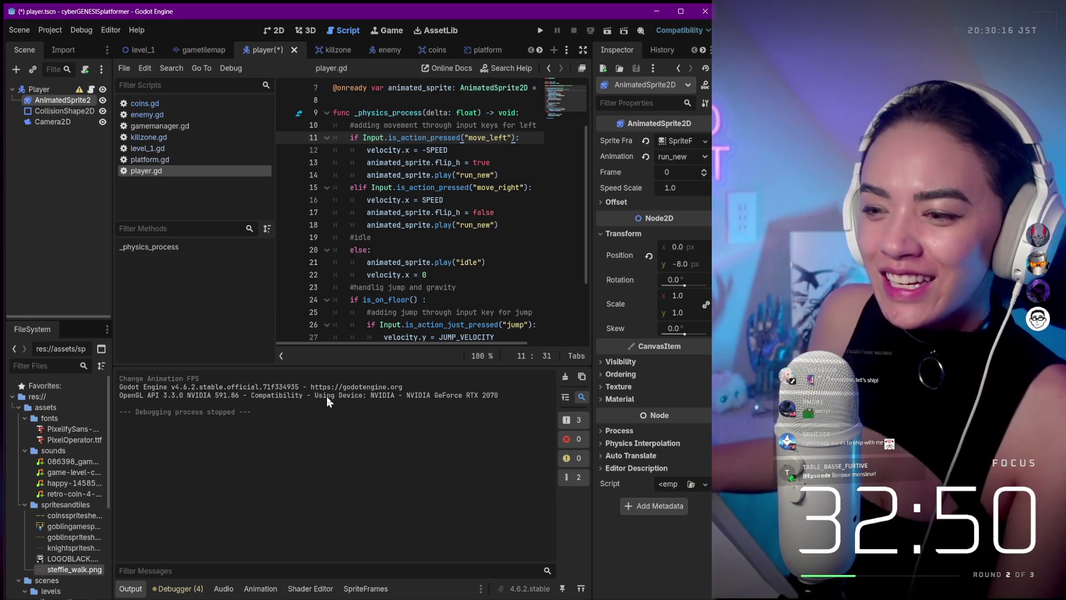
- Widen the script list, check platform.gd and player.gd, and reopen the player's SpriteFrames showing run_new
{"action": "mouse_move", "coordinate": [277, 330]}
{"action": "left_mouse_down"}
{"action": "mouse_move", "coordinate": [329, 325]}
{"action": "mouse_move", "coordinate": [314, 332]}
{"action": "left_mouse_up"}
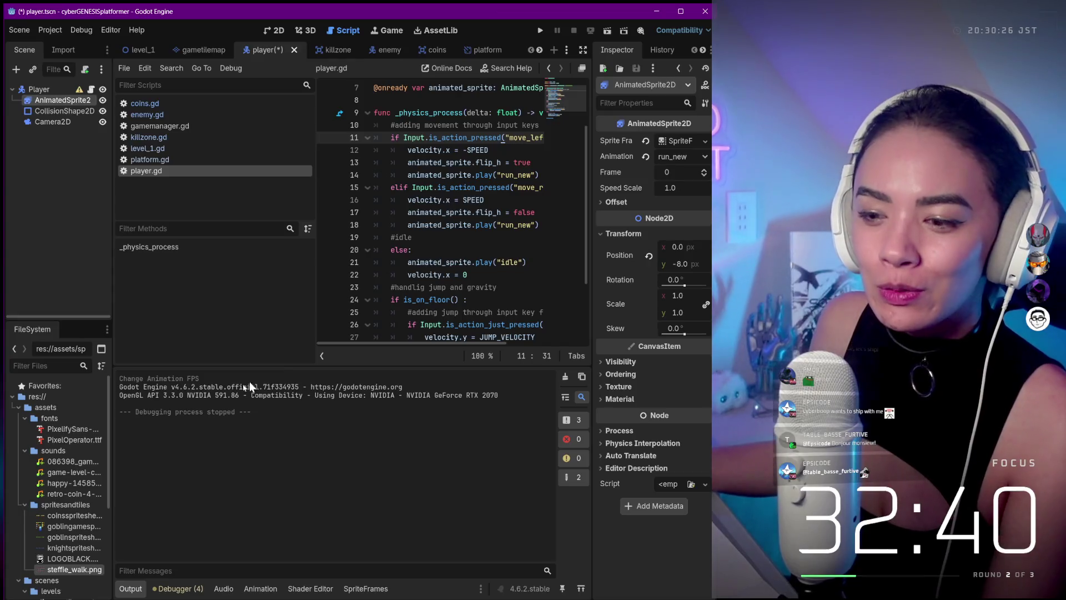
{"action": "scroll", "coordinate": [39, 390], "scroll_direction": "down", "scroll_amount": 5}
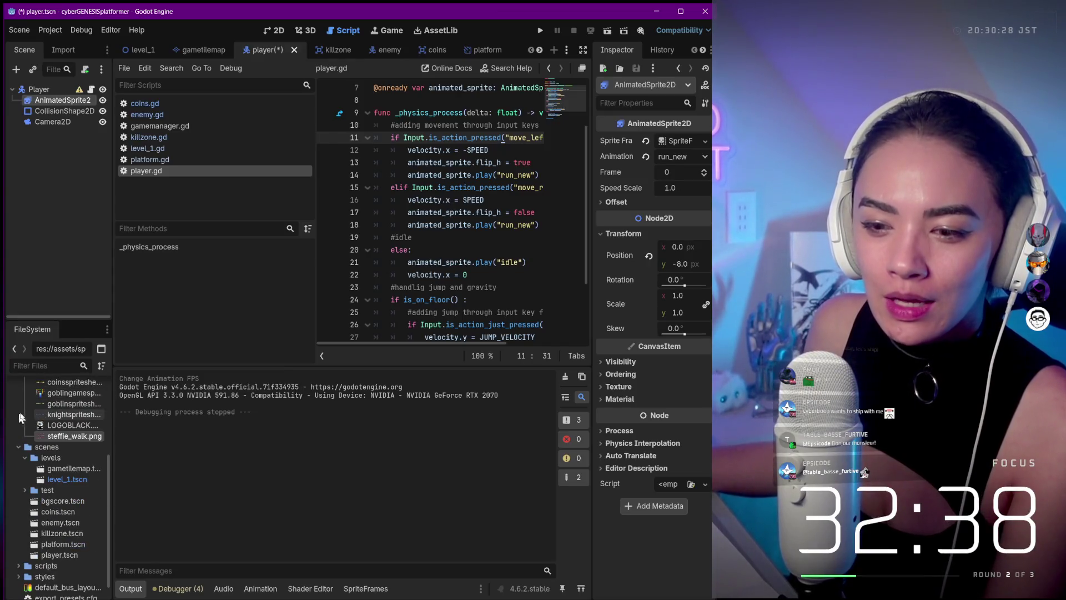
{"action": "scroll", "coordinate": [46, 452], "scroll_direction": "up", "scroll_amount": 5}
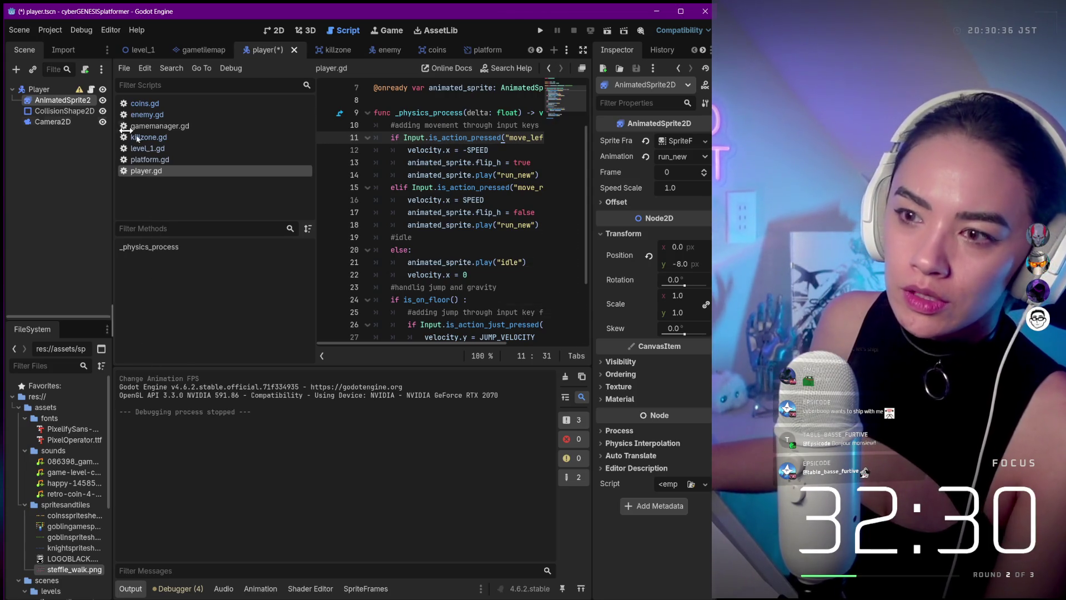
{"action": "left_click", "coordinate": [149, 161]}
{"action": "left_click", "coordinate": [150, 169]}
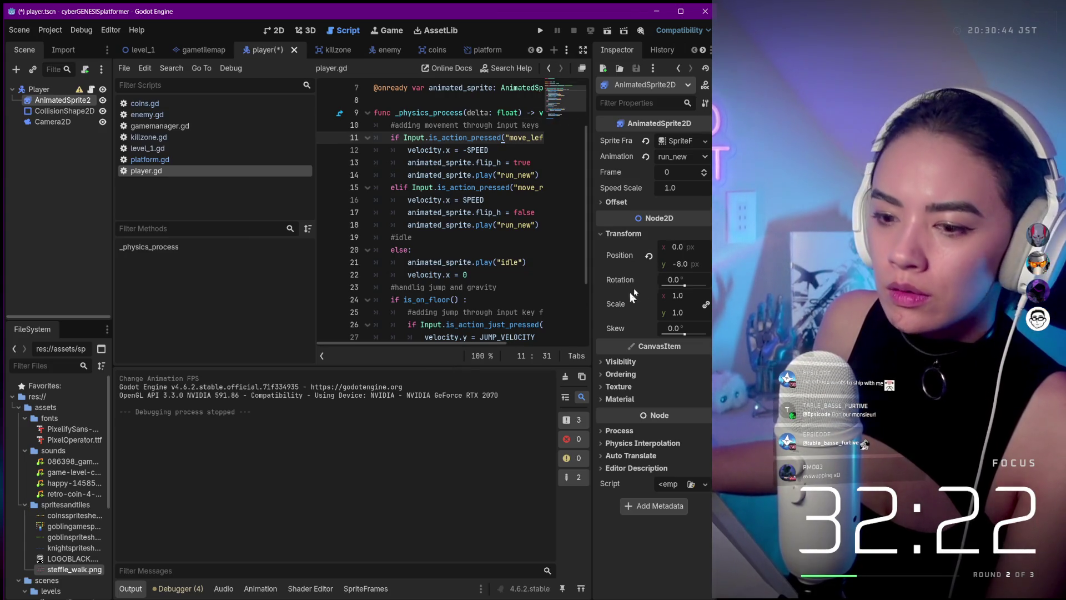
{"action": "left_click", "coordinate": [76, 538]}
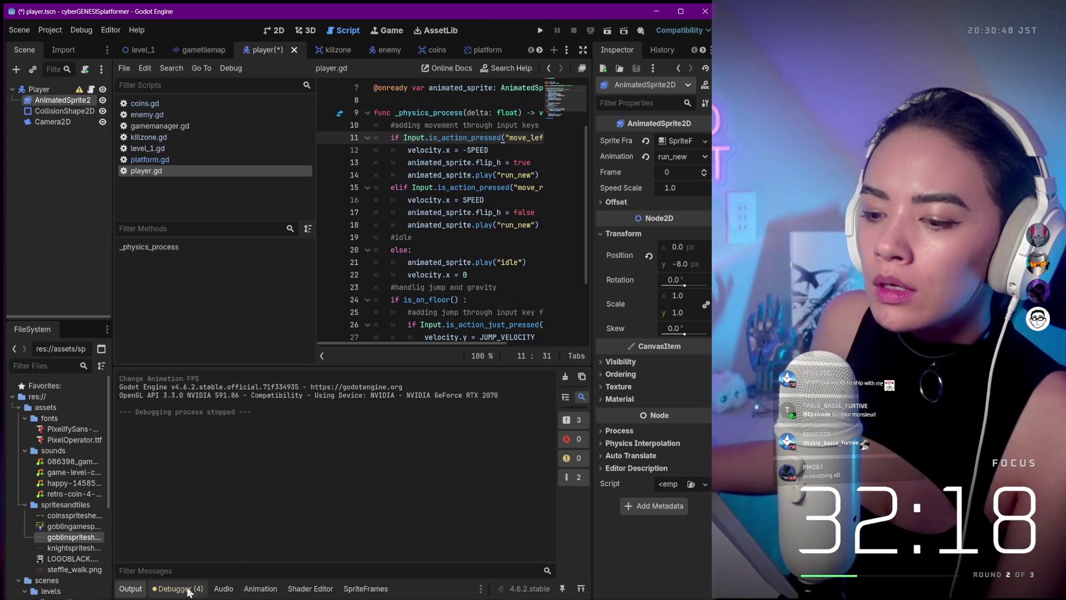
{"action": "left_click", "coordinate": [663, 142]}
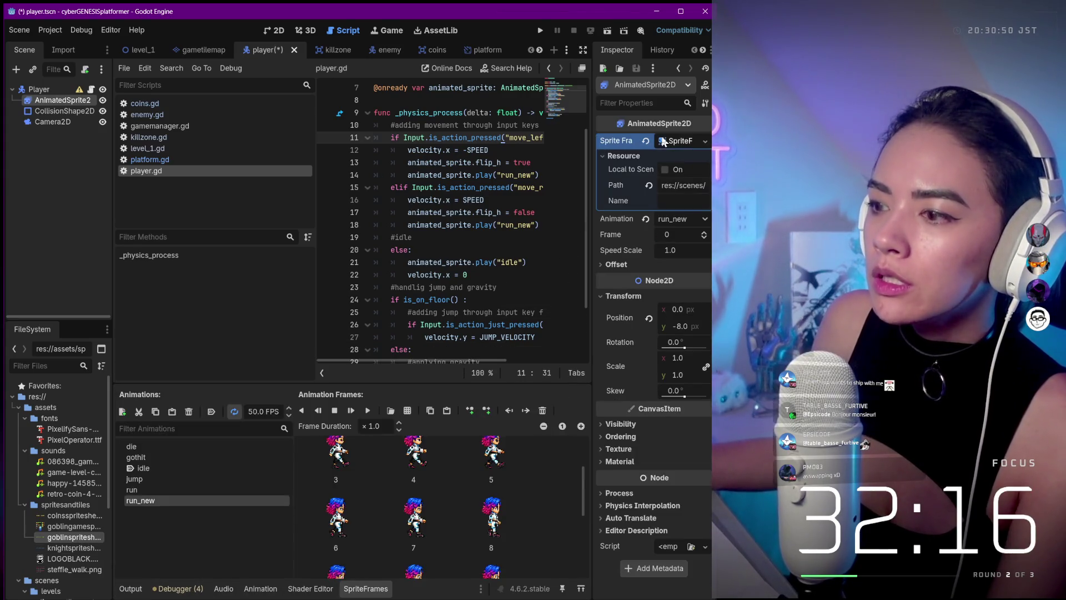
- Compare the jump and run_new animations and inspect the options for jump's frame
{"action": "left_click", "coordinate": [136, 481]}
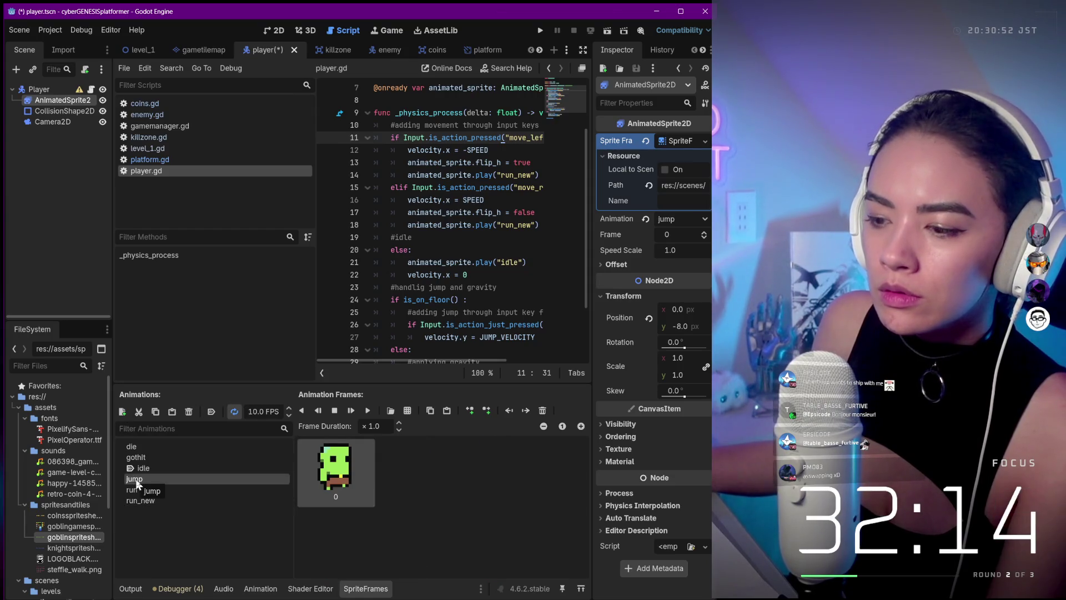
{"action": "left_click", "coordinate": [138, 499]}
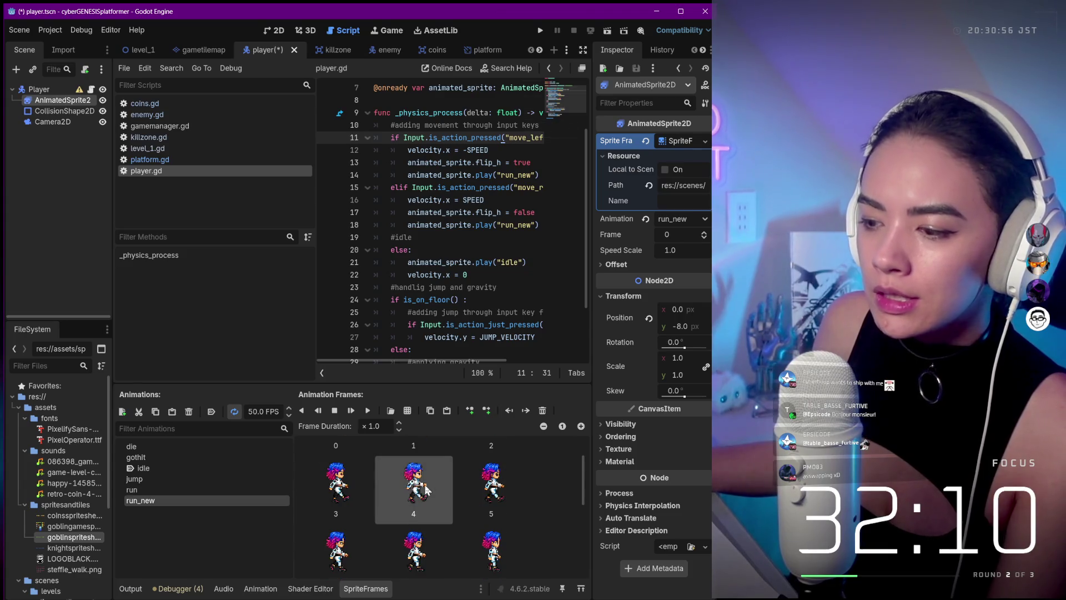
{"action": "left_click", "coordinate": [147, 480]}
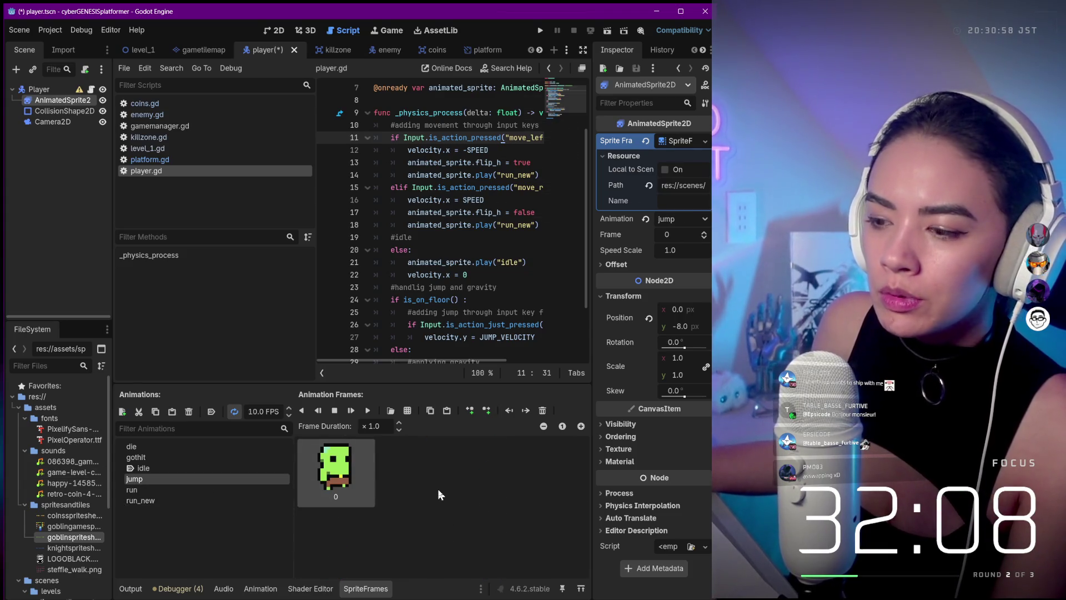
{"action": "right_click", "coordinate": [330, 475]}
{"action": "left_click", "coordinate": [348, 478]}
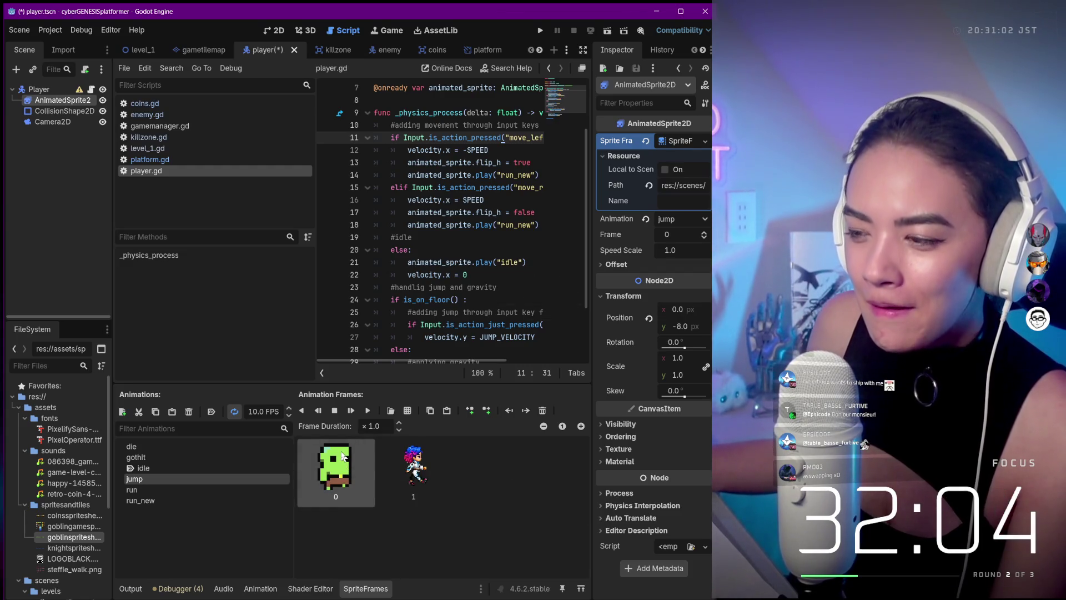
{"action": "right_click", "coordinate": [343, 457]}
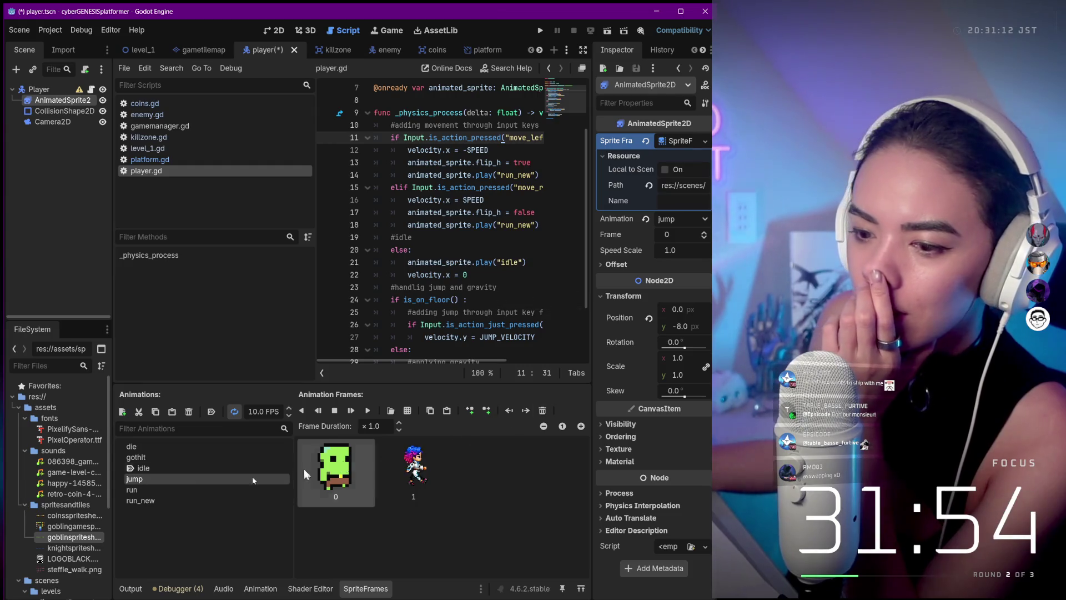
- Delete the goblin frame from the jump animation so only the player sprite remains
{"action": "left_click", "coordinate": [151, 490]}
{"action": "left_click", "coordinate": [151, 498]}
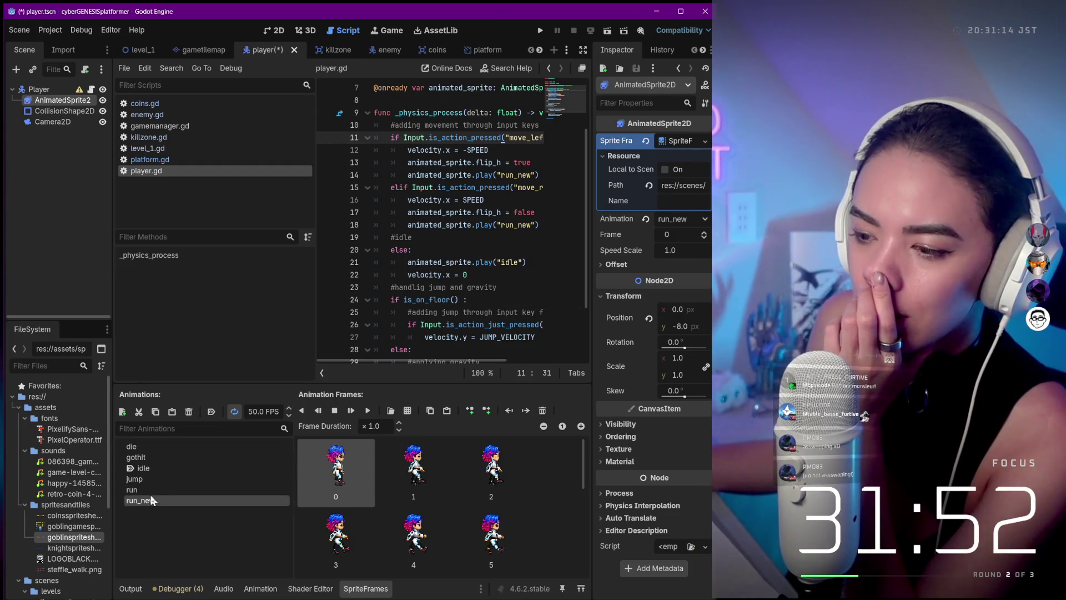
{"action": "left_click", "coordinate": [158, 479]}
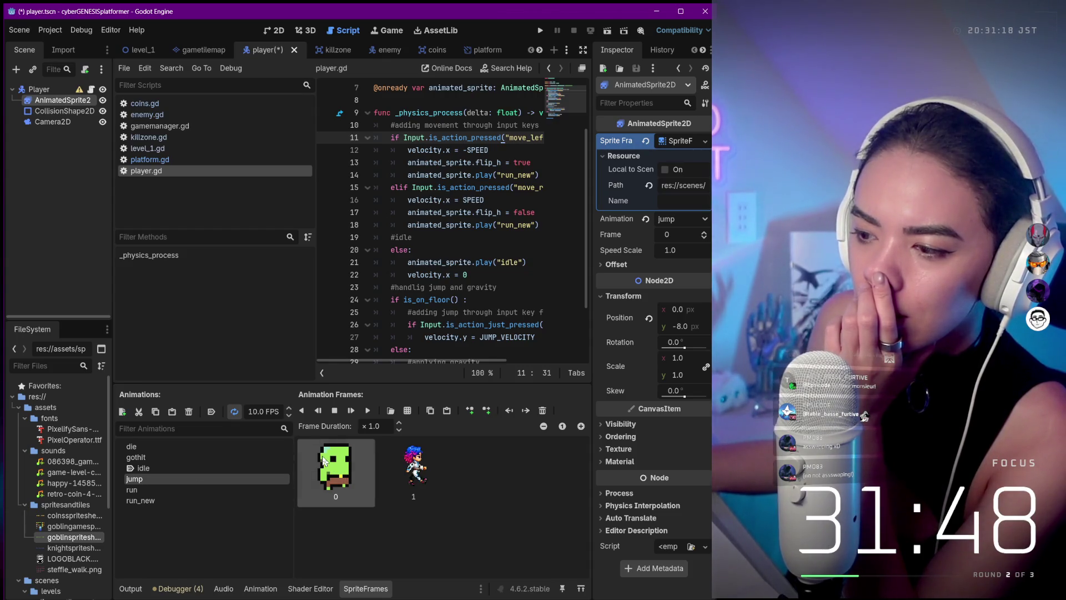
{"action": "left_click", "coordinate": [542, 410]}
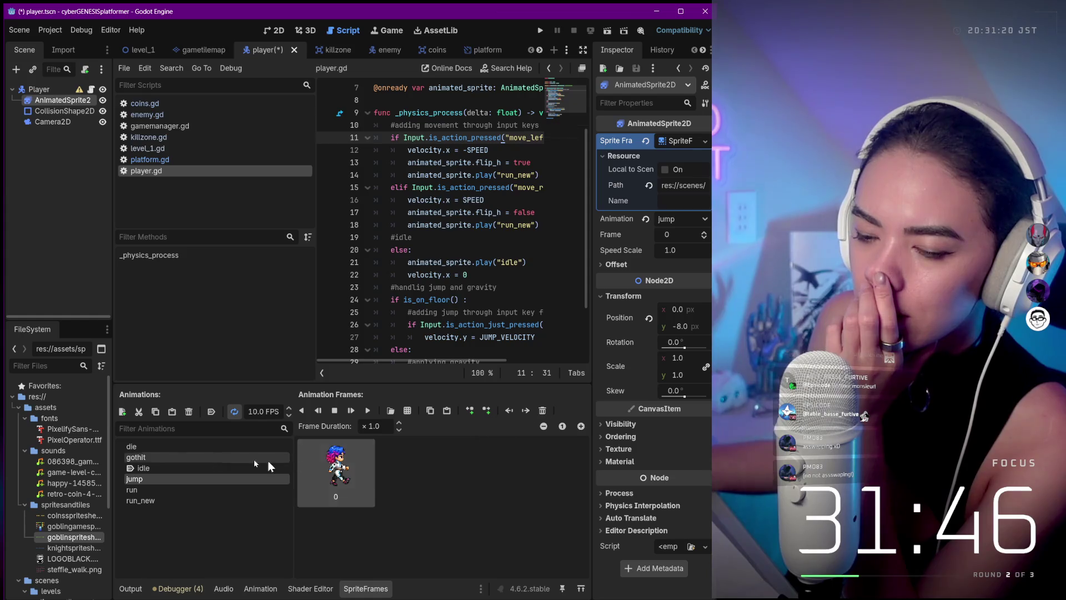
- Review the idle, gothit and die animations' frames
{"action": "left_click", "coordinate": [154, 470]}
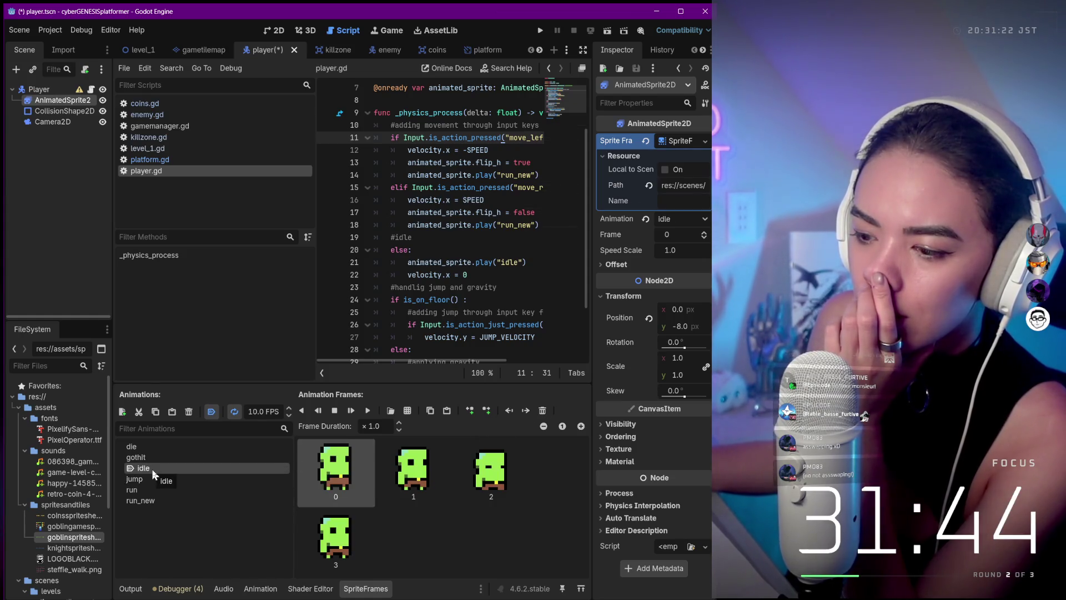
{"action": "left_click", "coordinate": [153, 460]}
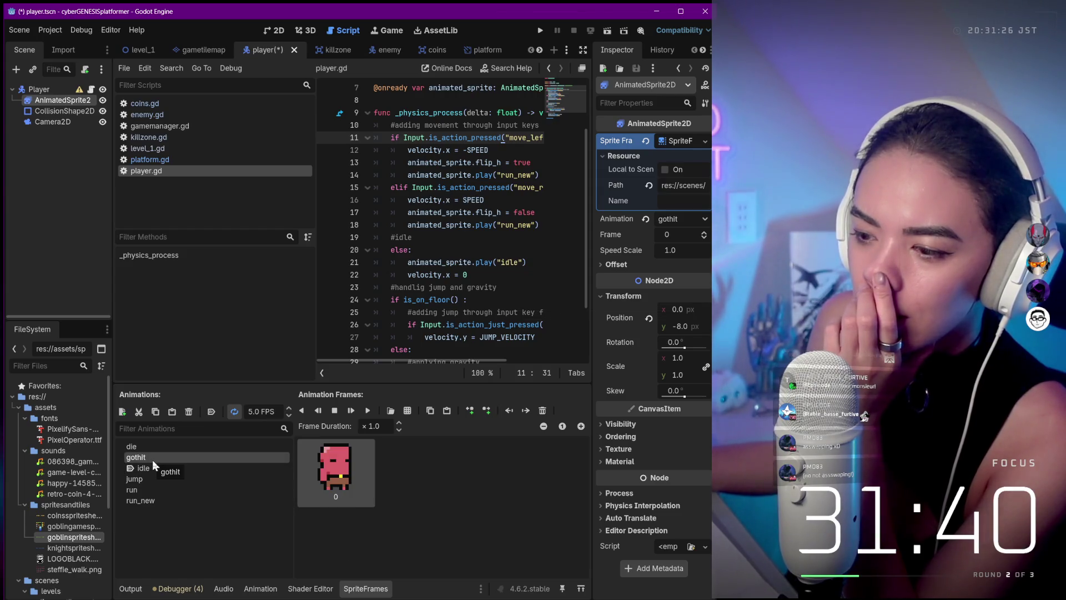
{"action": "left_click", "coordinate": [156, 445]}
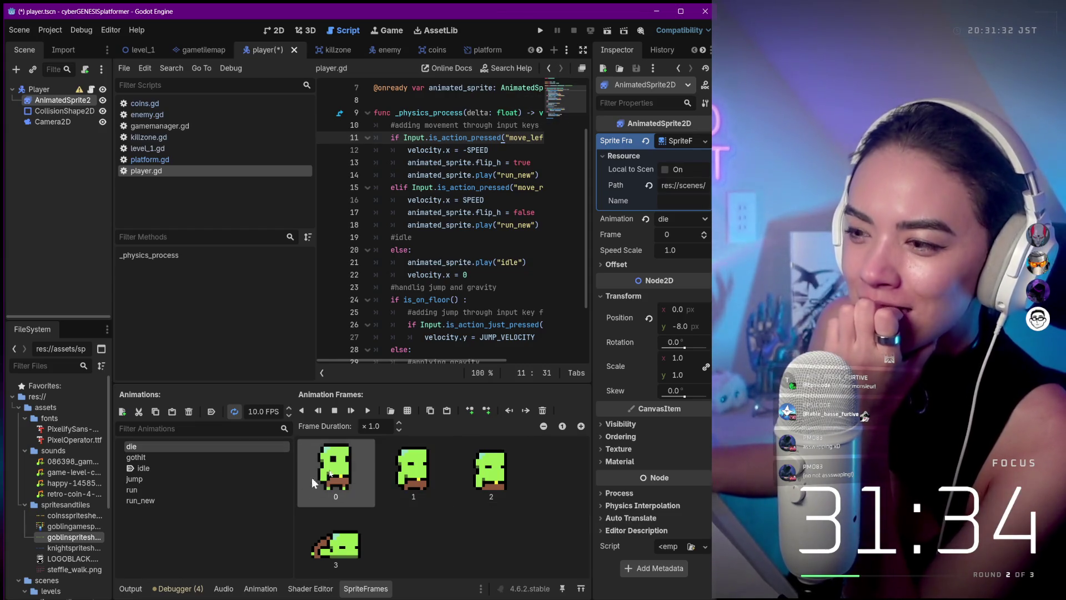
{"action": "scroll", "coordinate": [414, 243], "scroll_direction": "up", "scroll_amount": 2}
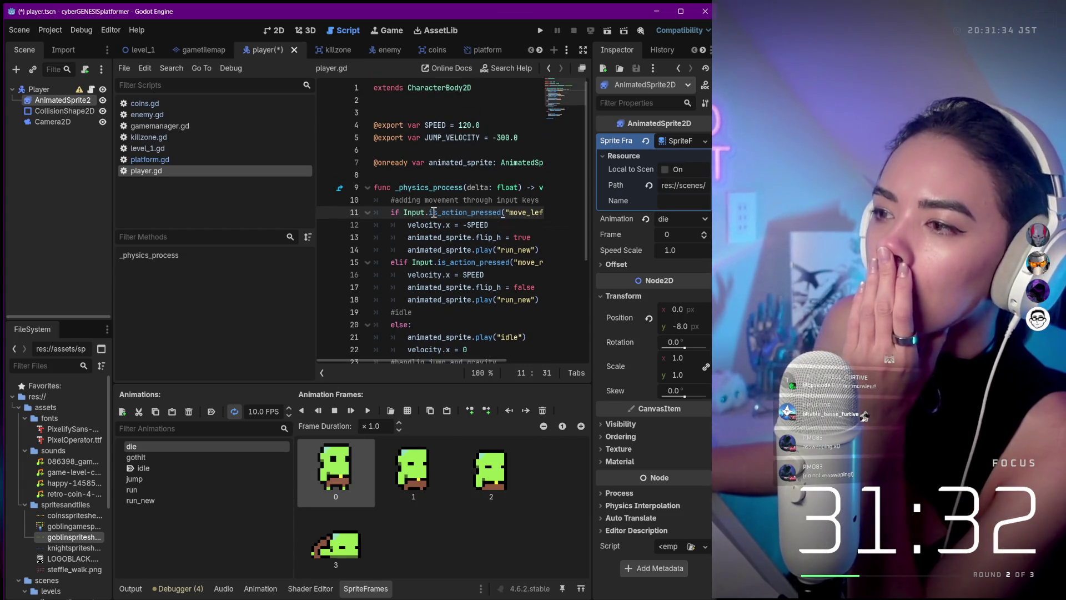
- Widen the code editor and confirm player.gd plays run_new for both left and right movement
{"action": "left_click_drag", "start_coordinate": [312, 275], "coordinate": [186, 275]}
{"action": "scroll", "coordinate": [416, 111], "scroll_direction": "down", "scroll_amount": 2}
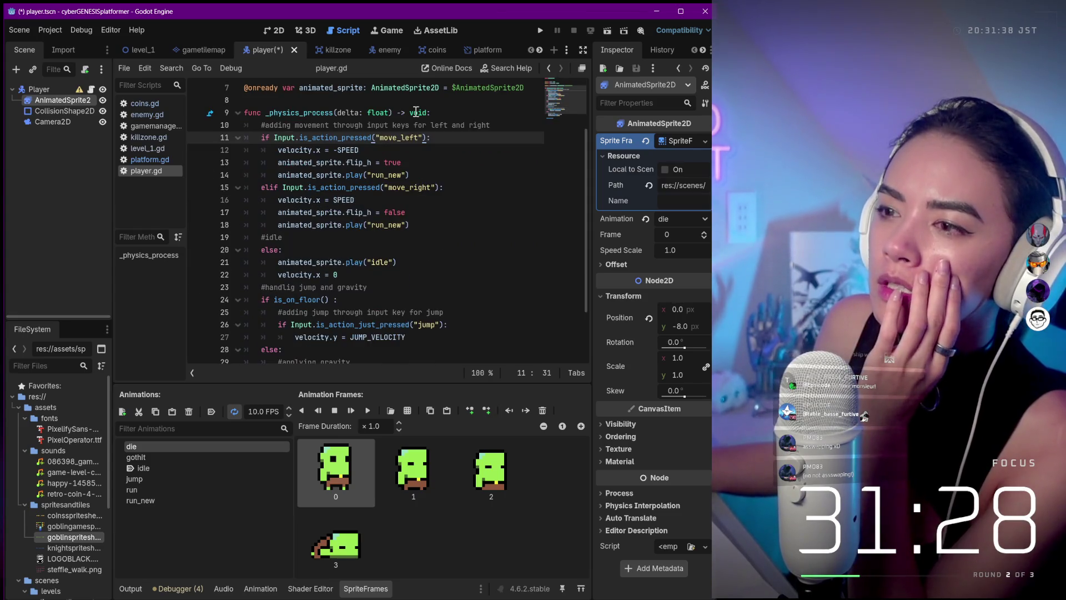
{"action": "scroll", "coordinate": [416, 111], "scroll_direction": "up", "scroll_amount": 2}
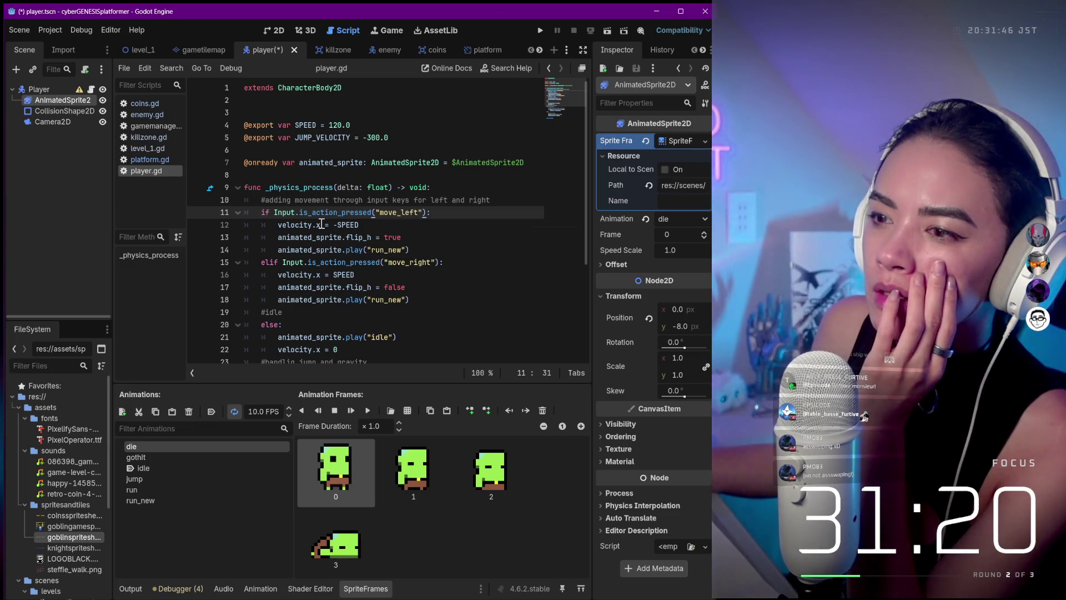
{"action": "scroll", "coordinate": [338, 170], "scroll_direction": "down", "scroll_amount": 1}
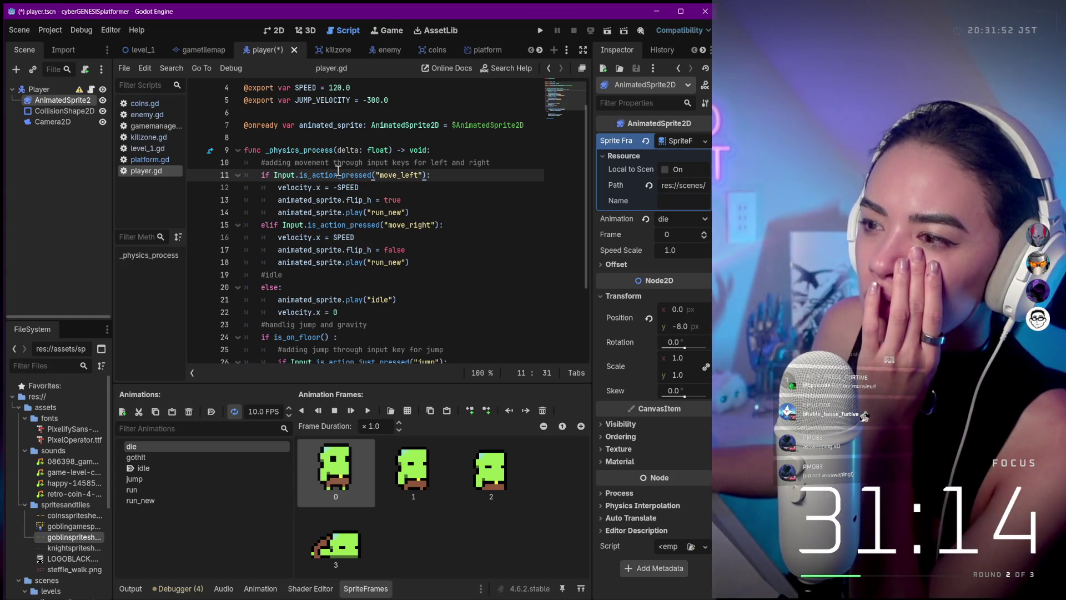
{"action": "left_click", "coordinate": [377, 201]}
{"action": "left_click", "coordinate": [383, 213]}
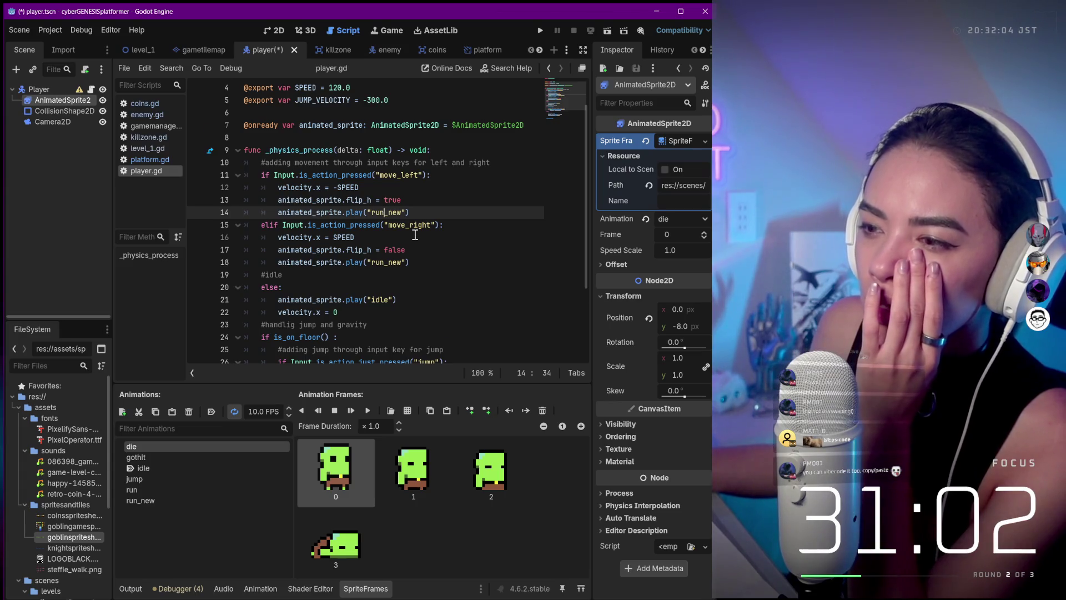
{"action": "scroll", "coordinate": [415, 235], "scroll_direction": "down", "scroll_amount": 2}
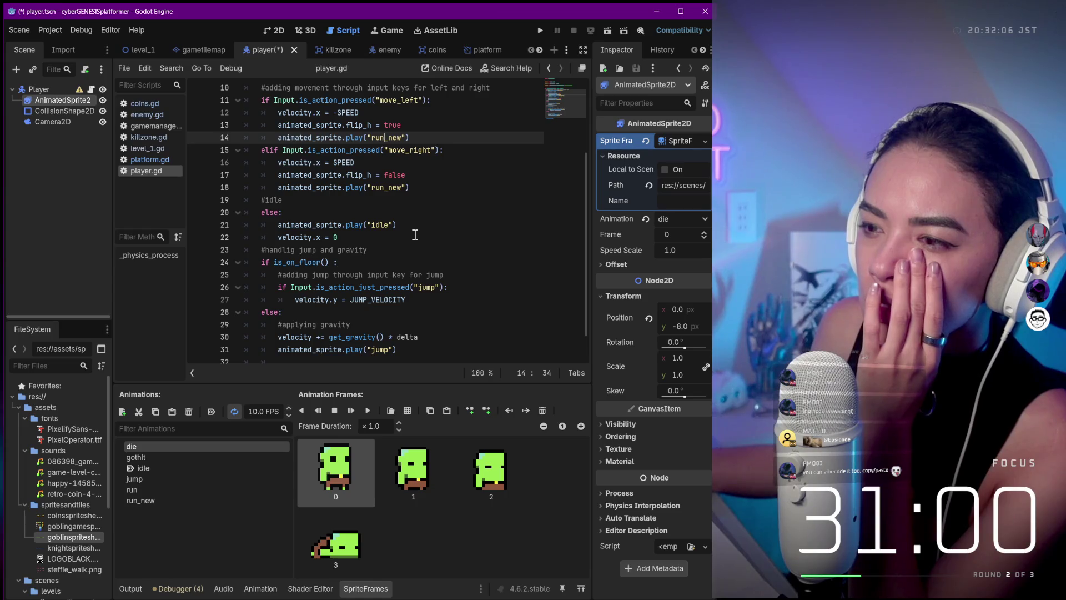
{"action": "scroll", "coordinate": [414, 235], "scroll_direction": "down", "scroll_amount": 1}
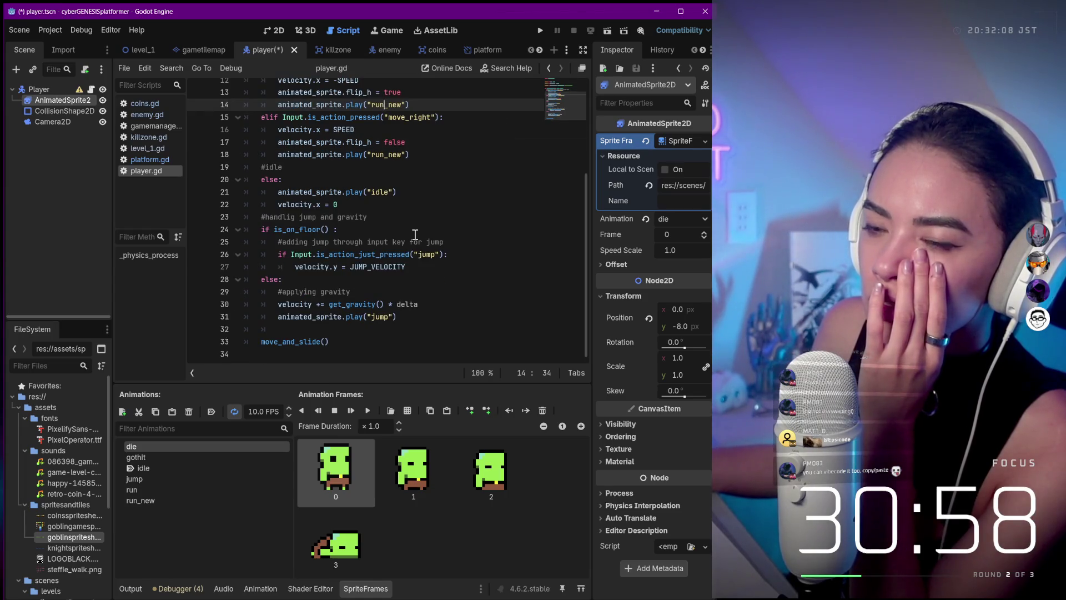
{"action": "scroll", "coordinate": [515, 289], "scroll_direction": "up", "scroll_amount": 4}
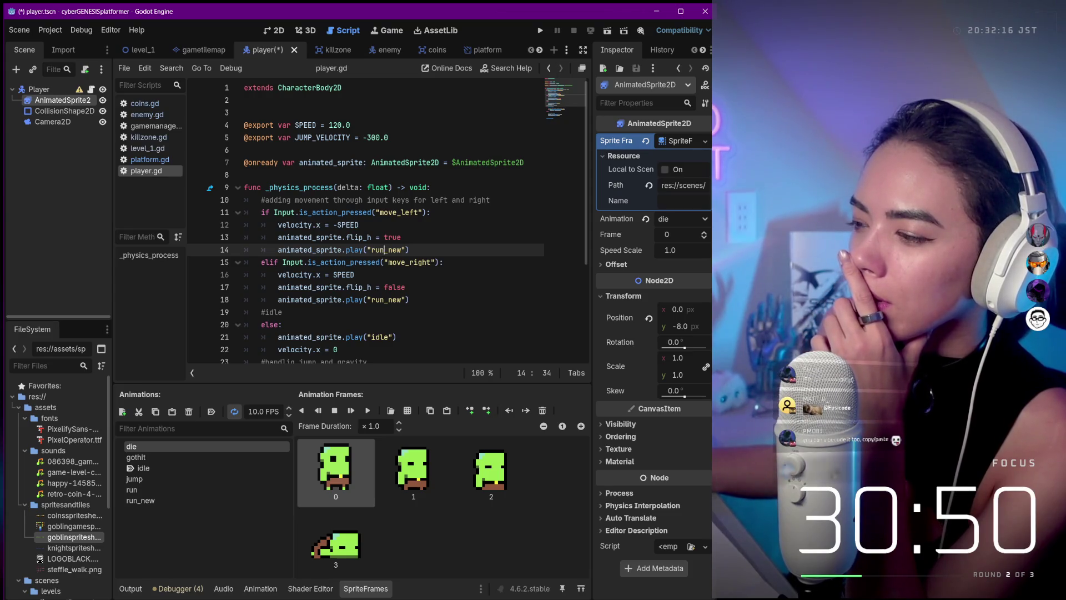
- Expand the sprite's Visibility and Ordering settings, then select the Player node and view its Floor settings
{"action": "left_click", "coordinate": [620, 424]}
{"action": "scroll", "coordinate": [627, 444], "scroll_direction": "down", "scroll_amount": 4}
{"action": "left_click", "coordinate": [630, 459]}
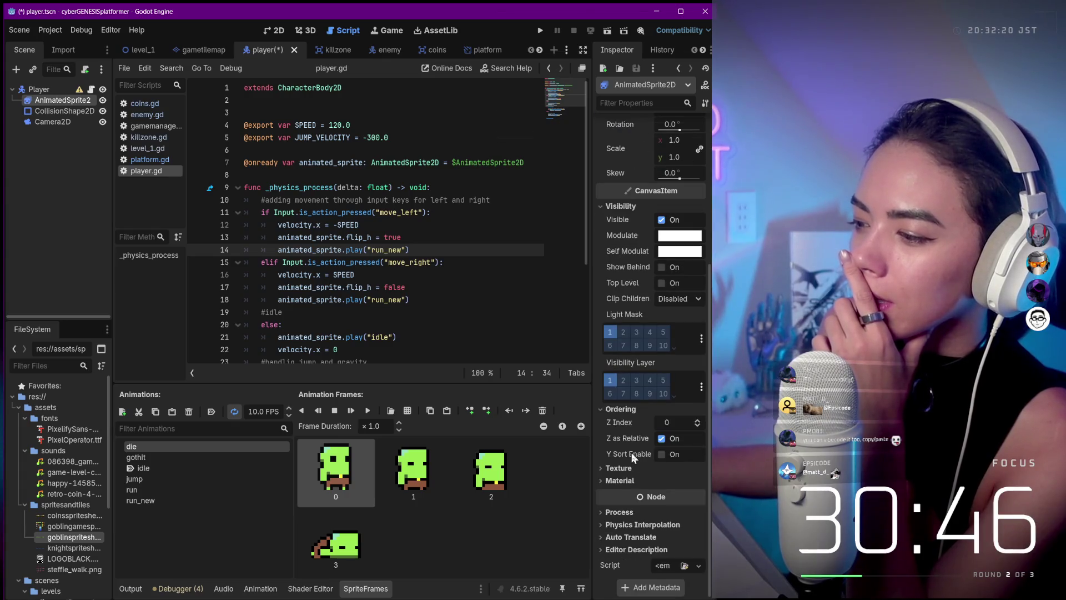
{"action": "scroll", "coordinate": [633, 457], "scroll_direction": "up", "scroll_amount": 5}
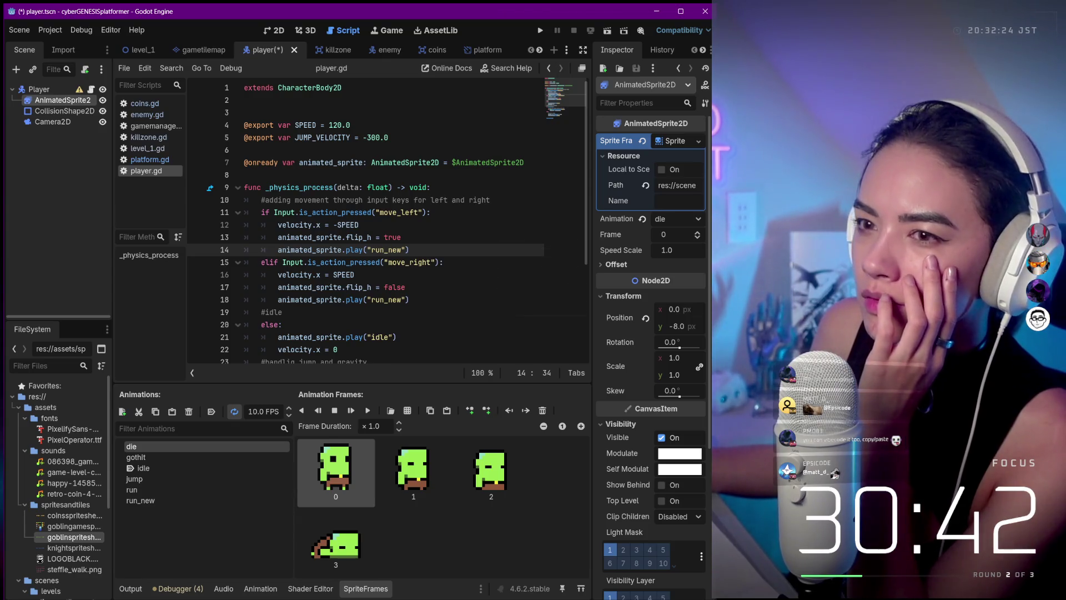
{"action": "left_click", "coordinate": [39, 90]}
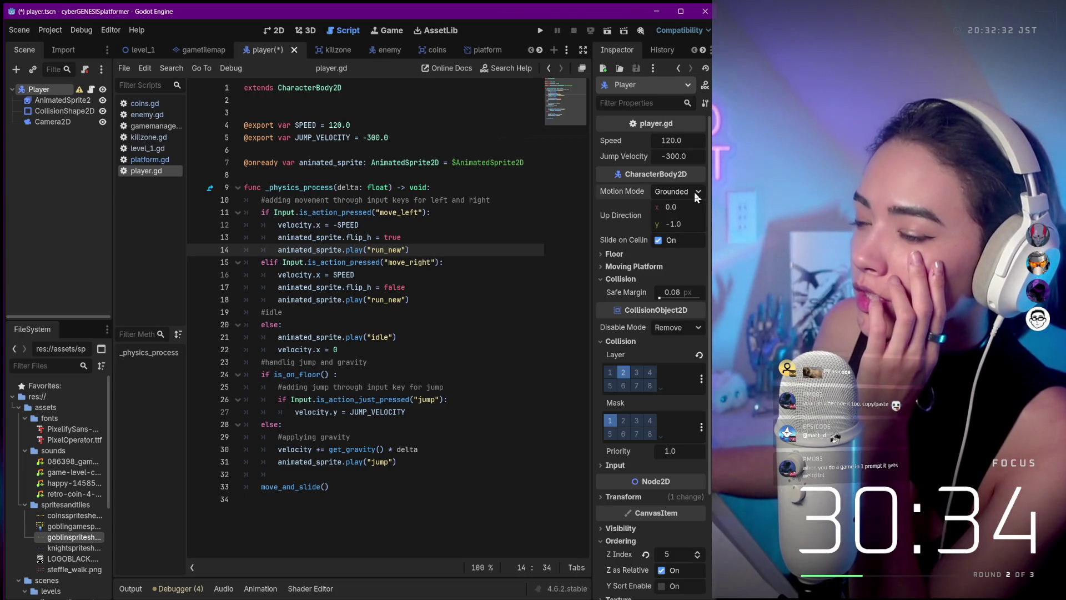
{"action": "left_click", "coordinate": [612, 254]}
- Review the Player's Floor, Moving Platform and Transform sections in the Inspector
{"action": "left_click", "coordinate": [611, 255]}
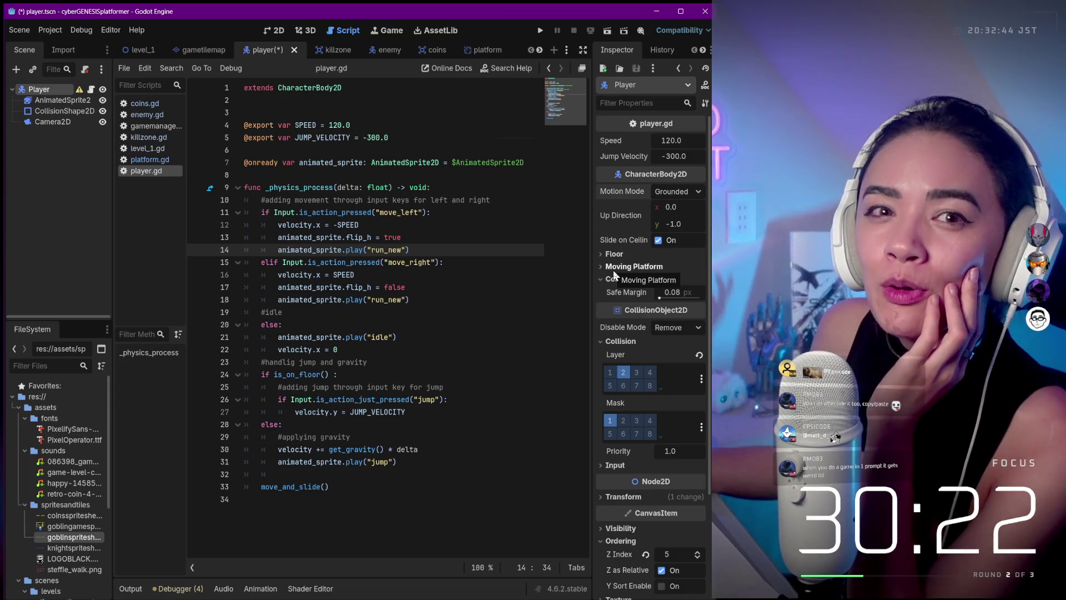
{"action": "left_click", "coordinate": [613, 270]}
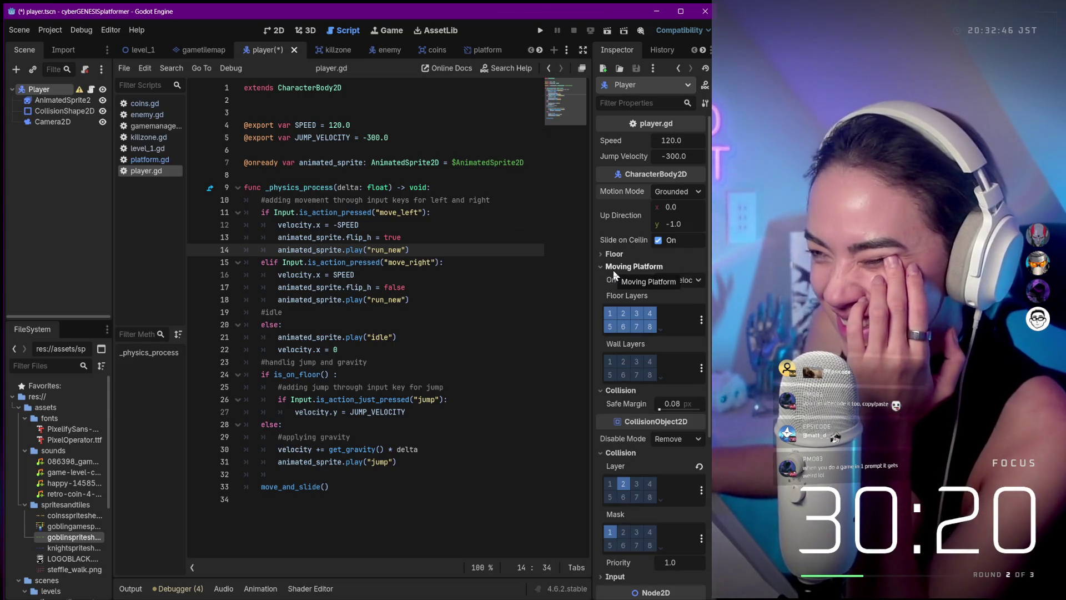
{"action": "left_click", "coordinate": [613, 269]}
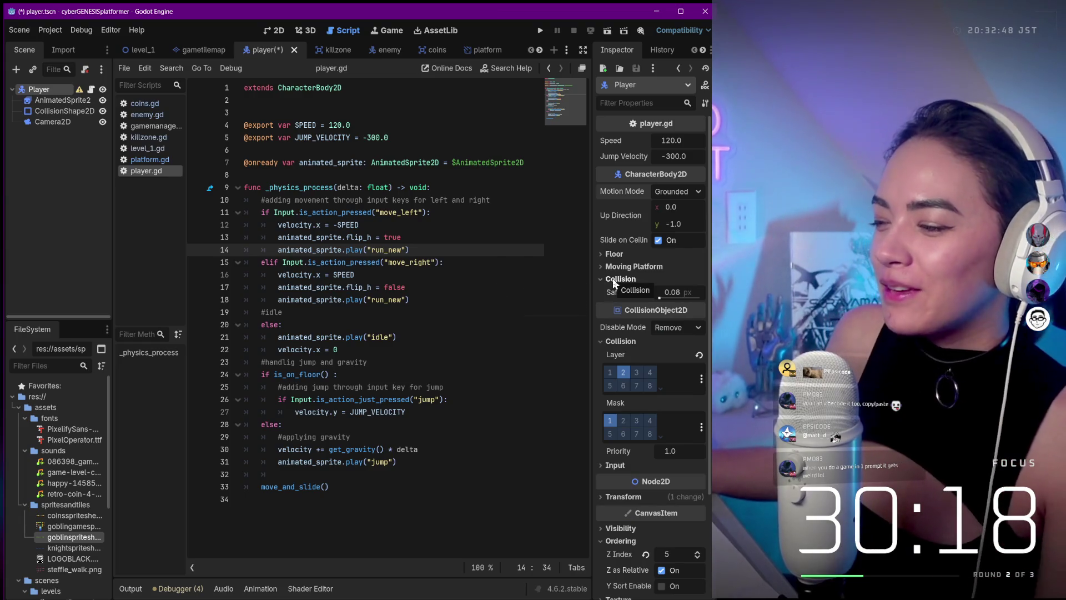
{"action": "scroll", "coordinate": [649, 361], "scroll_direction": "down", "scroll_amount": 3}
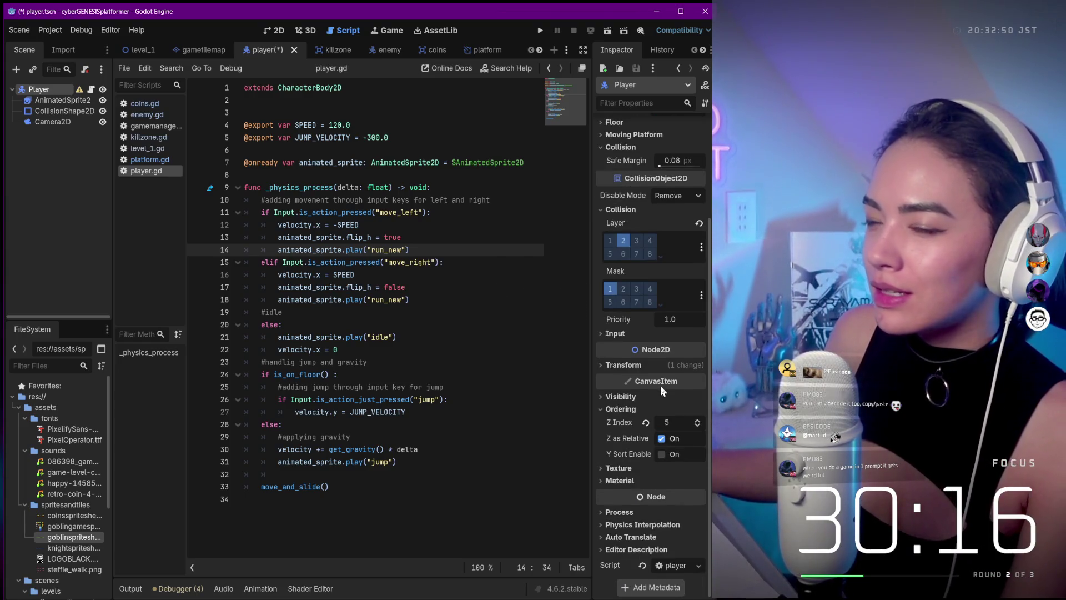
{"action": "left_click", "coordinate": [624, 367]}
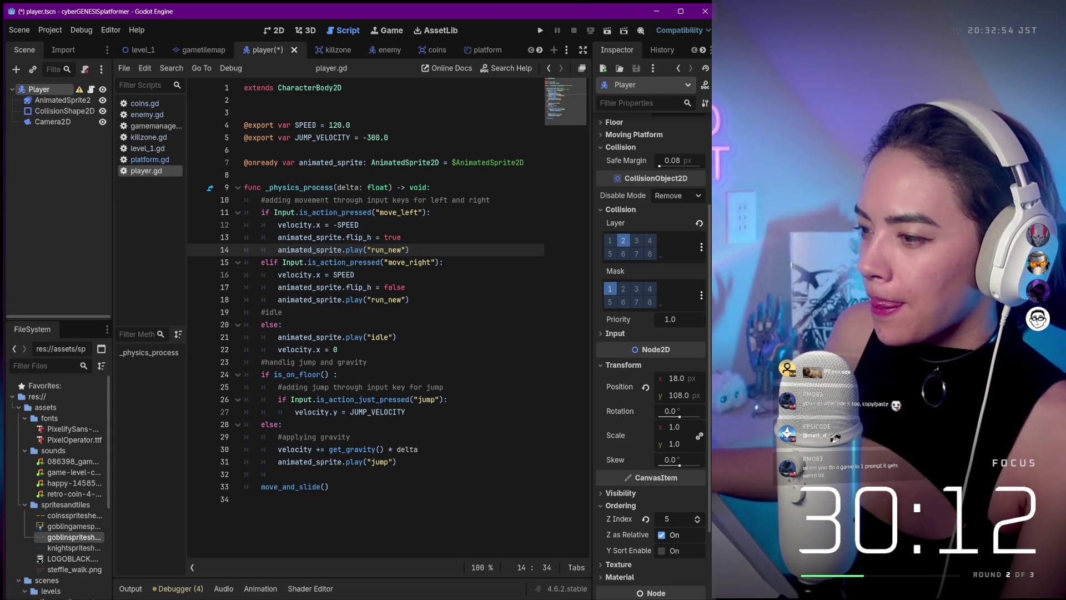
- Keep the Player's x position at 18.0 and start the game with Run Project
{"action": "left_click", "coordinate": [672, 378]}
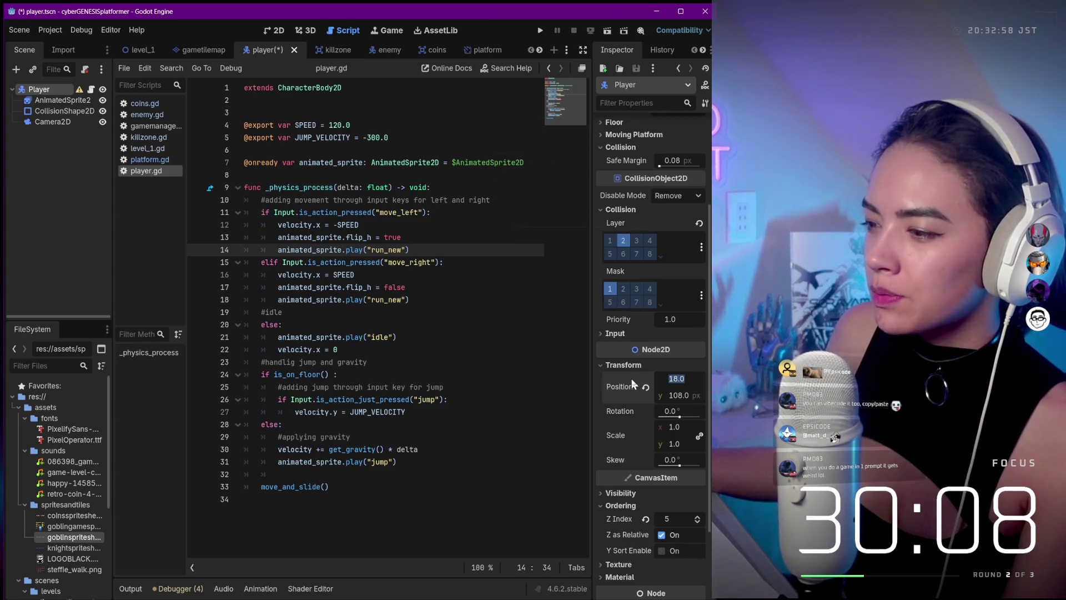
{"action": "scroll", "coordinate": [635, 372], "scroll_direction": "down", "scroll_amount": 2}
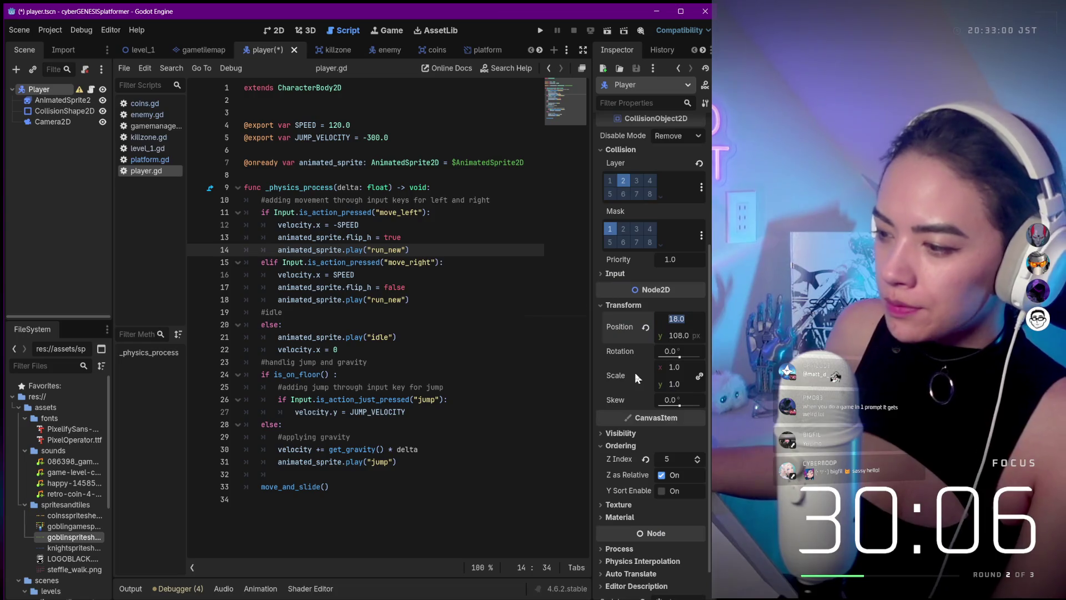
{"action": "left_click", "coordinate": [613, 434]}
{"action": "left_click", "coordinate": [613, 434]}
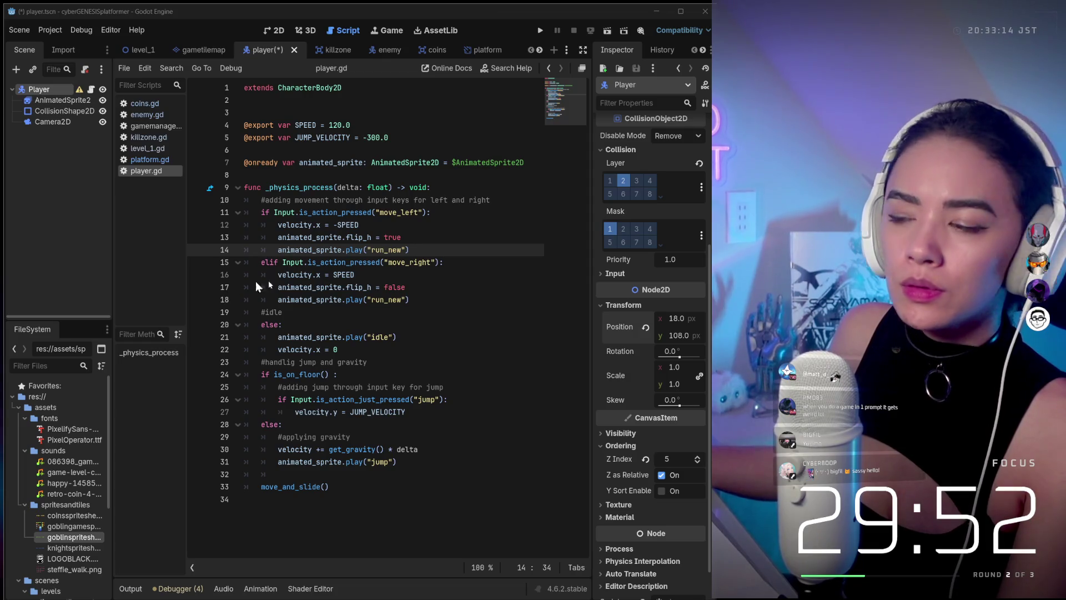
{"action": "mouse_move", "coordinate": [649, 589]}
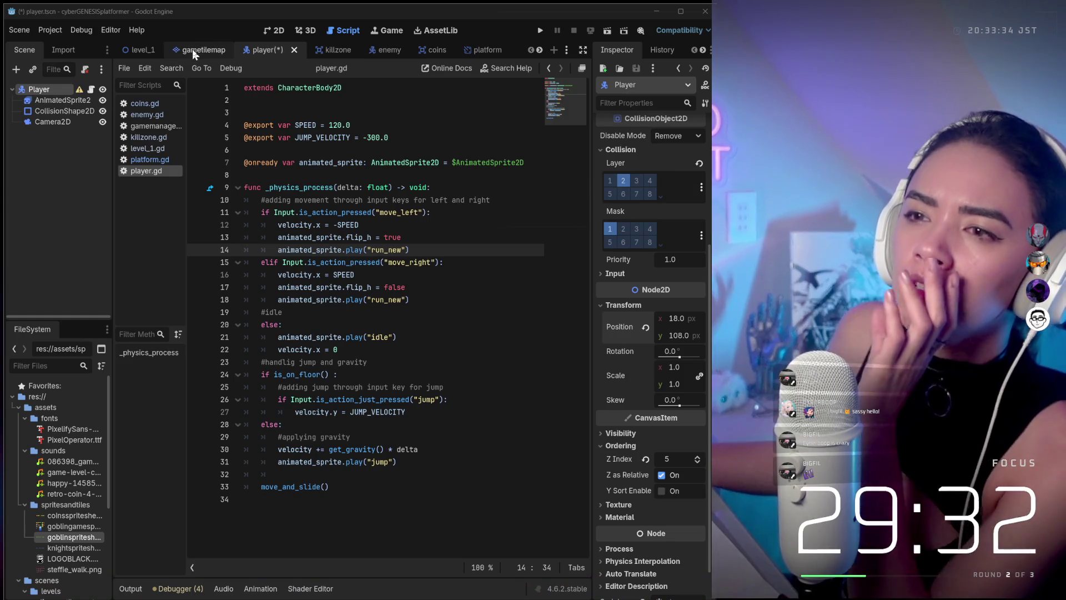
{"action": "mouse_move", "coordinate": [183, 51]}
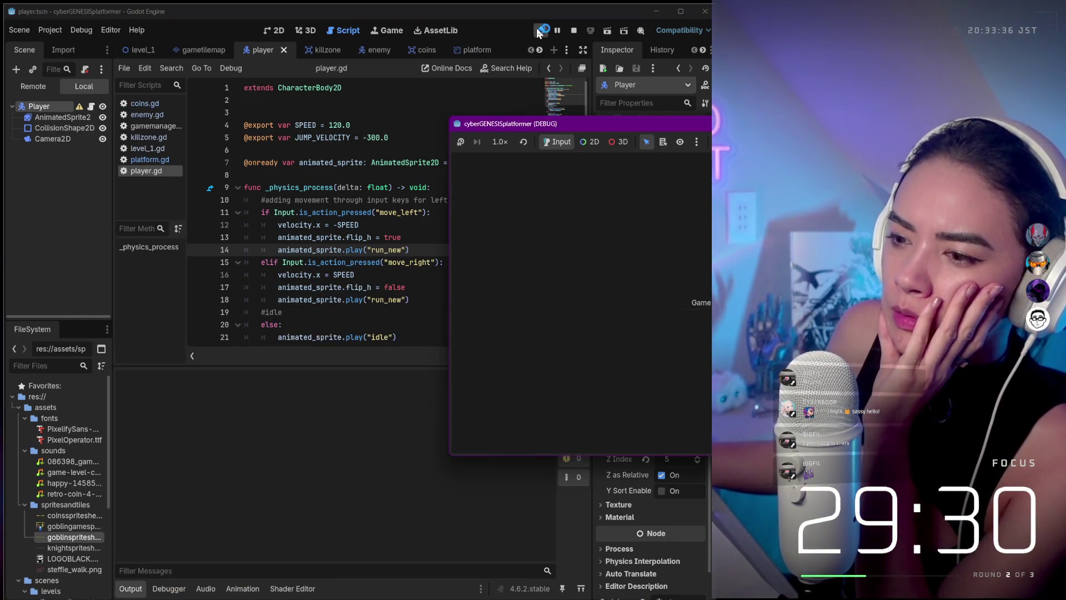
- Move the game window left, walk the player left and right with the arrow keys, then close it
{"action": "mouse_move", "coordinate": [528, 114]}
{"action": "left_mouse_down"}
{"action": "mouse_move", "coordinate": [132, 121]}
{"action": "mouse_move", "coordinate": [117, 152]}
{"action": "left_mouse_up"}
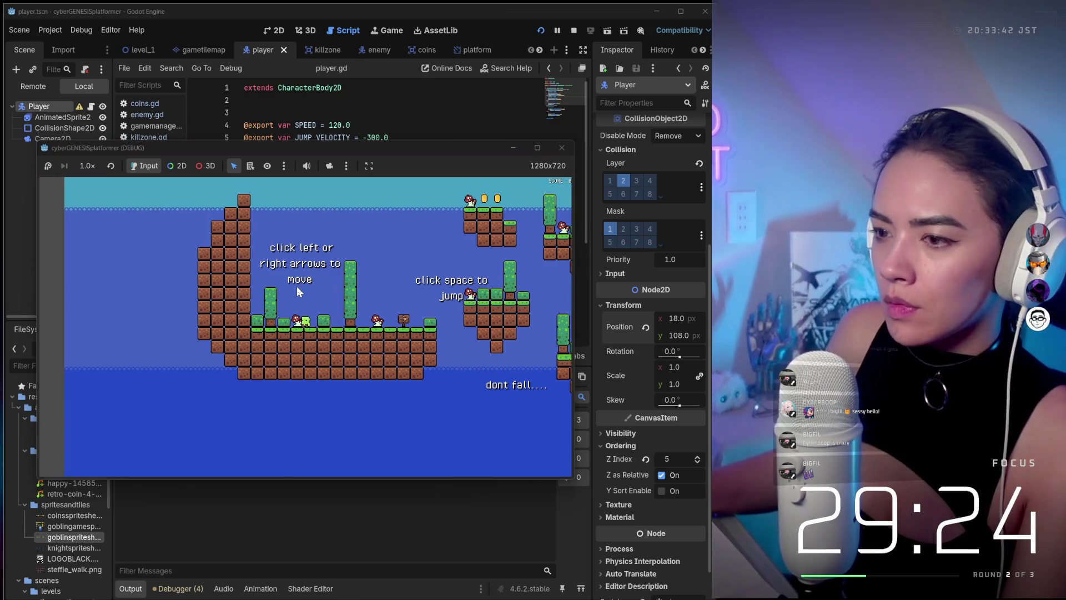
{"action": "key", "text": "Left"}
{"action": "key", "text": "Right"}
{"action": "key", "text": "Left"}
{"action": "key", "text": "Right"}
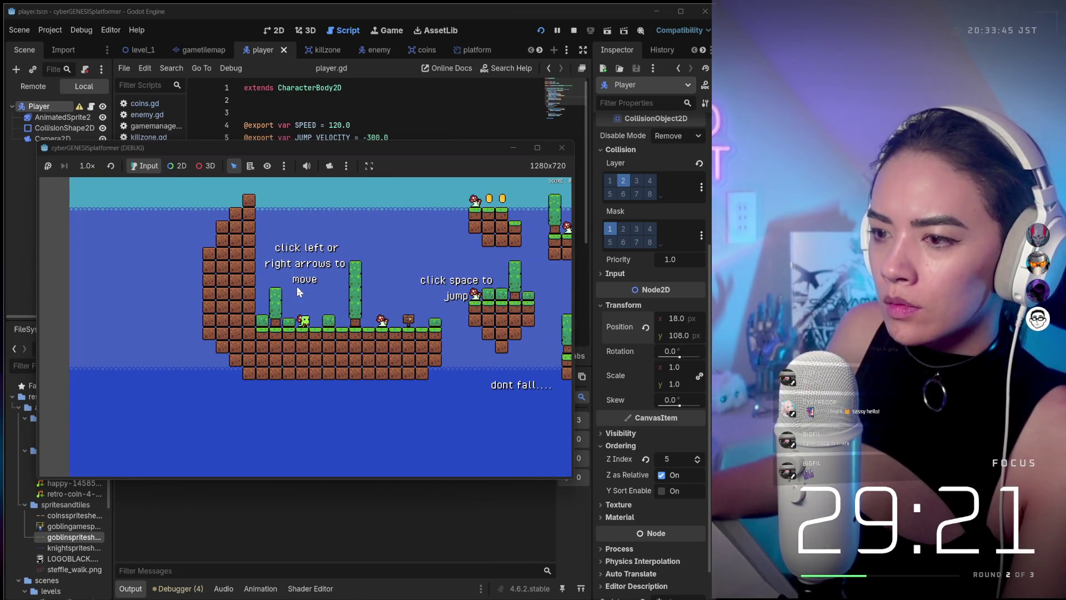
{"action": "key", "text": "Right"}
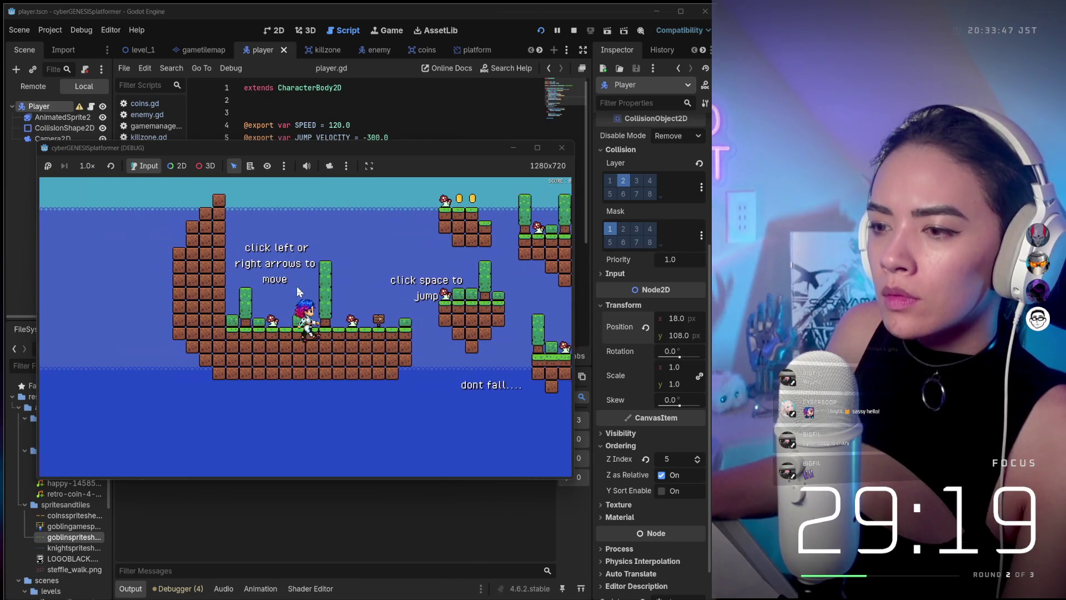
{"action": "key", "text": "Right"}
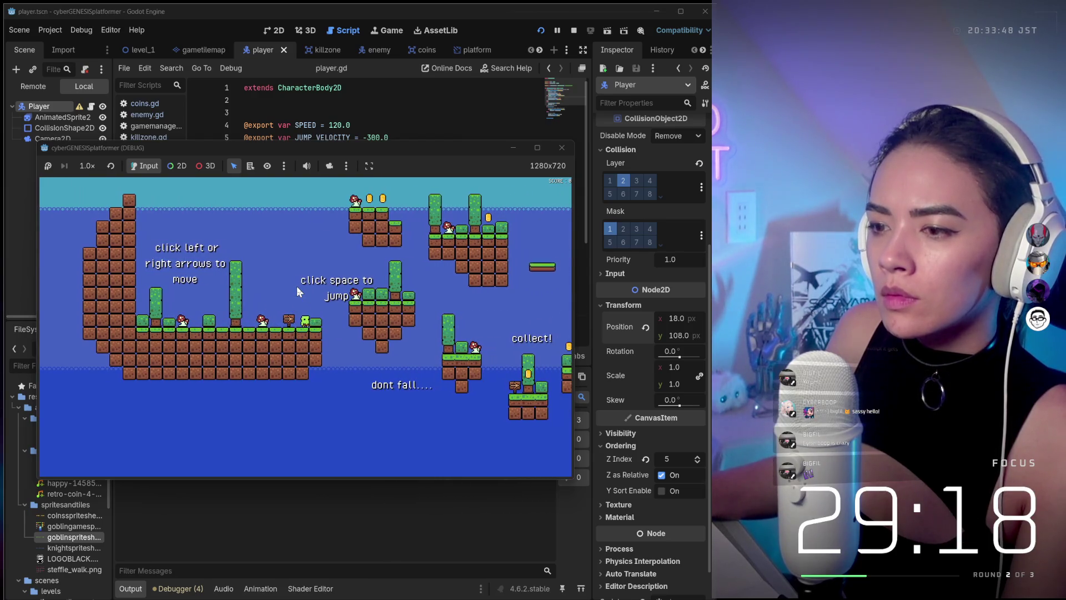
{"action": "left_click", "coordinate": [562, 148]}
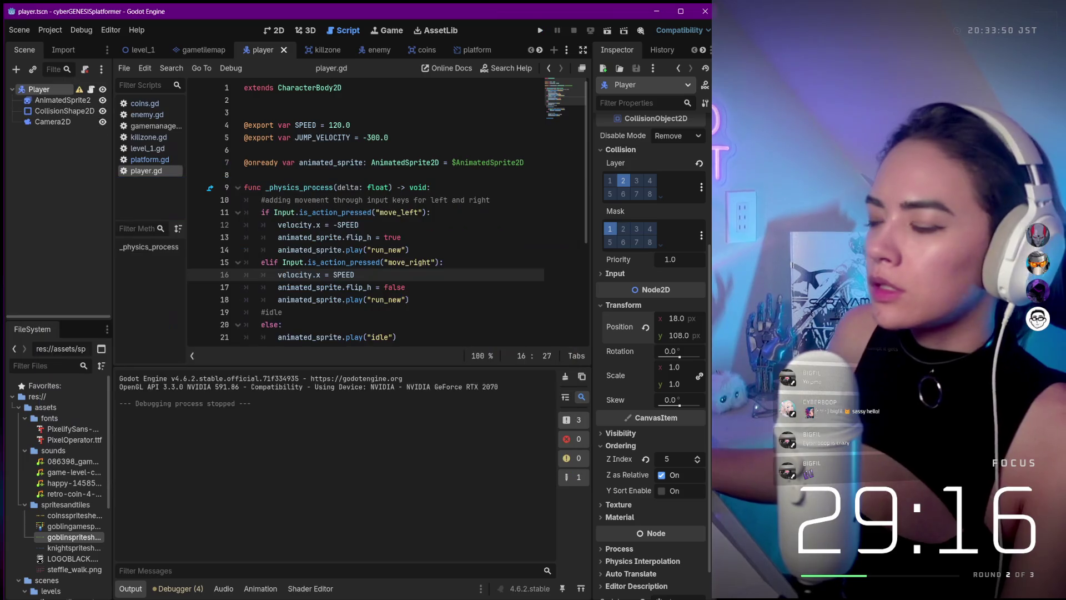
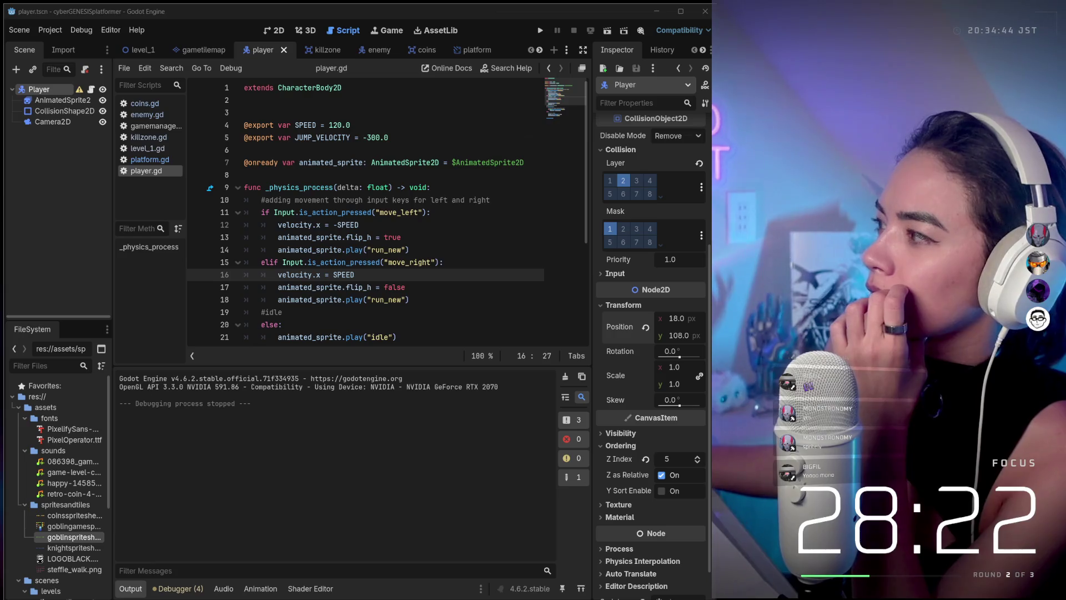
- Look over the Spritely page, start a sprite upload and cancel it, then return to Godot
{"action": "mouse_move", "coordinate": [710, 87]}
{"action": "left_mouse_down"}
{"action": "mouse_move", "coordinate": [486, 66]}
{"action": "mouse_move", "coordinate": [291, 67]}
{"action": "left_mouse_up"}
{"action": "scroll", "coordinate": [437, 414], "scroll_direction": "down", "scroll_amount": 7}
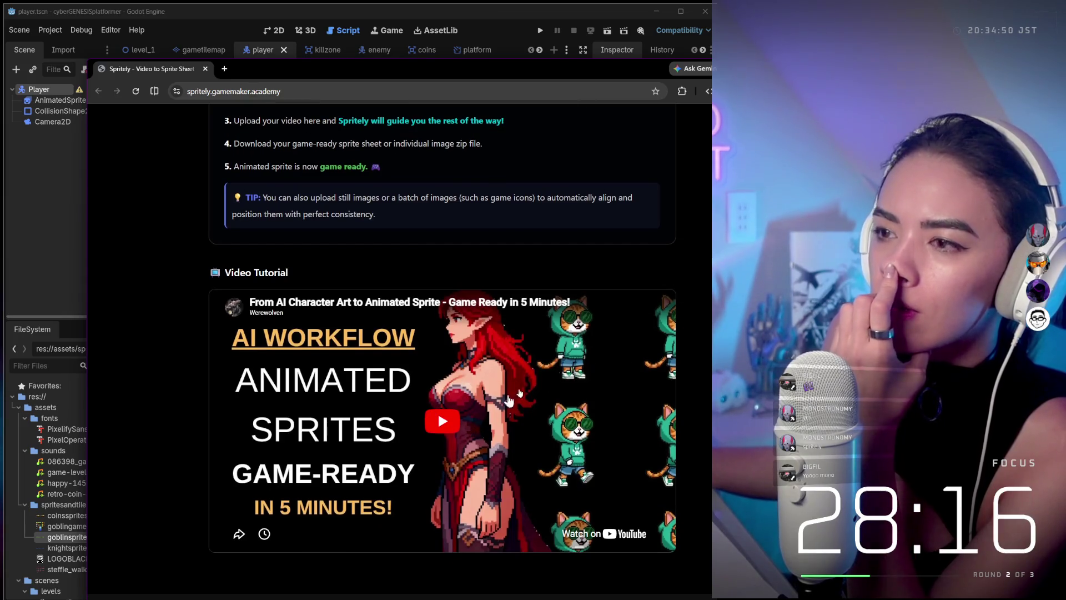
{"action": "scroll", "coordinate": [508, 400], "scroll_direction": "up", "scroll_amount": 7}
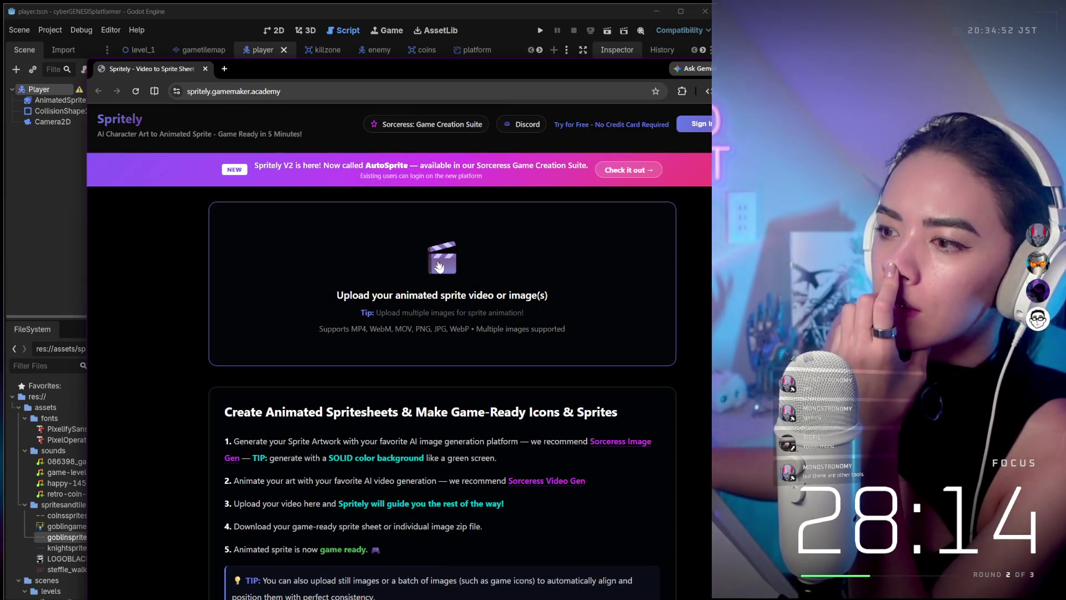
{"action": "left_click", "coordinate": [438, 266]}
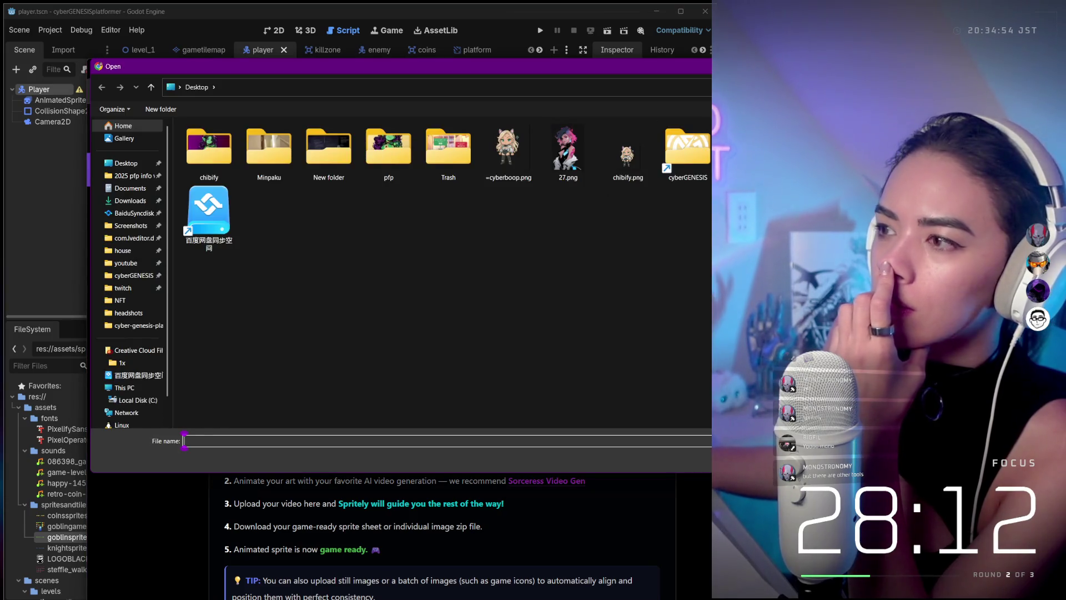
{"action": "key", "text": "Escape"}
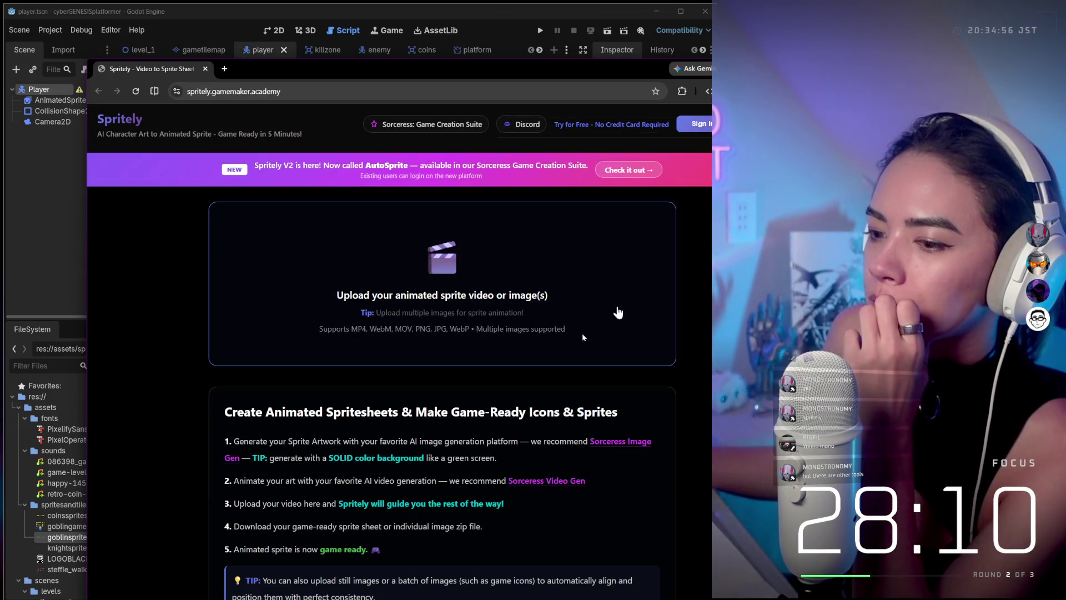
{"action": "scroll", "coordinate": [438, 410], "scroll_direction": "down", "scroll_amount": 7}
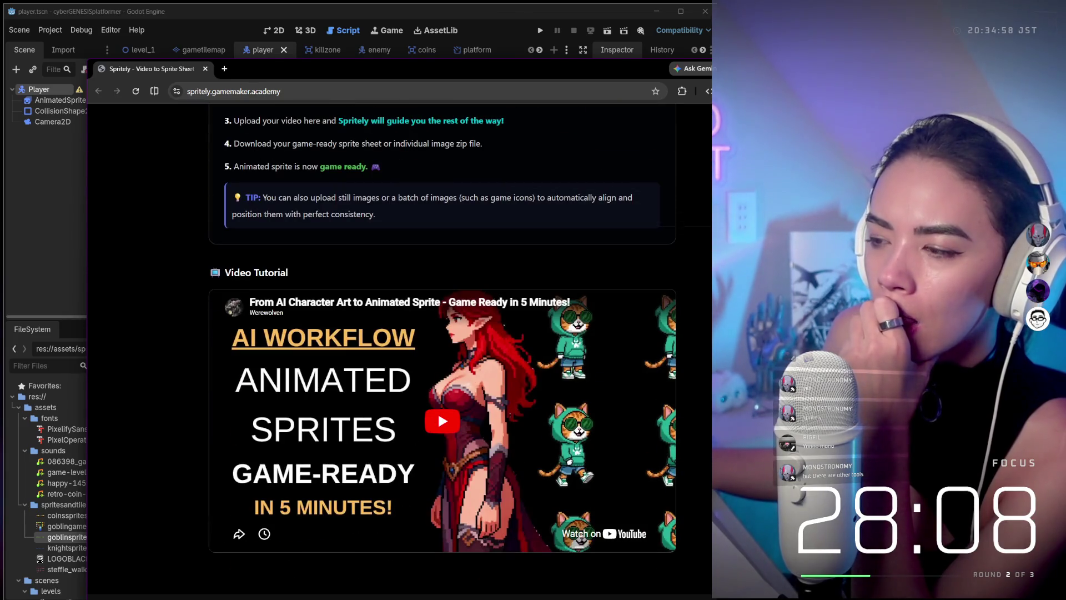
{"action": "scroll", "coordinate": [438, 411], "scroll_direction": "up", "scroll_amount": 7}
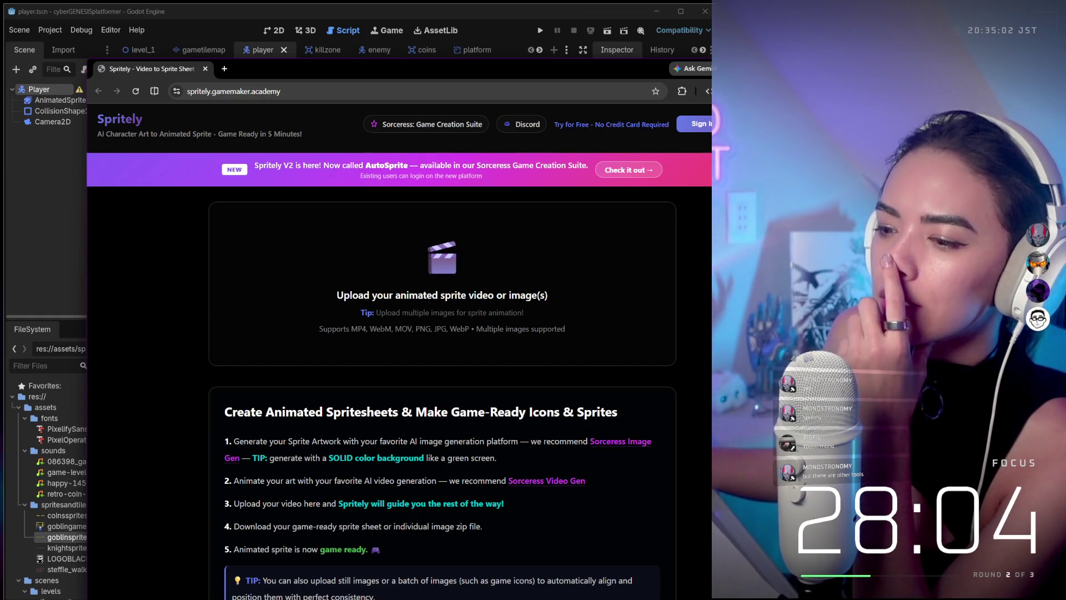
{"action": "key", "text": "alt+Tab"}
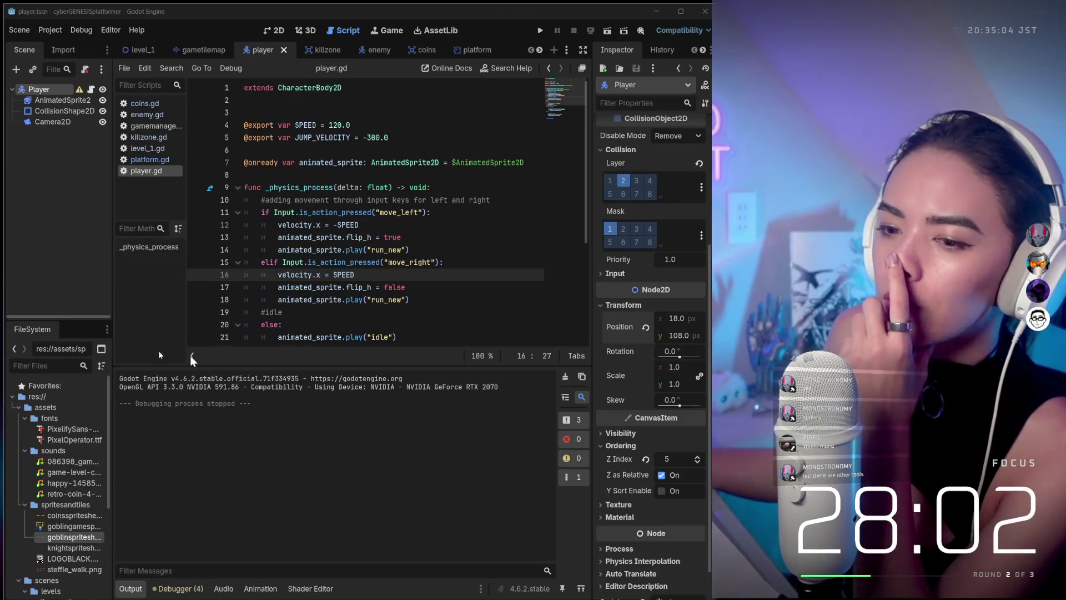
- Select AnimatedSprite2D and review the gothit, die, run, jump, run_new and idle animation frames
{"action": "left_click", "coordinate": [51, 102]}
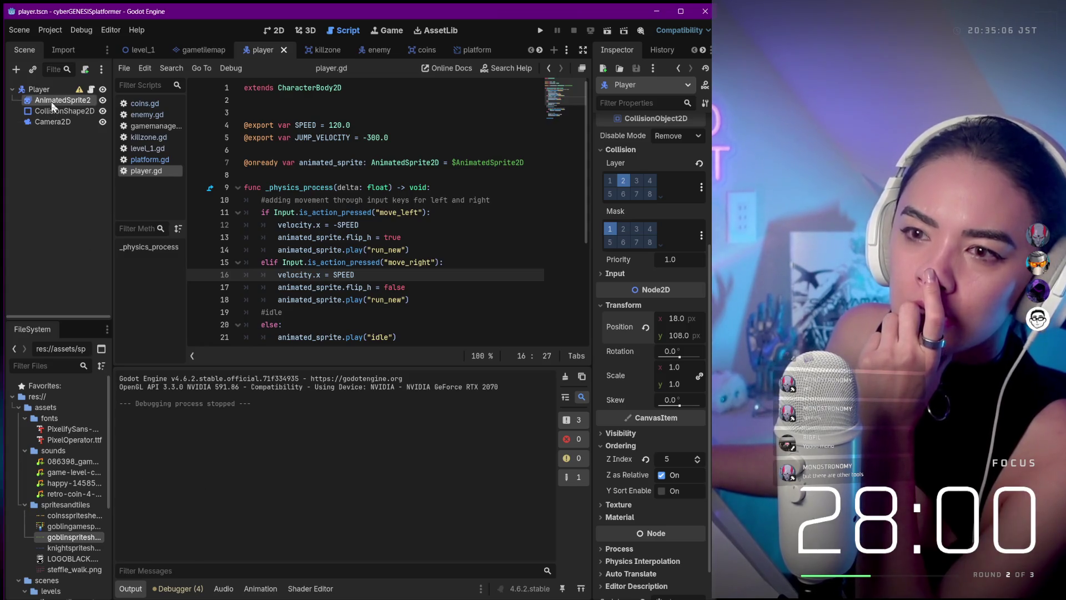
{"action": "left_click", "coordinate": [161, 458]}
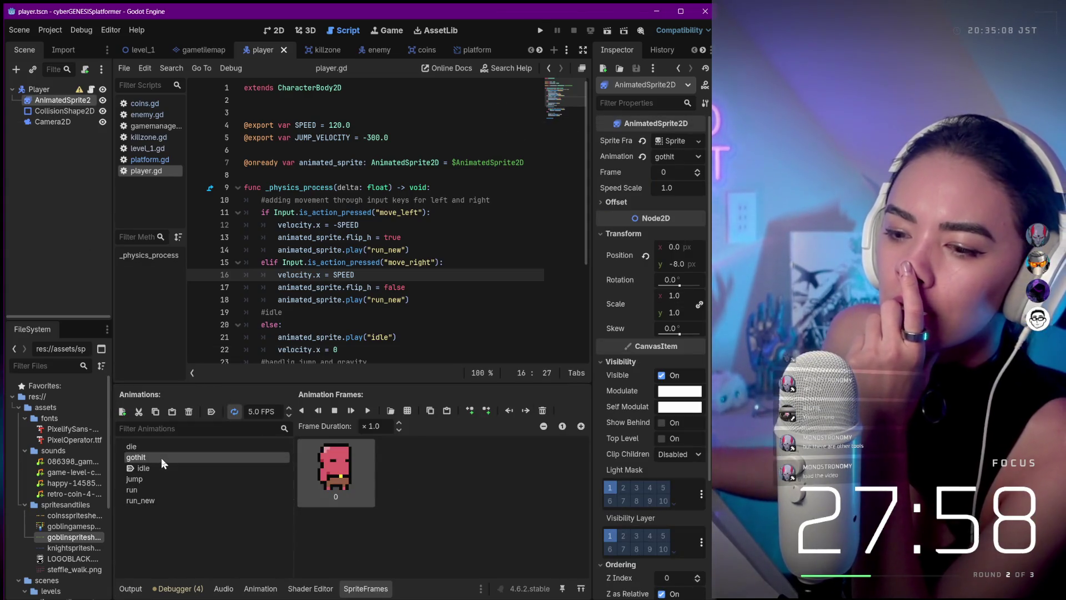
{"action": "left_click", "coordinate": [161, 446]}
{"action": "left_click", "coordinate": [162, 455]}
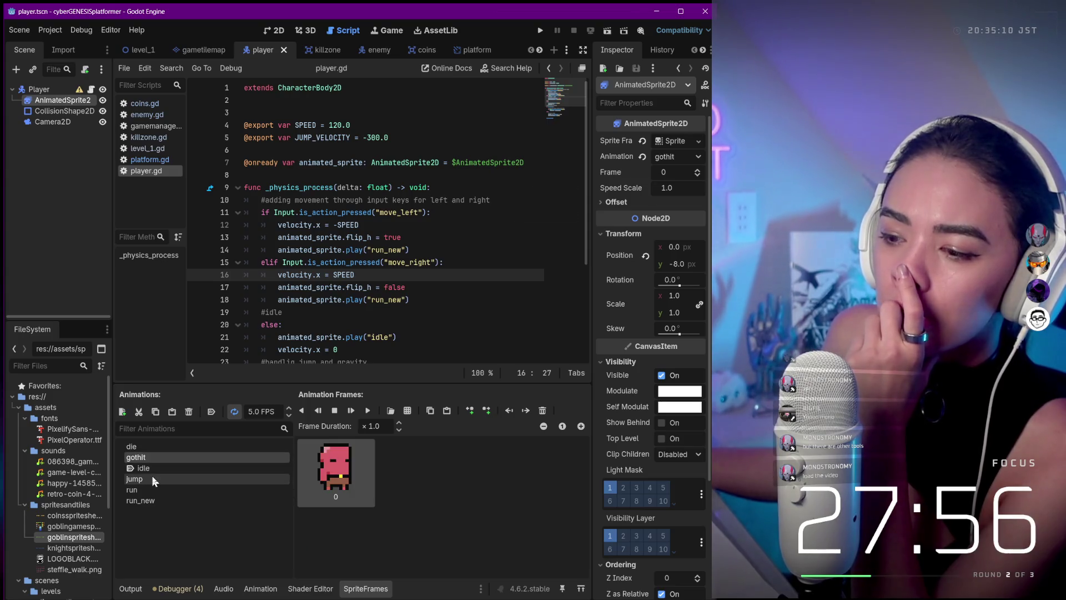
{"action": "left_click", "coordinate": [151, 490]}
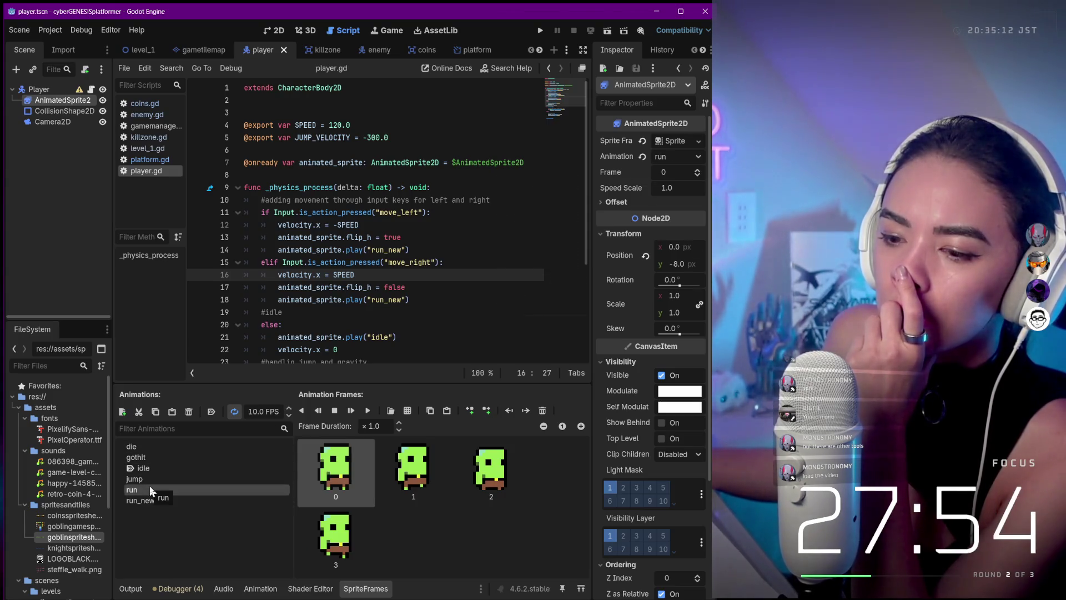
{"action": "left_click", "coordinate": [151, 480]}
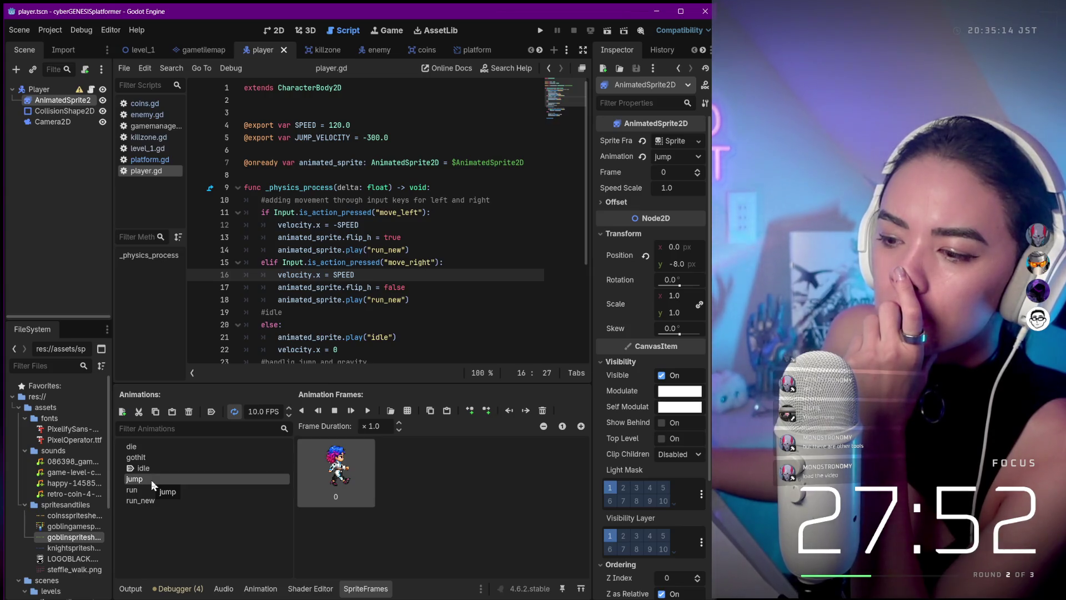
{"action": "left_click", "coordinate": [151, 490]}
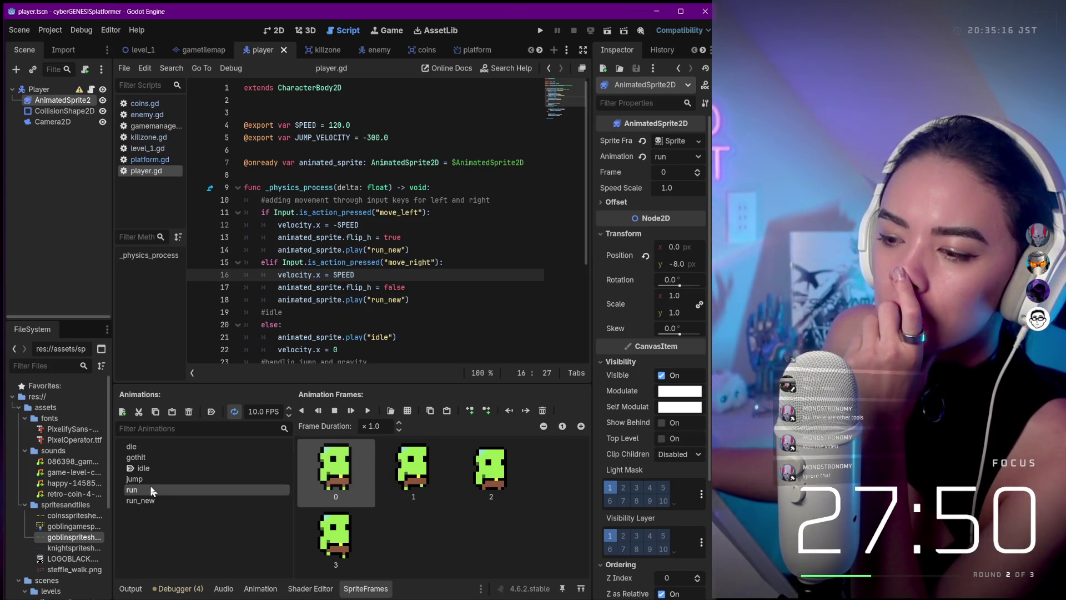
{"action": "left_click", "coordinate": [147, 501]}
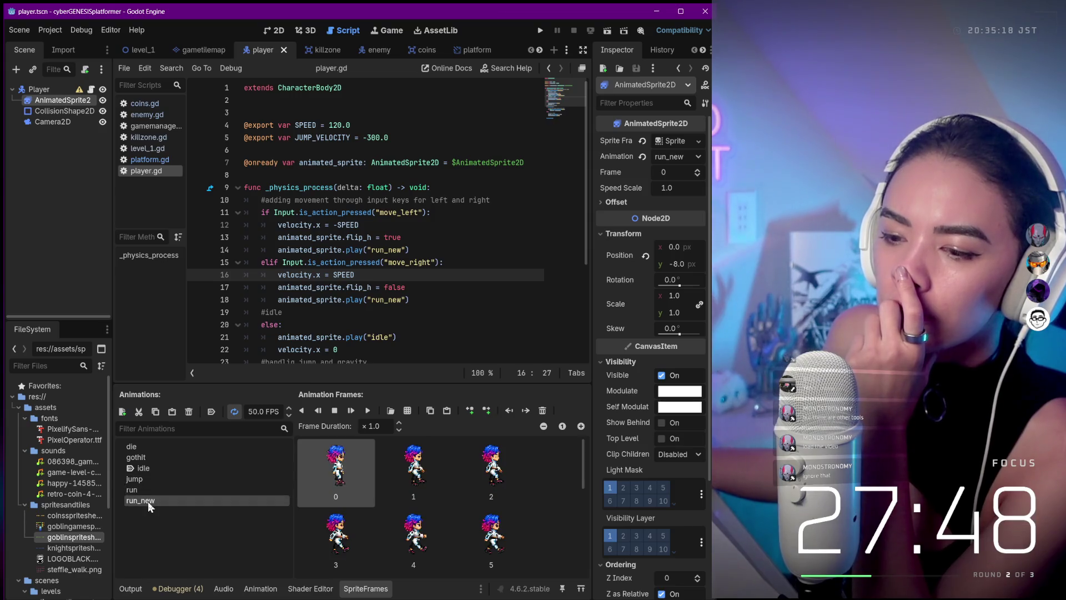
{"action": "left_click", "coordinate": [152, 467]}
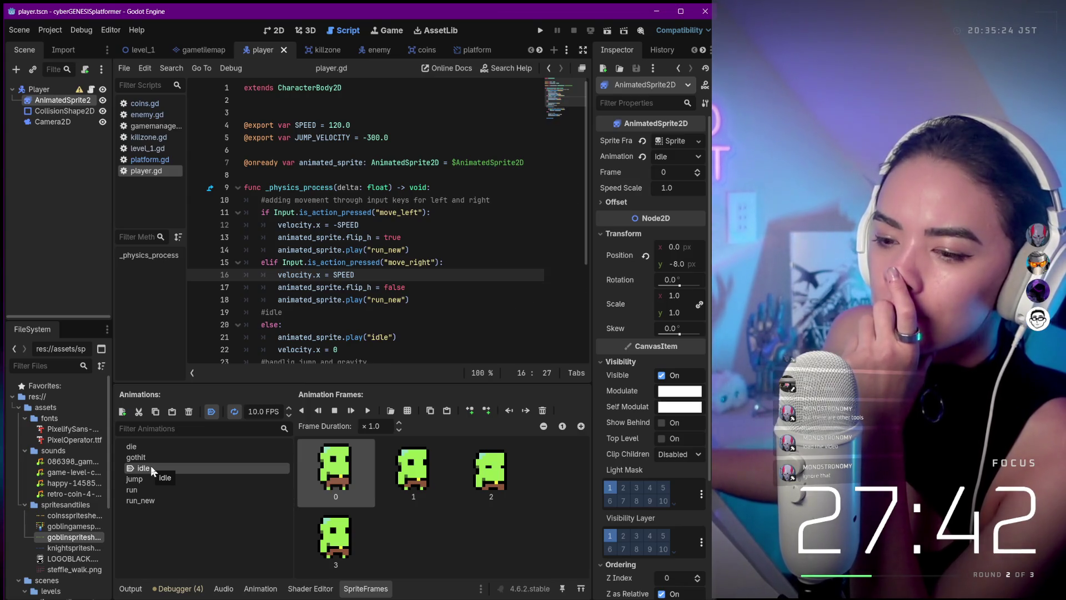
{"action": "scroll", "coordinate": [470, 244], "scroll_direction": "down", "scroll_amount": 4}
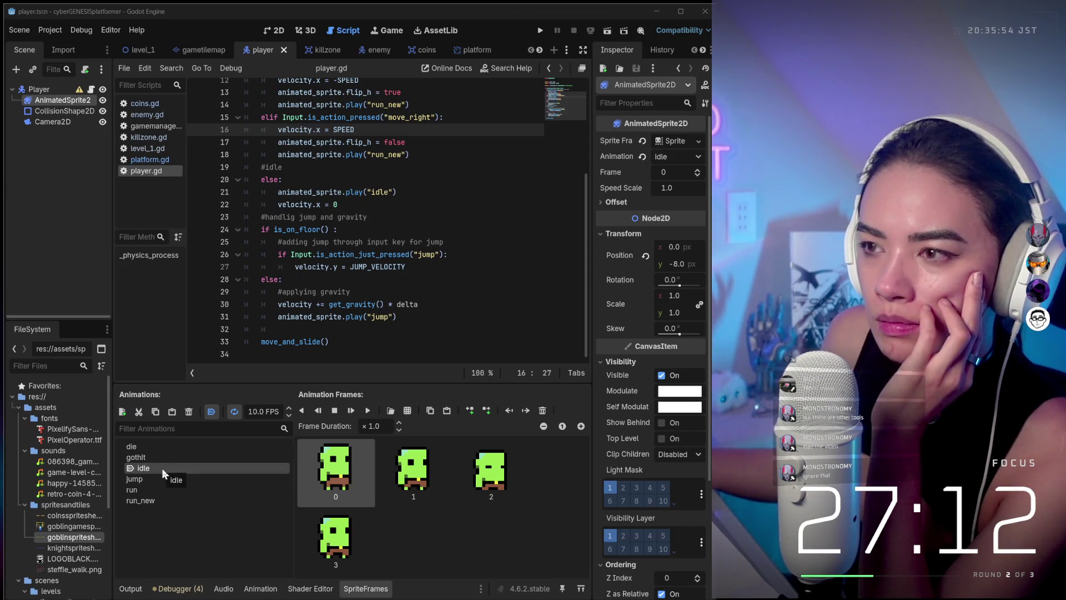
{"action": "left_click", "coordinate": [501, 481]}
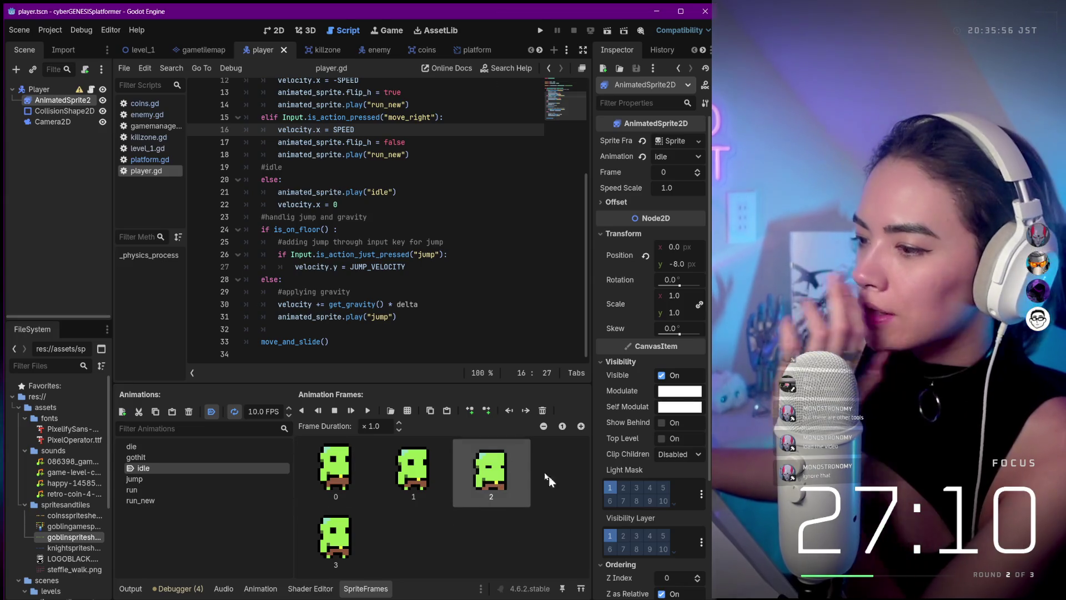
- Delete idle frames 3, 2 and 1, leaving only the first goblin frame
{"action": "left_click", "coordinate": [369, 537]}
{"action": "key", "text": "Delete"}
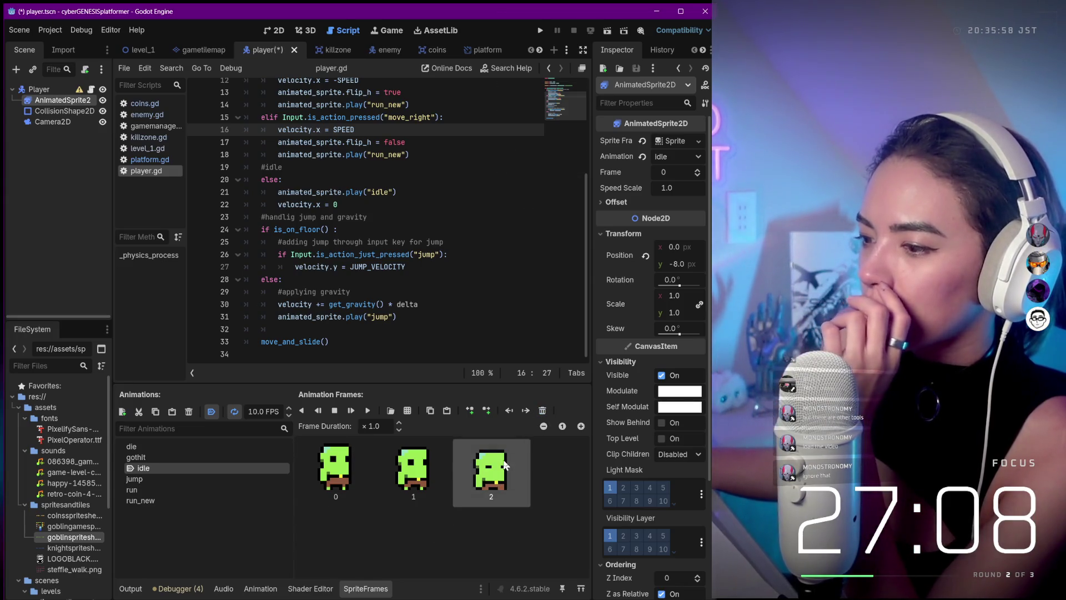
{"action": "left_click", "coordinate": [543, 410]}
{"action": "left_click", "coordinate": [542, 410]}
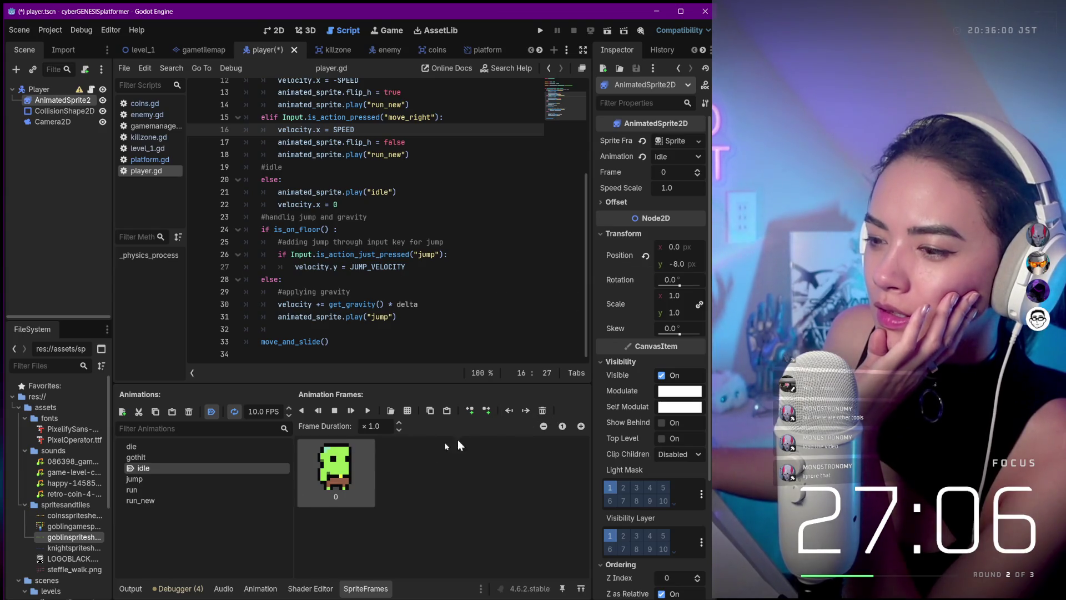
- Copy knight frame 9 from run_new and paste it into the idle animation
{"action": "left_click", "coordinate": [199, 480]}
{"action": "left_click", "coordinate": [204, 501]}
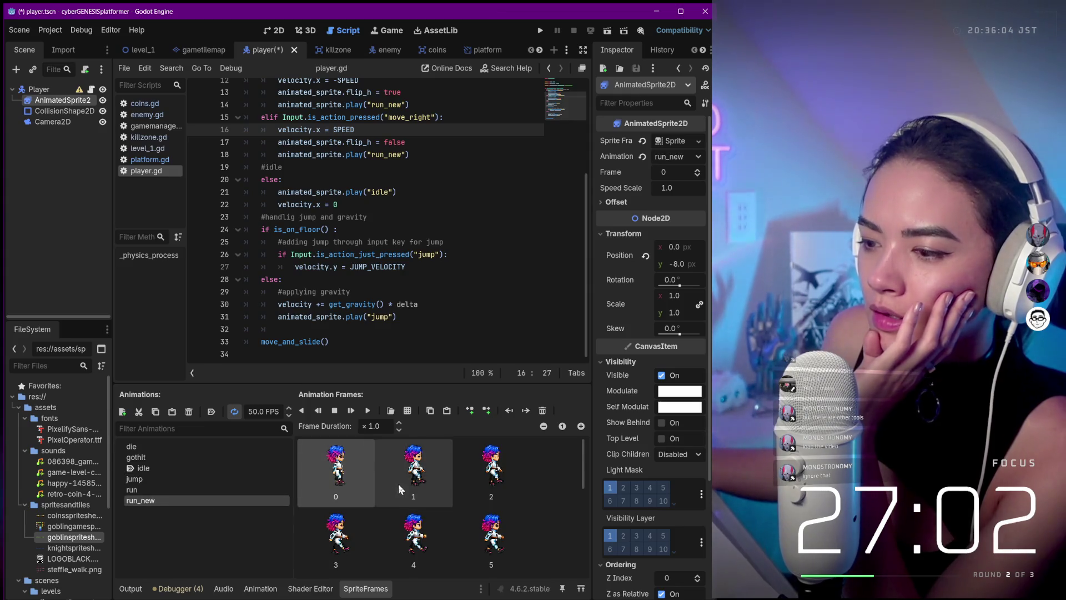
{"action": "scroll", "coordinate": [483, 477], "scroll_direction": "down", "scroll_amount": 5}
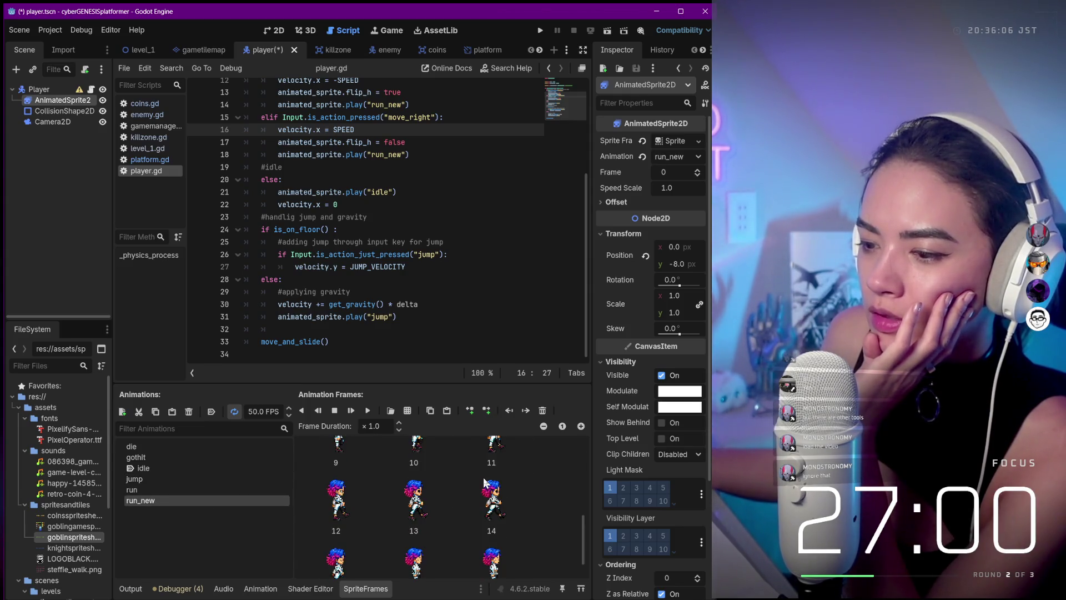
{"action": "scroll", "coordinate": [483, 478], "scroll_direction": "up", "scroll_amount": 2}
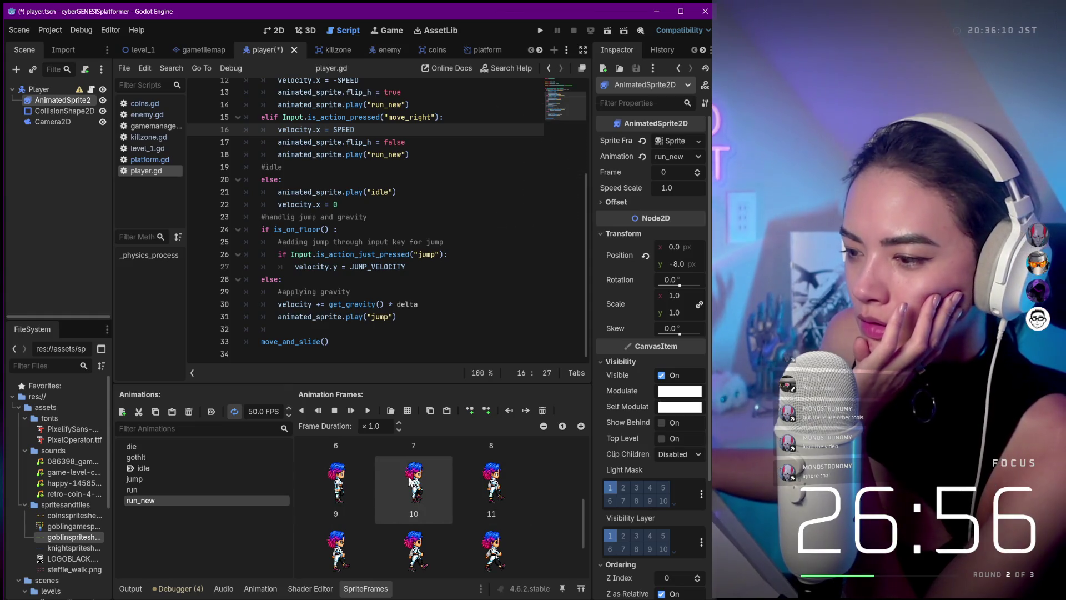
{"action": "left_click", "coordinate": [333, 482]}
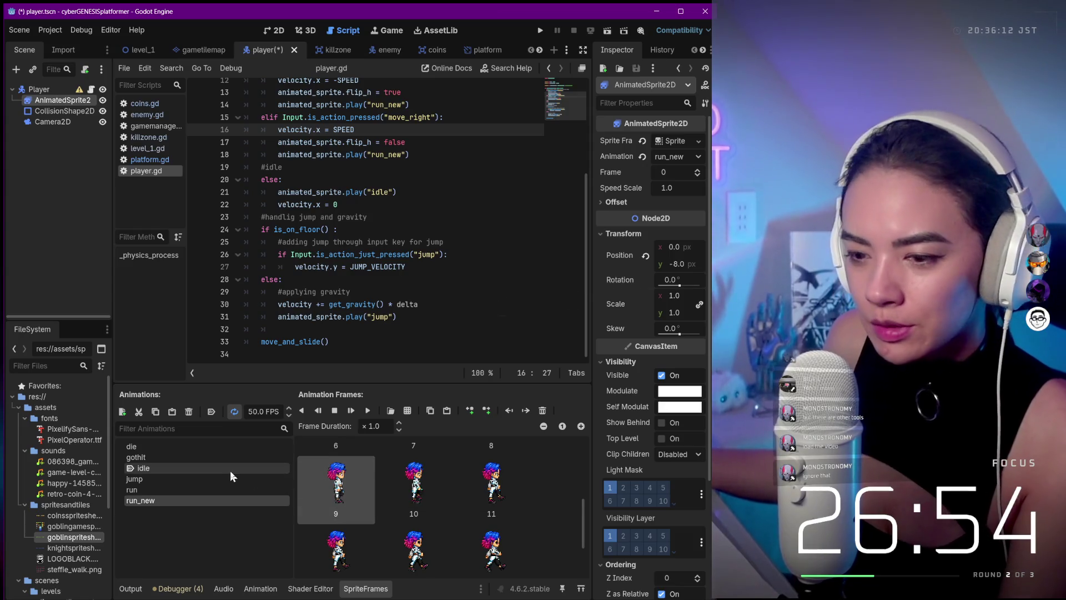
{"action": "left_click", "coordinate": [208, 470]}
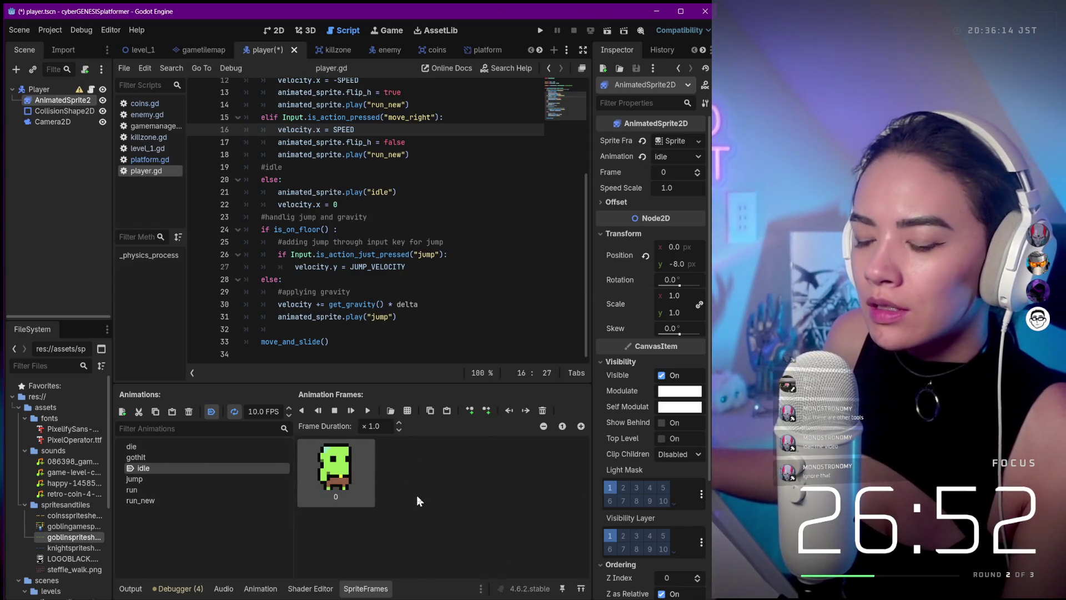
{"action": "key", "text": "ctrl+v"}
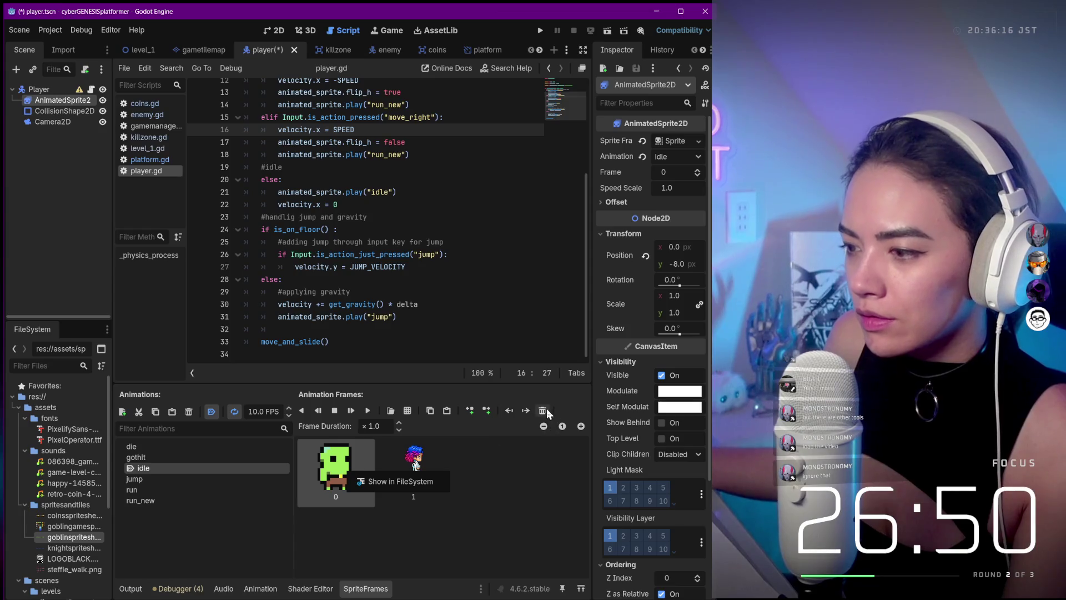
- Check the gothit, idle, jump, run and run_new animations after the change
{"action": "left_click", "coordinate": [204, 458]}
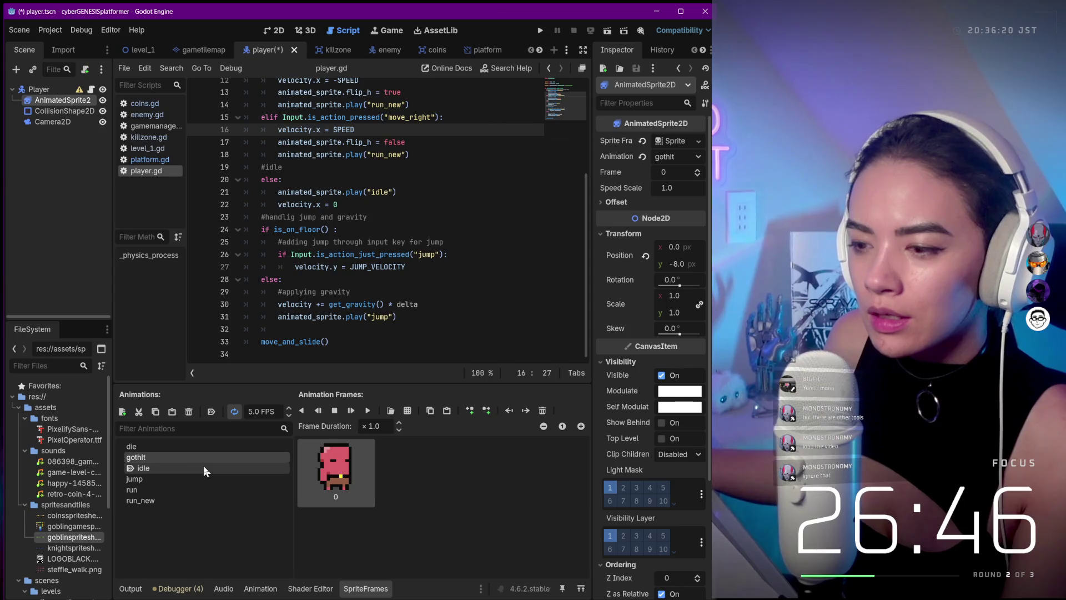
{"action": "left_click", "coordinate": [204, 466]}
{"action": "left_click", "coordinate": [202, 477]}
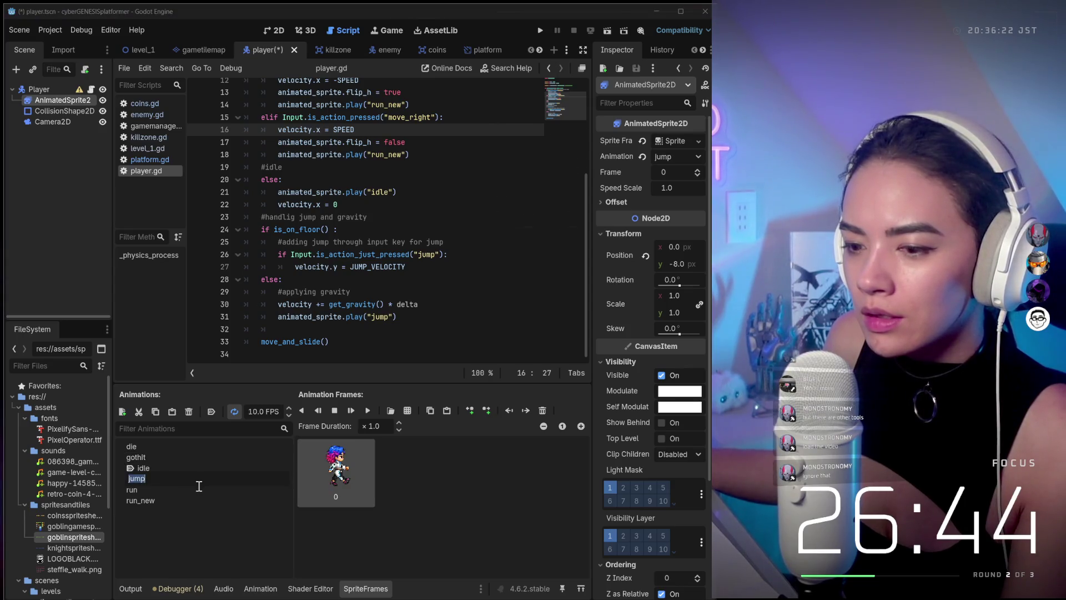
{"action": "left_click", "coordinate": [194, 489]}
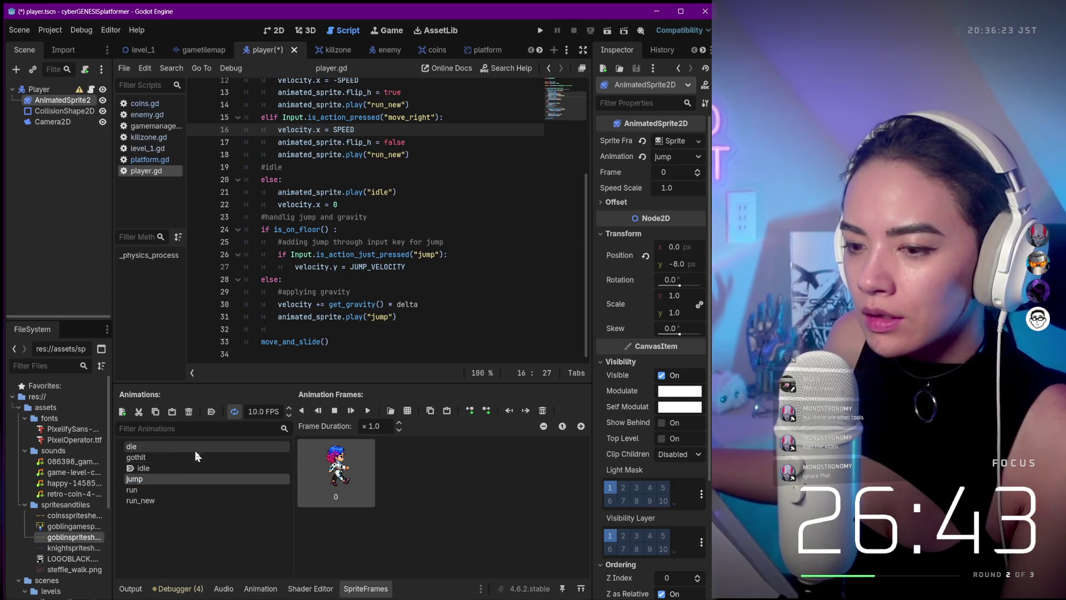
{"action": "left_click", "coordinate": [183, 499]}
{"action": "scroll", "coordinate": [513, 528], "scroll_direction": "down", "scroll_amount": 5}
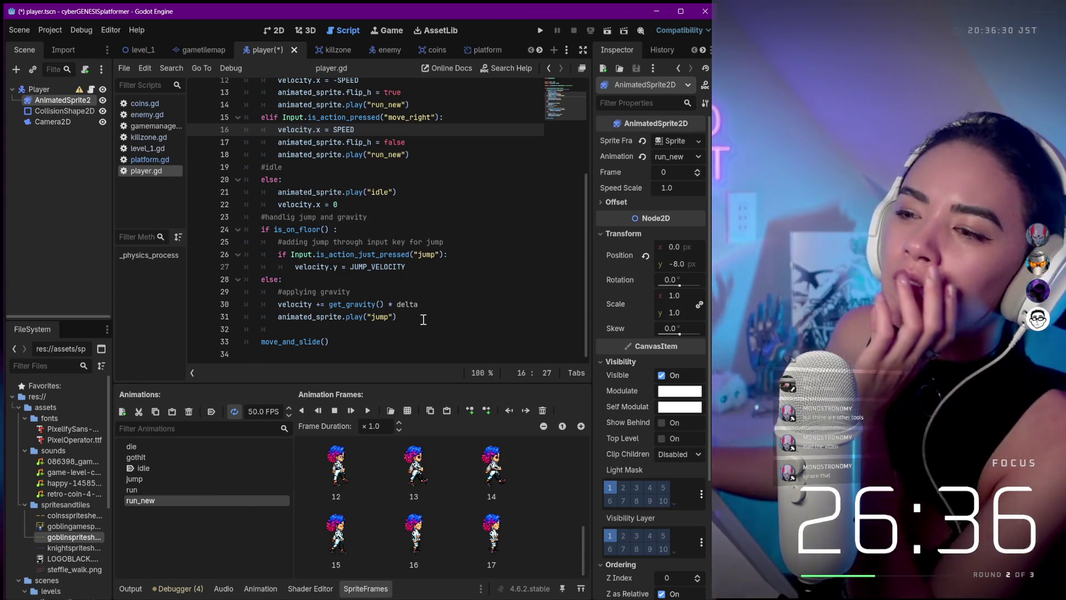
{"action": "scroll", "coordinate": [423, 320], "scroll_direction": "up", "scroll_amount": 2}
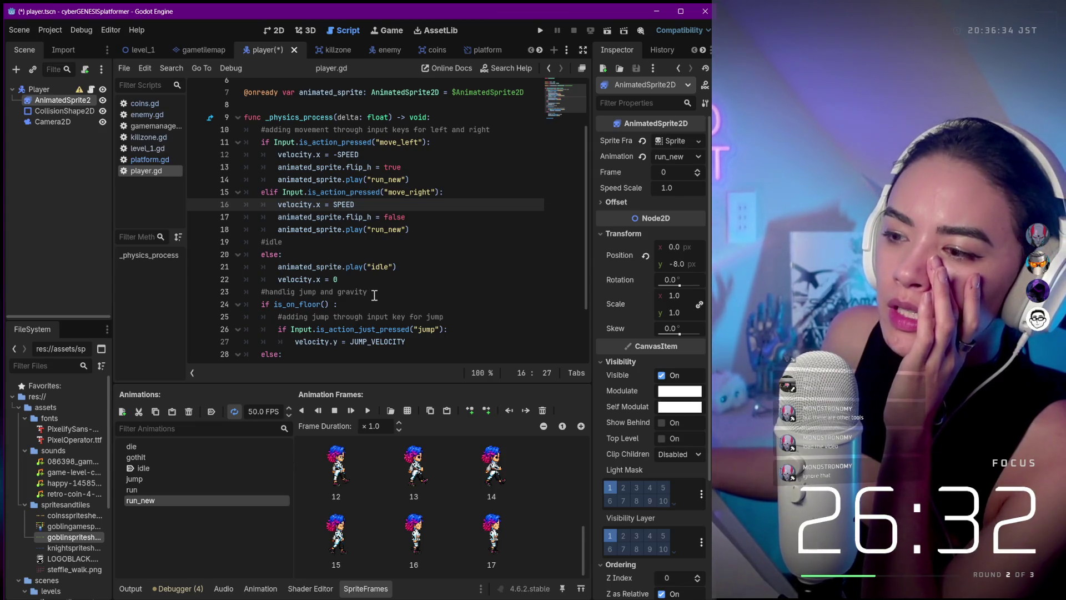
{"action": "scroll", "coordinate": [375, 296], "scroll_direction": "down", "scroll_amount": 1}
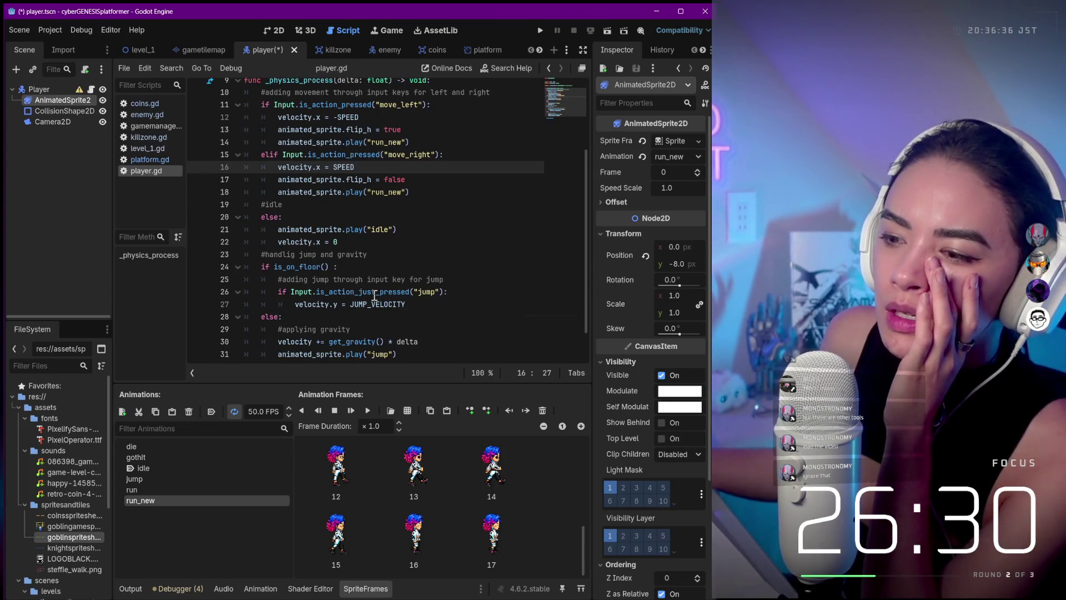
{"action": "scroll", "coordinate": [374, 296], "scroll_direction": "down", "scroll_amount": 1}
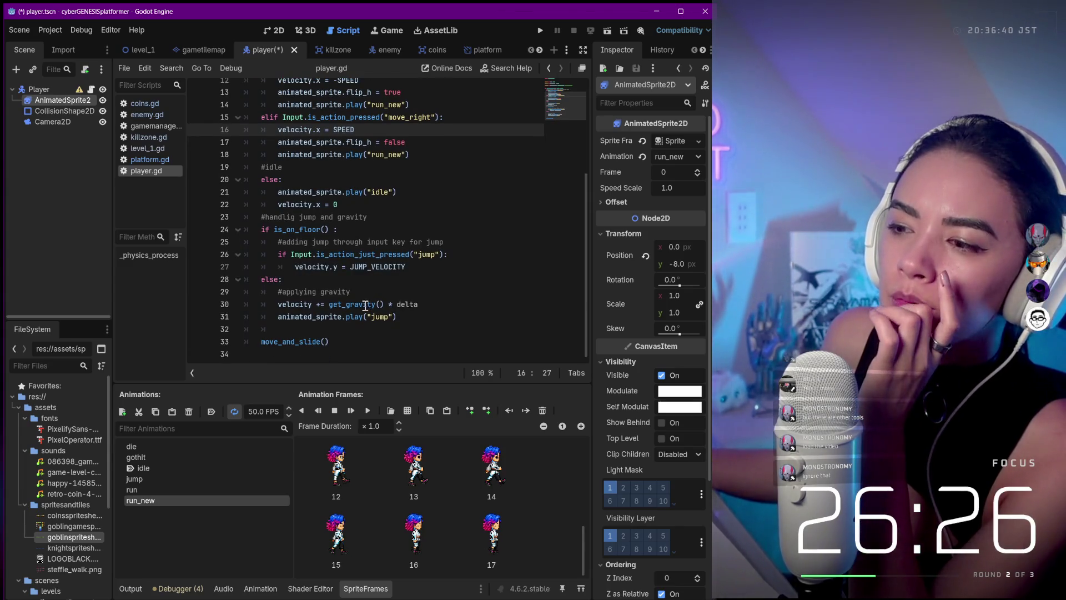
{"action": "mouse_move", "coordinate": [364, 306]}
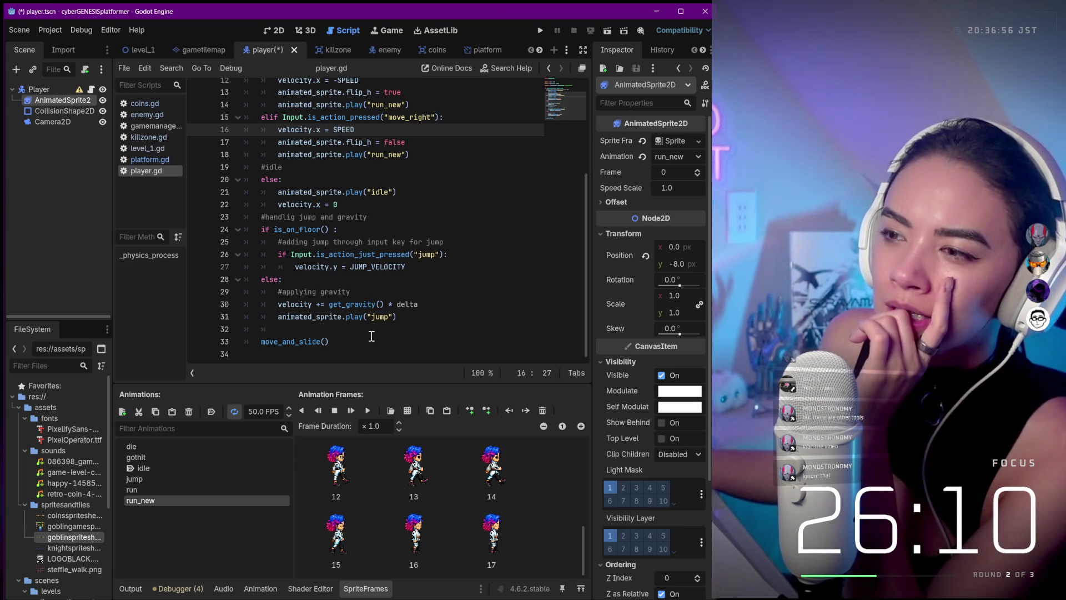
{"action": "left_click", "coordinate": [178, 488]}
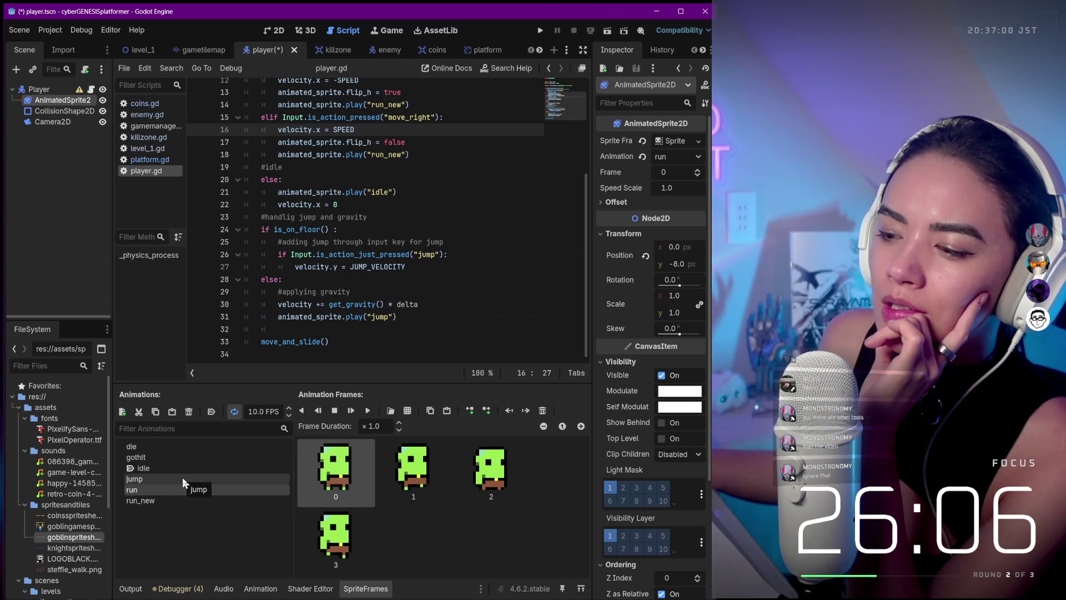
- Delete the leftover goblin frame from the idle animation
{"action": "left_click", "coordinate": [182, 478]}
{"action": "left_click", "coordinate": [188, 467]}
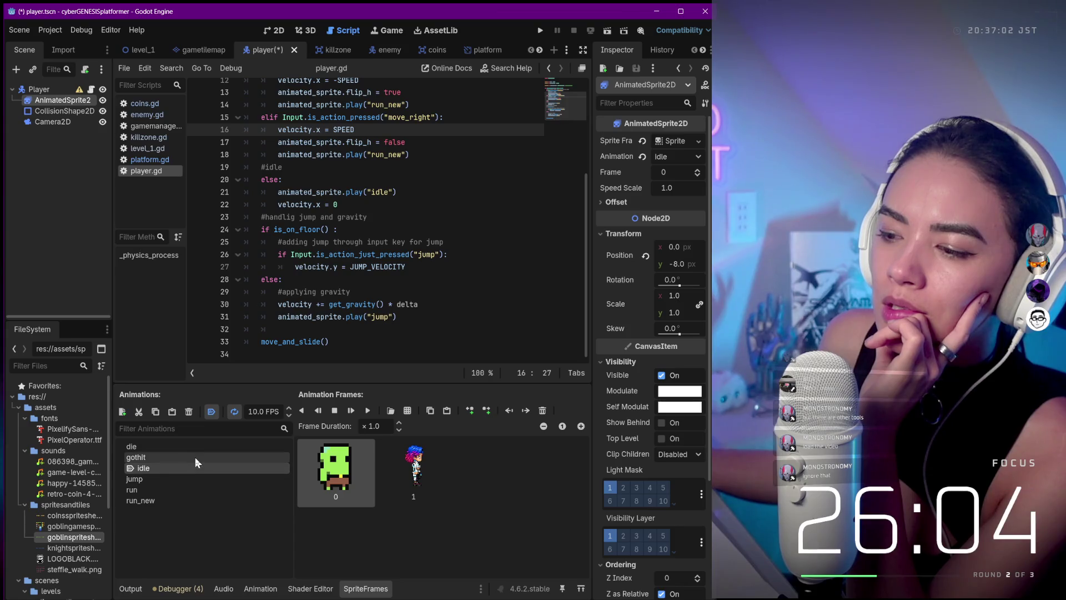
{"action": "left_click", "coordinate": [542, 411]}
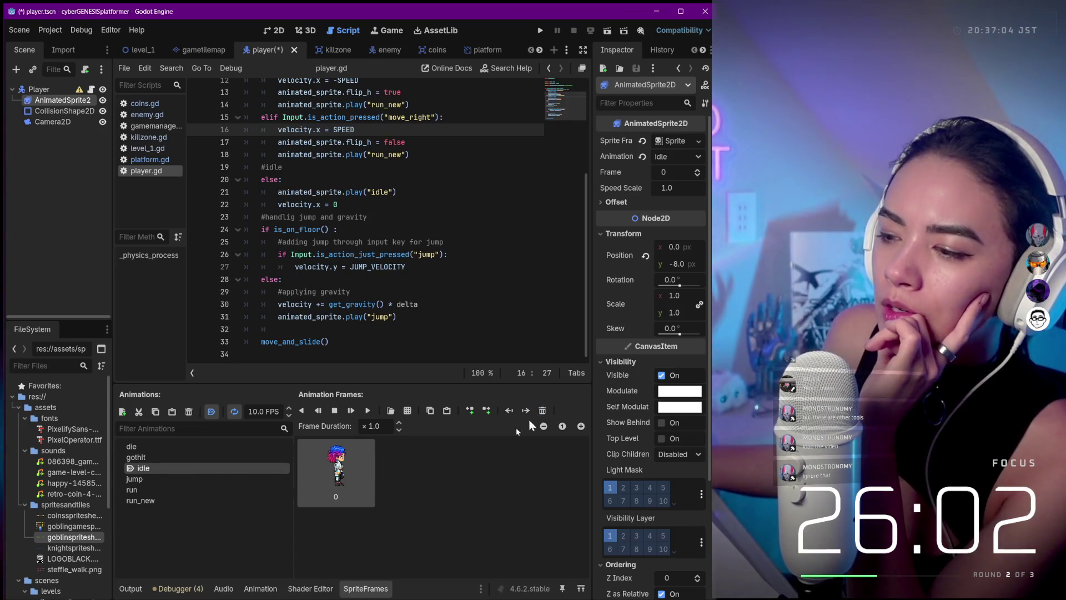
- Review the other animations and delete the red goblin frame from gothit
{"action": "left_click", "coordinate": [169, 458]}
{"action": "left_click", "coordinate": [174, 448]}
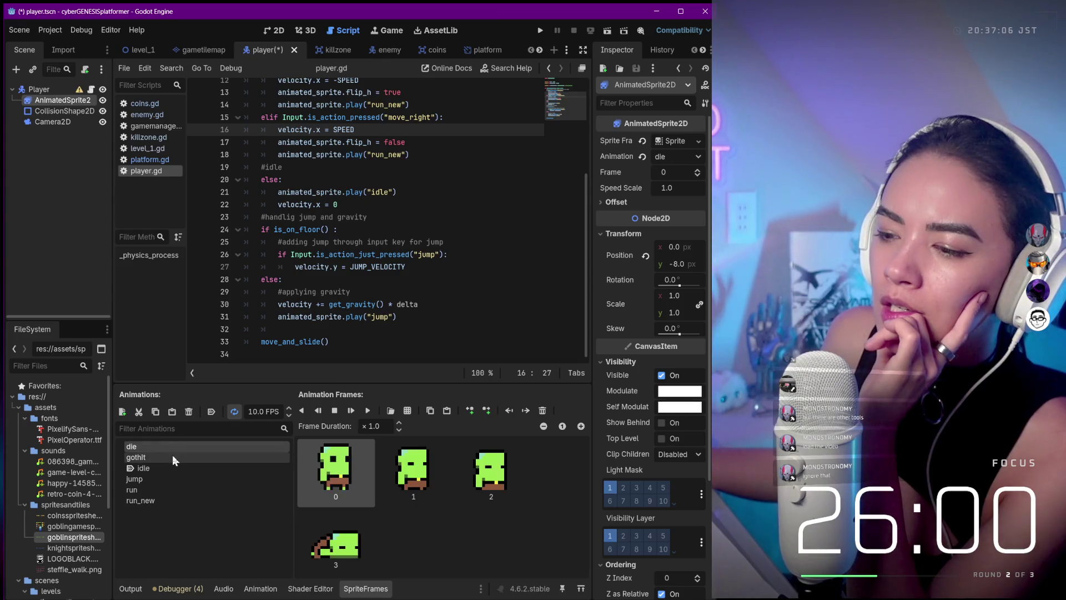
{"action": "left_click", "coordinate": [172, 456]}
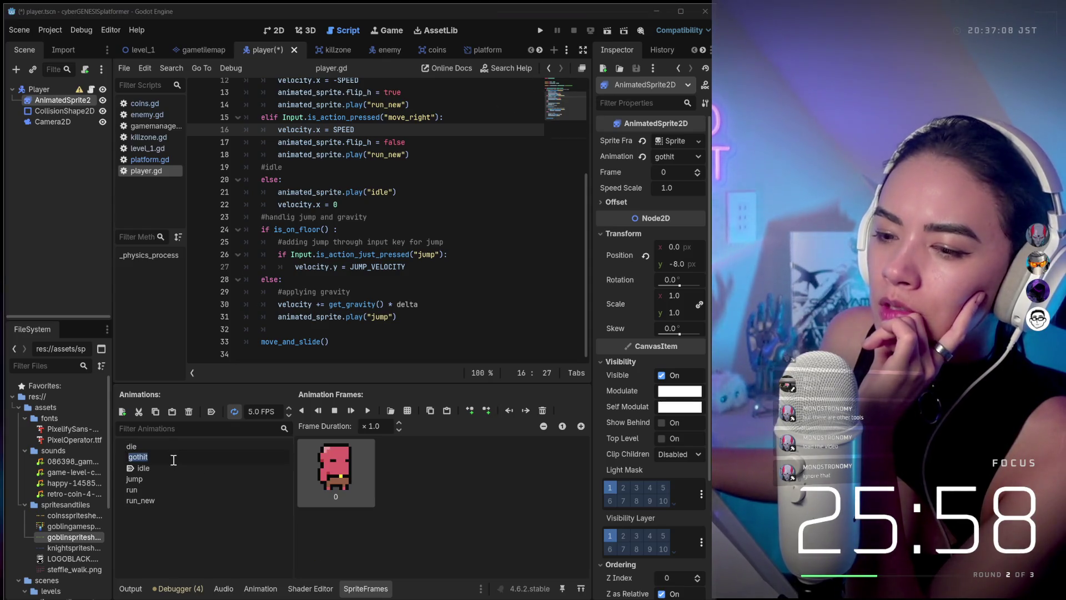
{"action": "left_click", "coordinate": [169, 478]}
{"action": "left_click", "coordinate": [166, 488]}
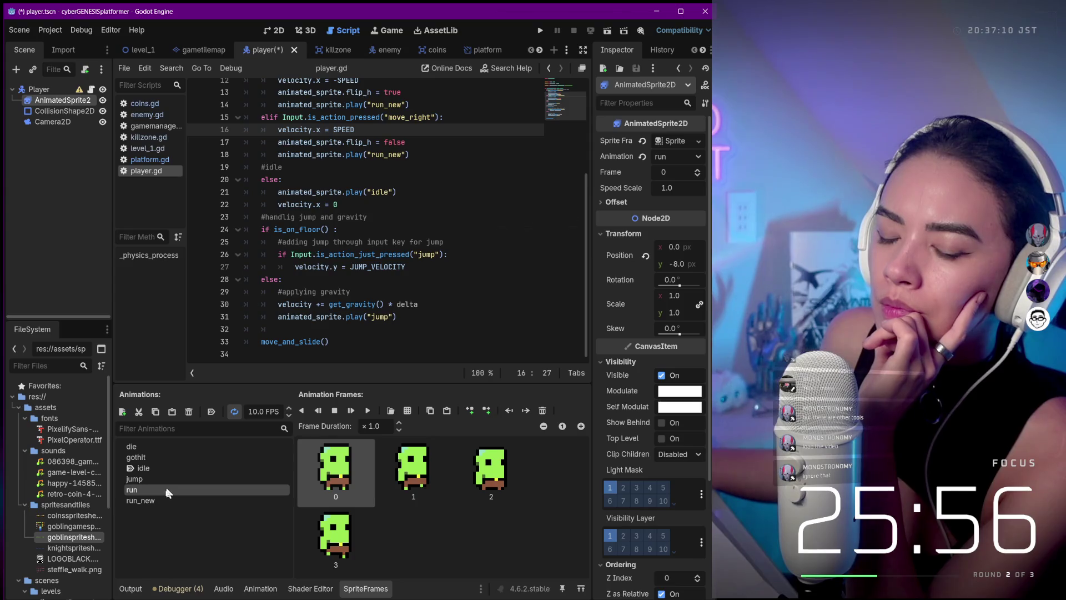
{"action": "left_click", "coordinate": [162, 501]}
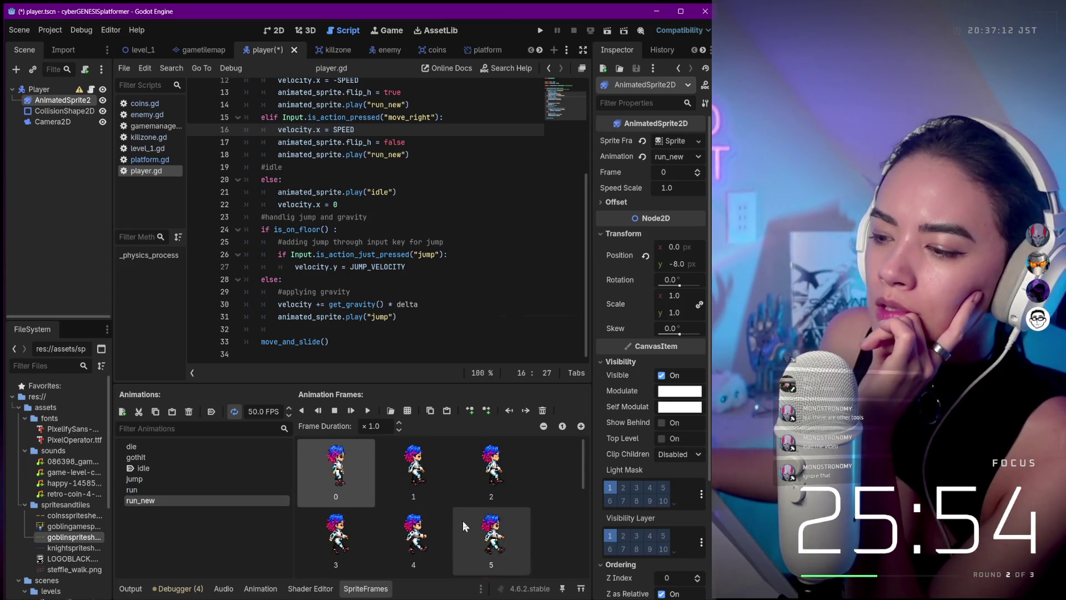
{"action": "scroll", "coordinate": [462, 521], "scroll_direction": "down", "scroll_amount": 5}
{"action": "scroll", "coordinate": [444, 513], "scroll_direction": "down", "scroll_amount": 2}
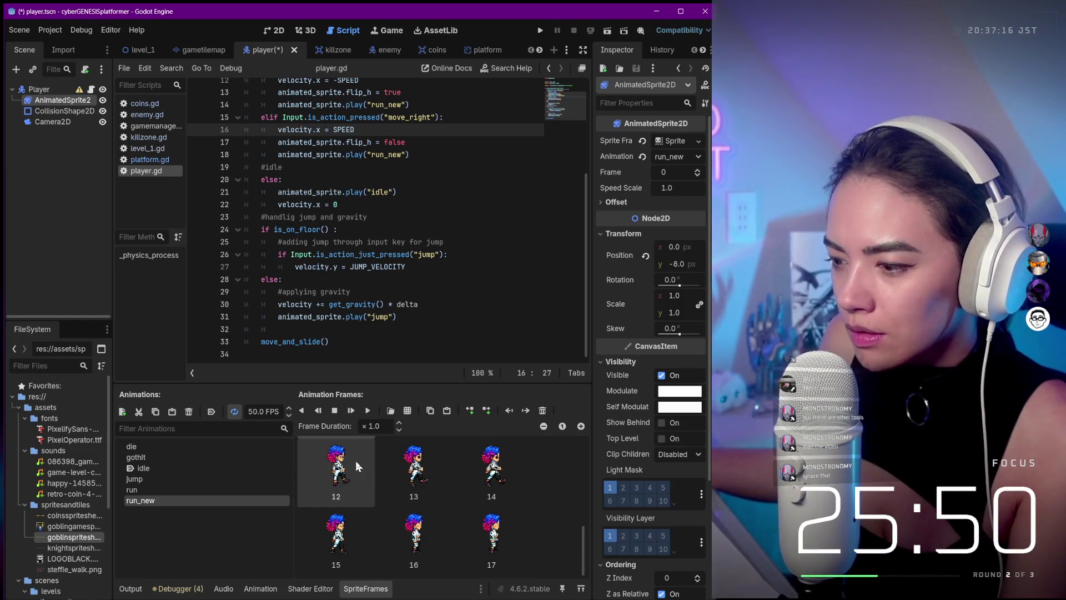
{"action": "scroll", "coordinate": [409, 489], "scroll_direction": "down", "scroll_amount": 1}
{"action": "scroll", "coordinate": [409, 485], "scroll_direction": "up", "scroll_amount": 3}
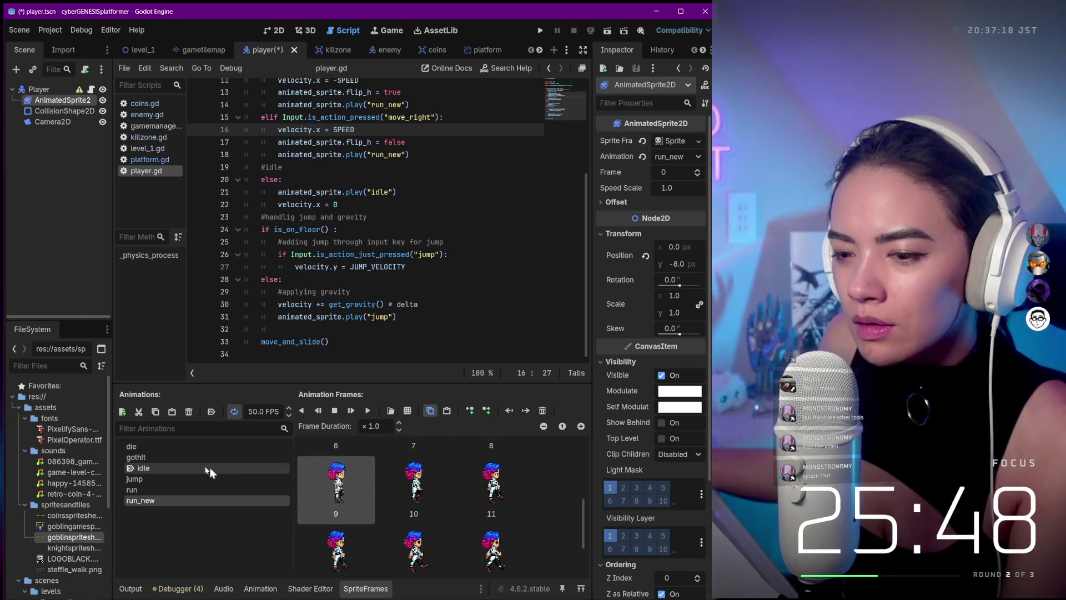
{"action": "left_click", "coordinate": [193, 457]}
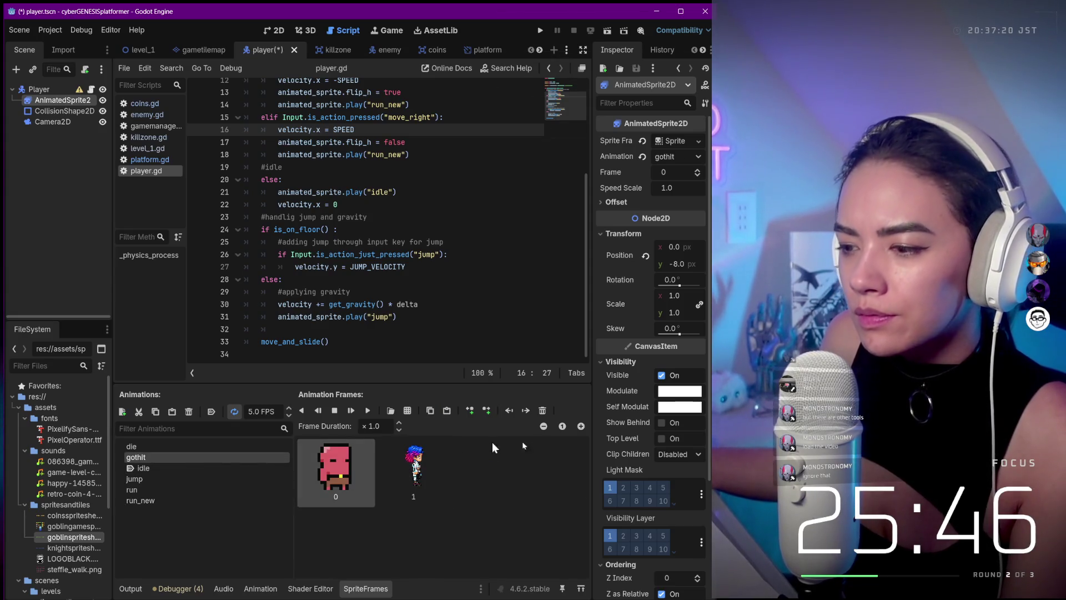
{"action": "left_click", "coordinate": [545, 410]}
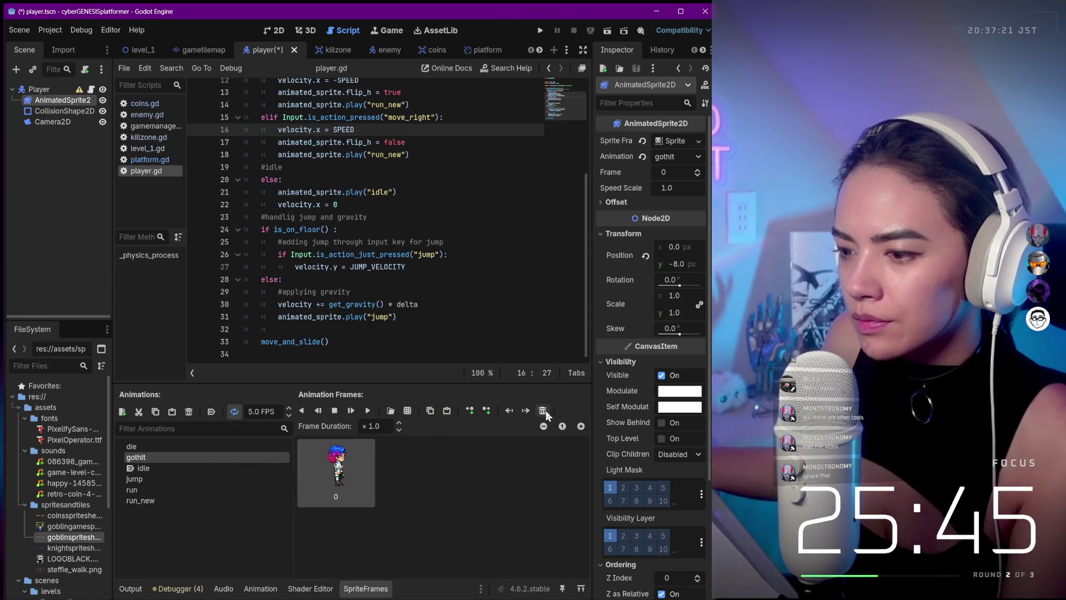
{"action": "left_click", "coordinate": [139, 448]}
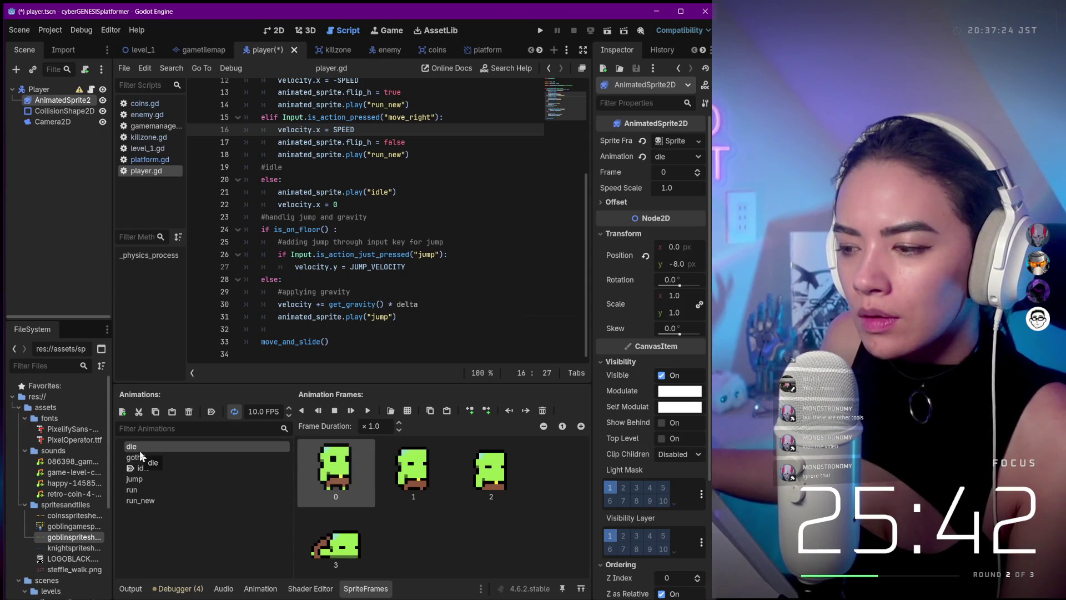
- Save and run the project, play-test the knight with arrows and Space, then stop
{"action": "left_click", "coordinate": [540, 30]}
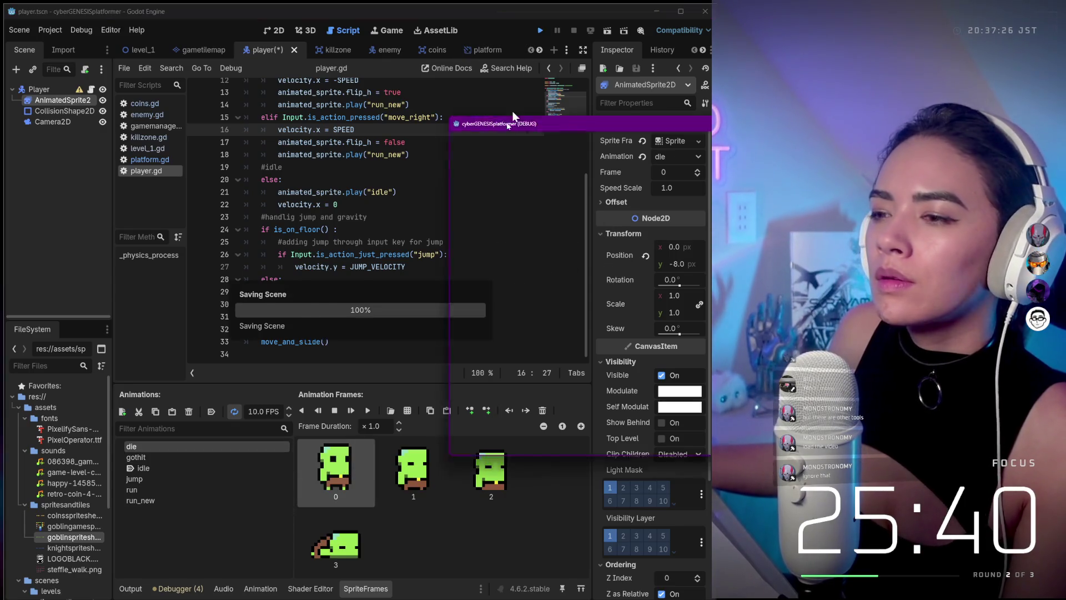
{"action": "left_click_drag", "start_coordinate": [615, 128], "coordinate": [205, 112]}
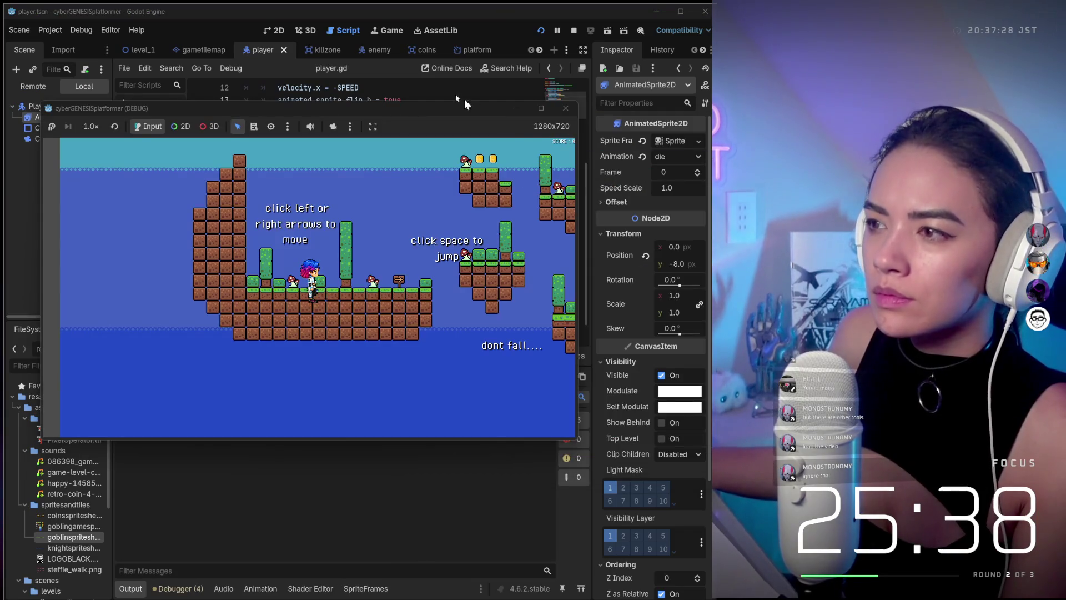
{"action": "left_click_drag", "start_coordinate": [416, 119], "coordinate": [401, 131]}
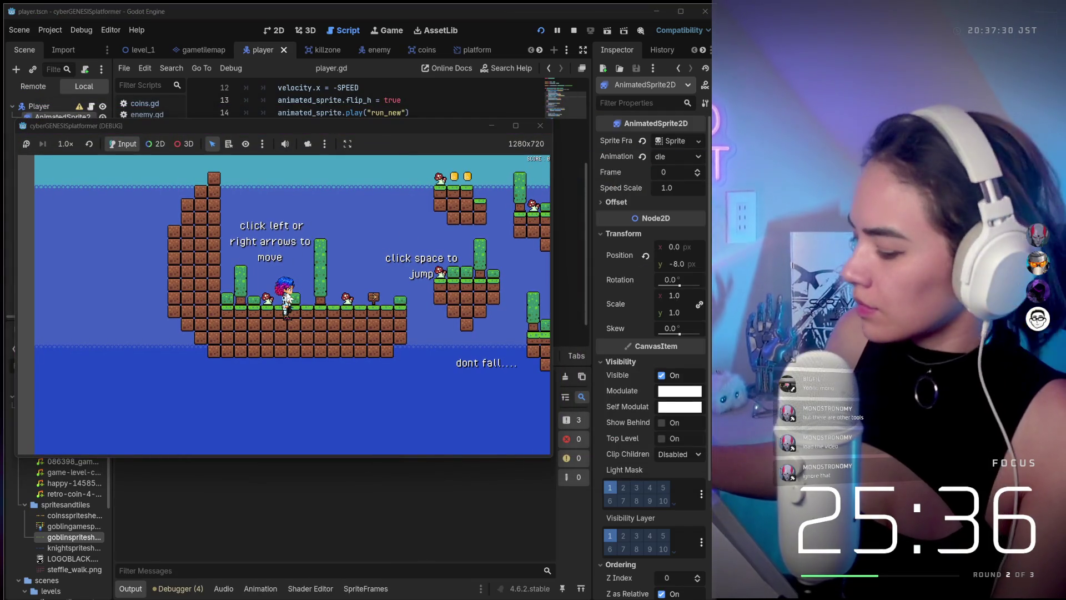
{"action": "key", "text": "Left"}
{"action": "key", "text": "Left"}
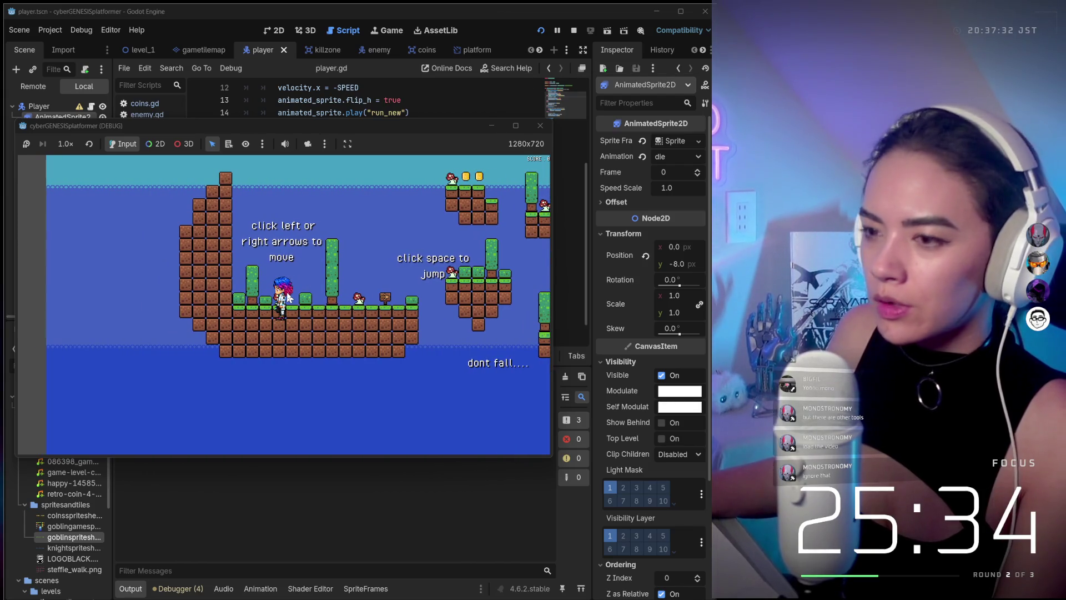
{"action": "key", "text": "space"}
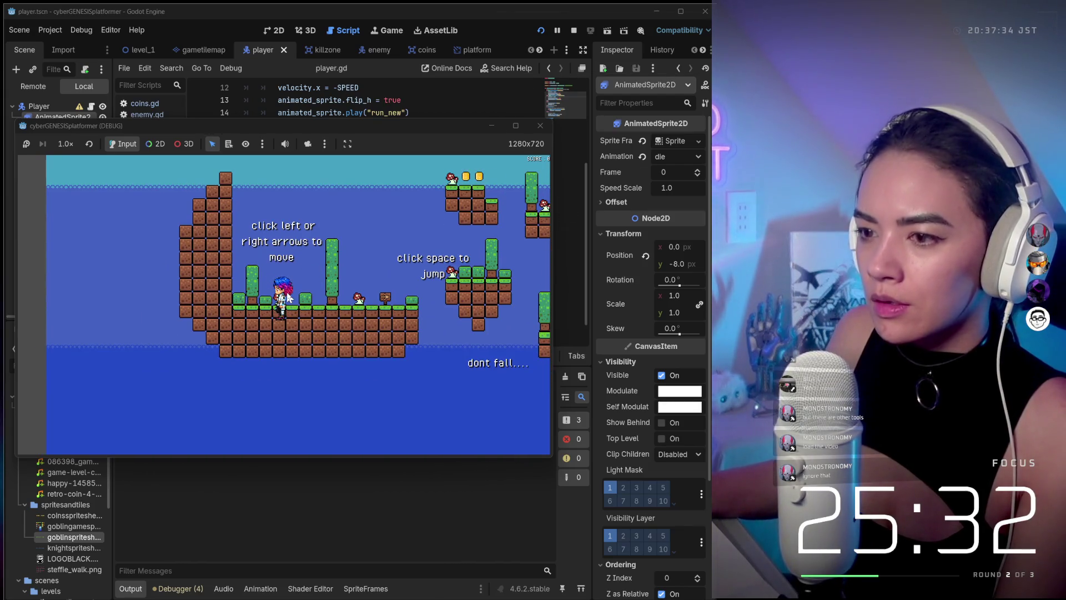
{"action": "key", "text": "space"}
{"action": "key", "text": "Right"}
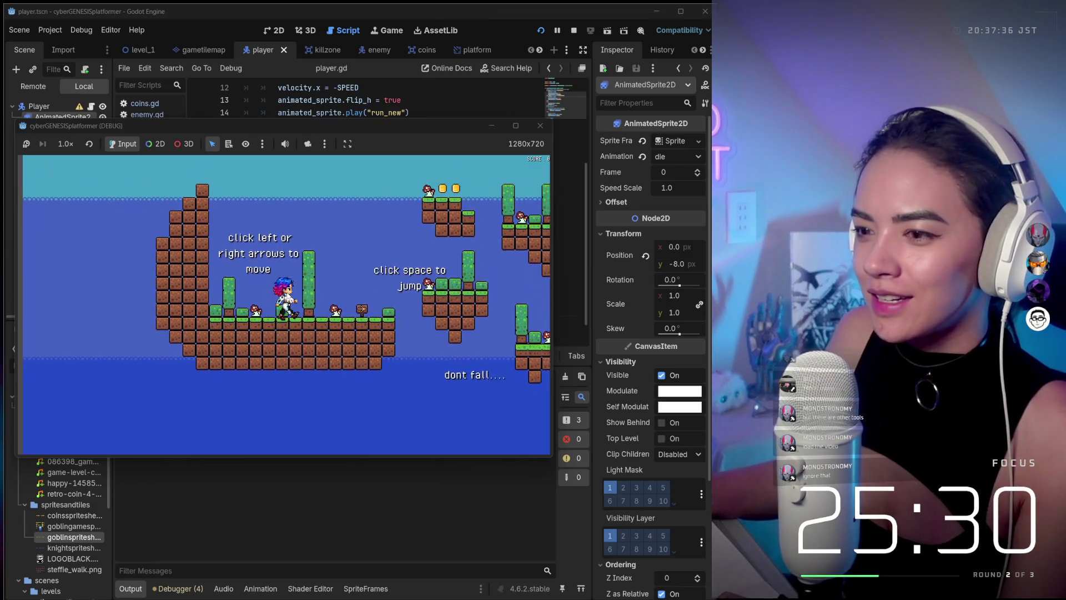
{"action": "key", "text": "space"}
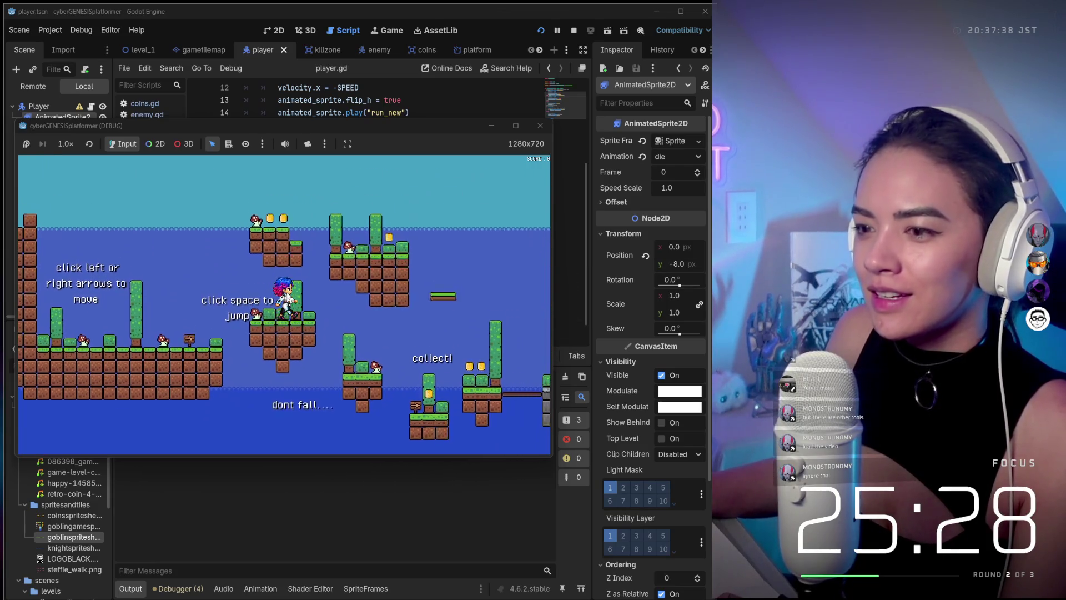
{"action": "key", "text": "Right"}
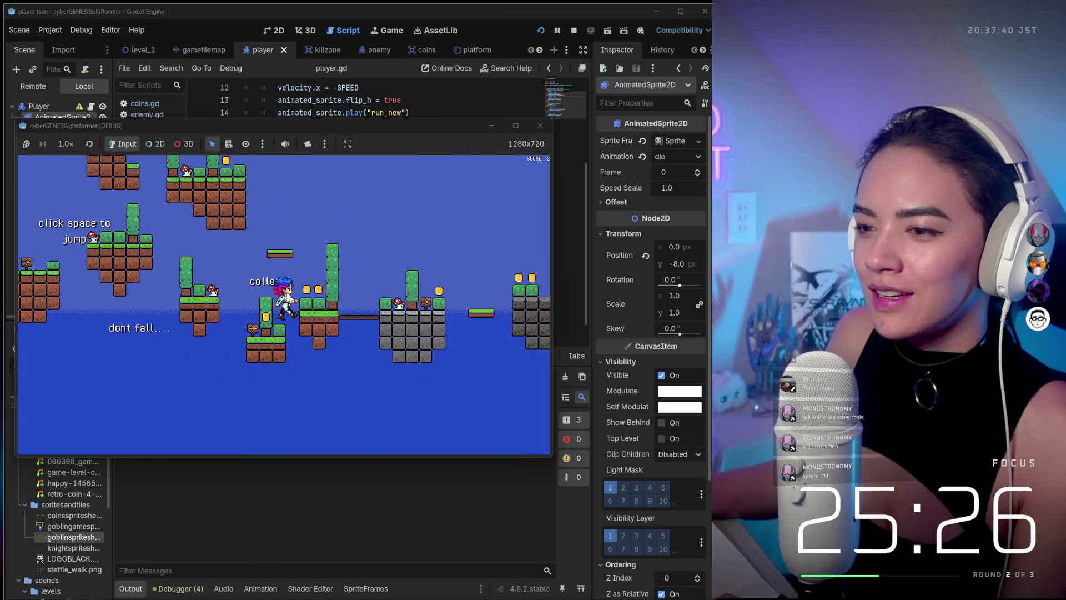
{"action": "key", "text": "Right"}
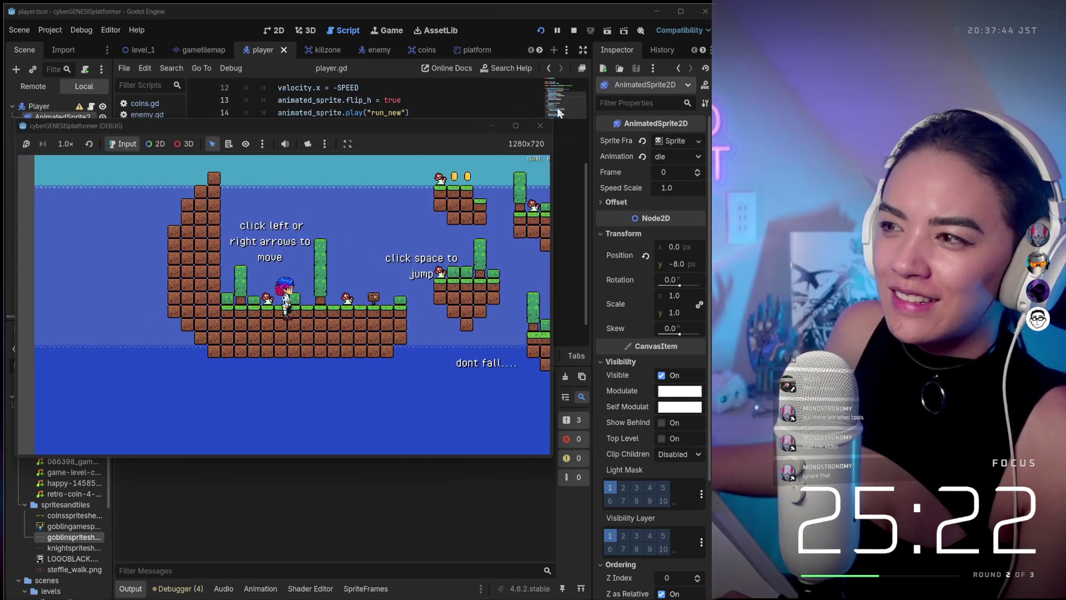
{"action": "left_click", "coordinate": [540, 126]}
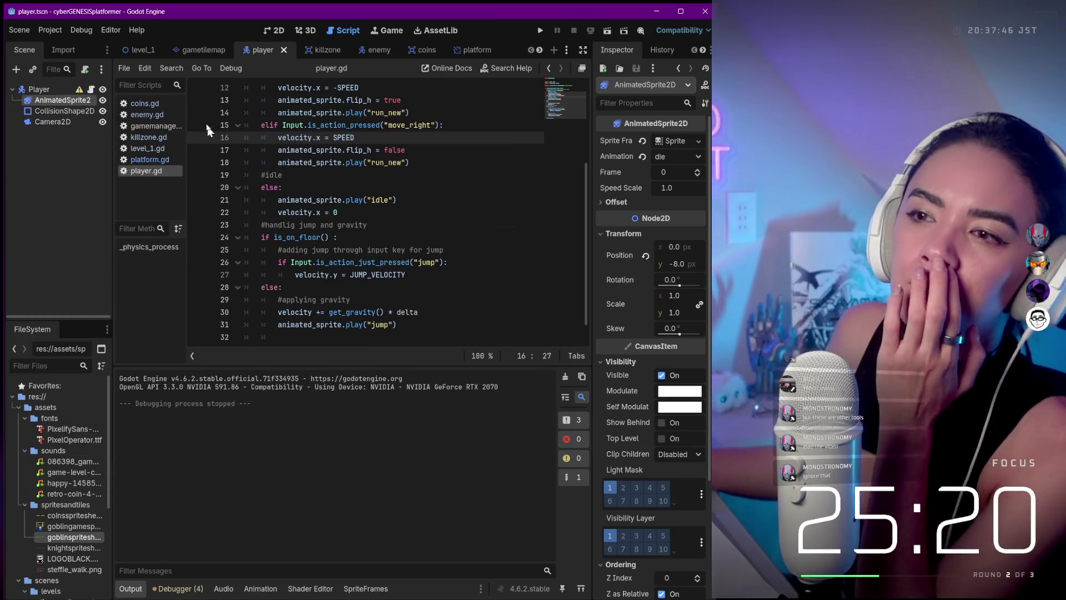
- Select the Player node to inspect it, then switch to the Spritely browser window
{"action": "left_click", "coordinate": [31, 91]}
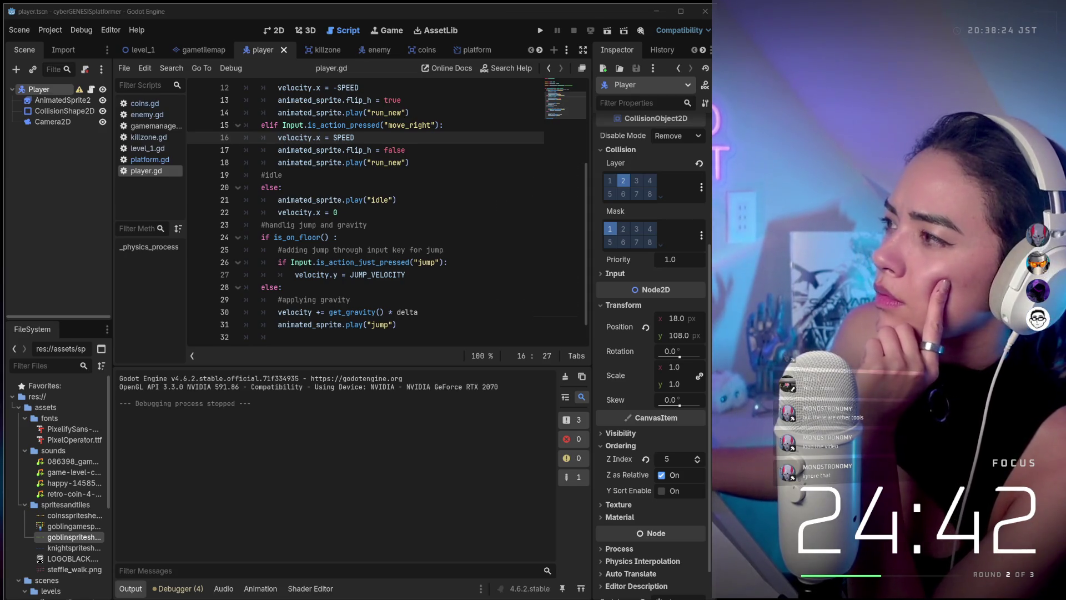
{"action": "key", "text": "alt+Tab"}
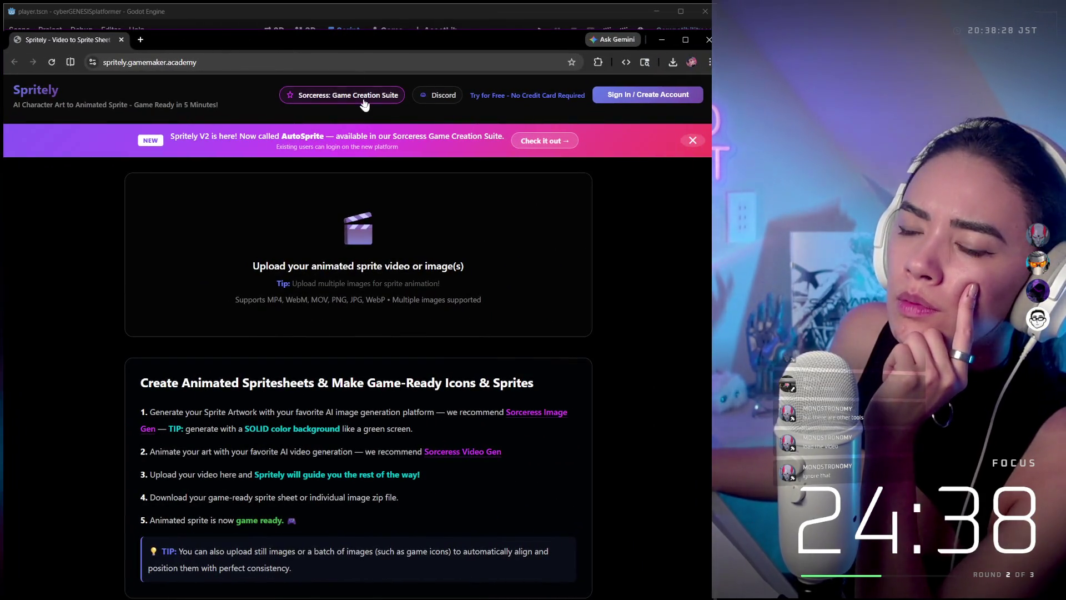
- Open the Sorceress game creation suite page and dismiss its permission request
{"action": "left_click", "coordinate": [546, 145]}
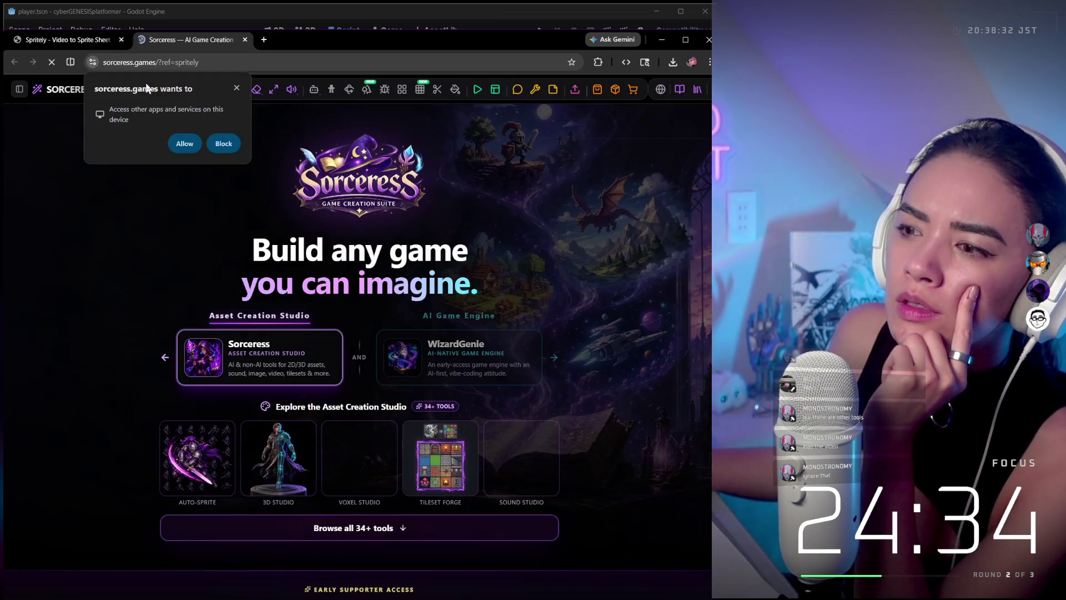
{"action": "scroll", "coordinate": [518, 282], "scroll_direction": "down", "scroll_amount": 1}
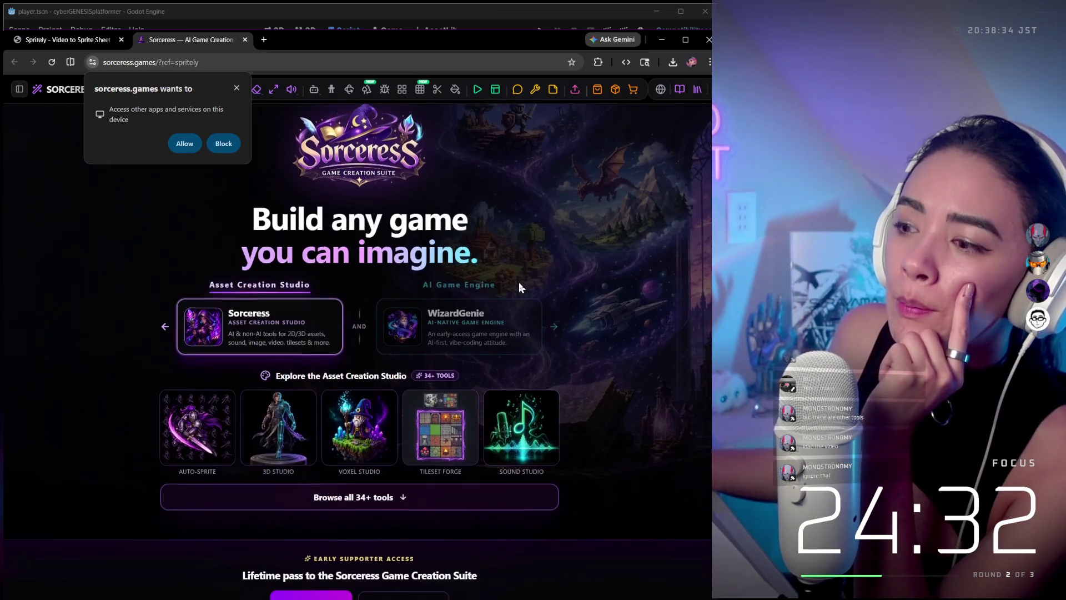
{"action": "scroll", "coordinate": [526, 325], "scroll_direction": "up", "scroll_amount": 1}
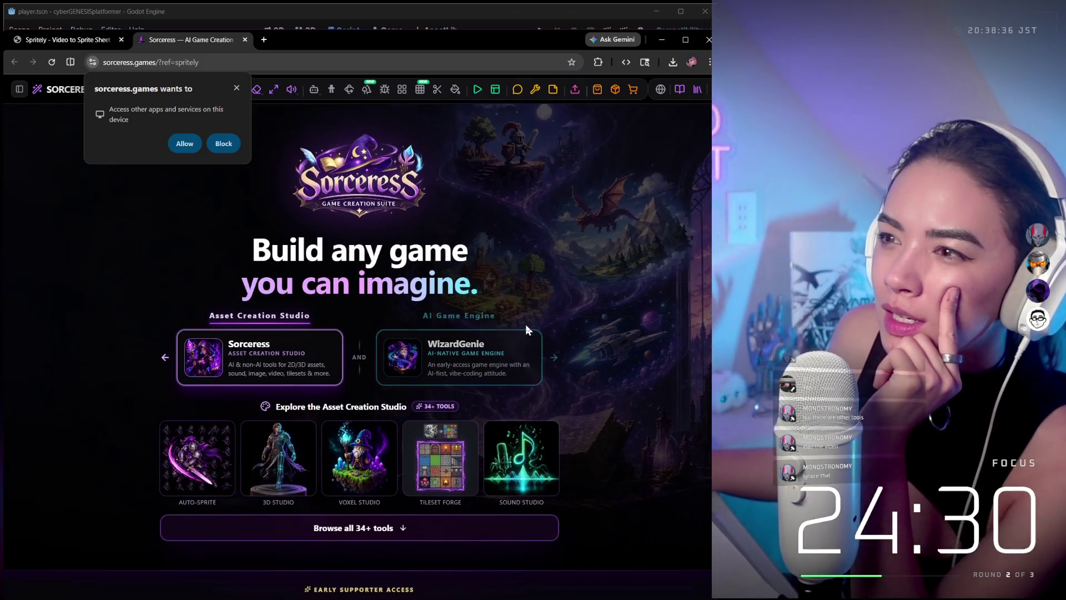
{"action": "left_click", "coordinate": [242, 92]}
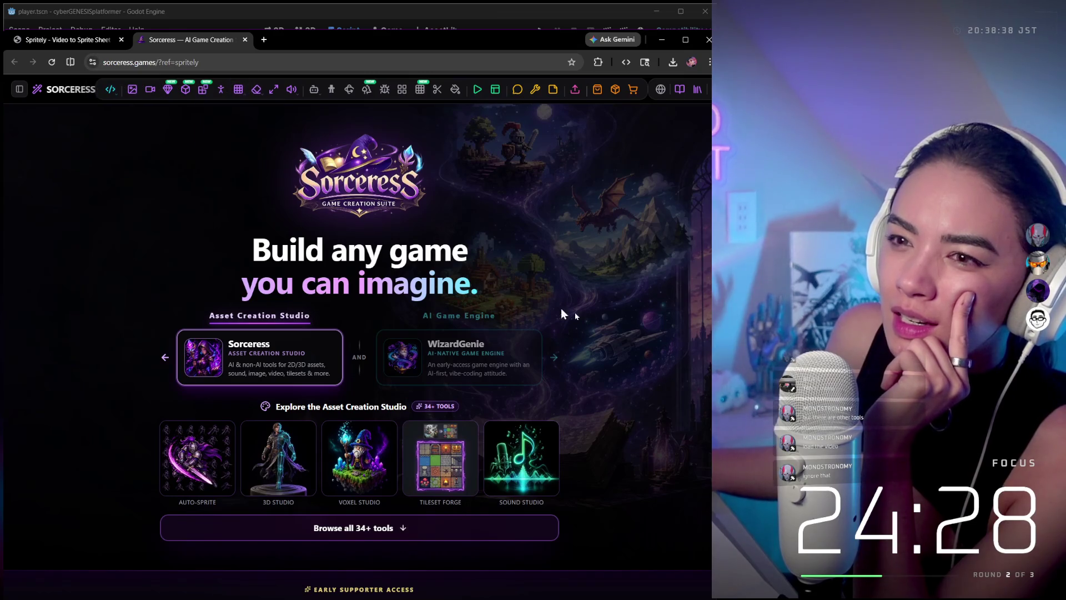
{"action": "scroll", "coordinate": [561, 308], "scroll_direction": "down", "scroll_amount": 10}
{"action": "scroll", "coordinate": [558, 363], "scroll_direction": "up", "scroll_amount": 2}
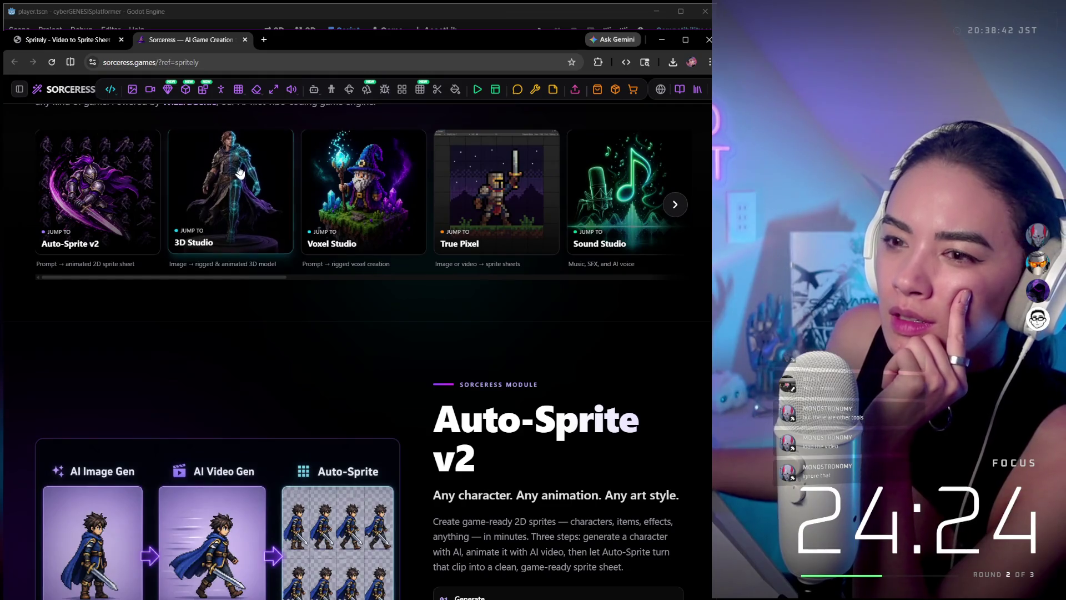
{"action": "scroll", "coordinate": [455, 407], "scroll_direction": "down", "scroll_amount": 3}
{"action": "scroll", "coordinate": [276, 362], "scroll_direction": "down", "scroll_amount": 5}
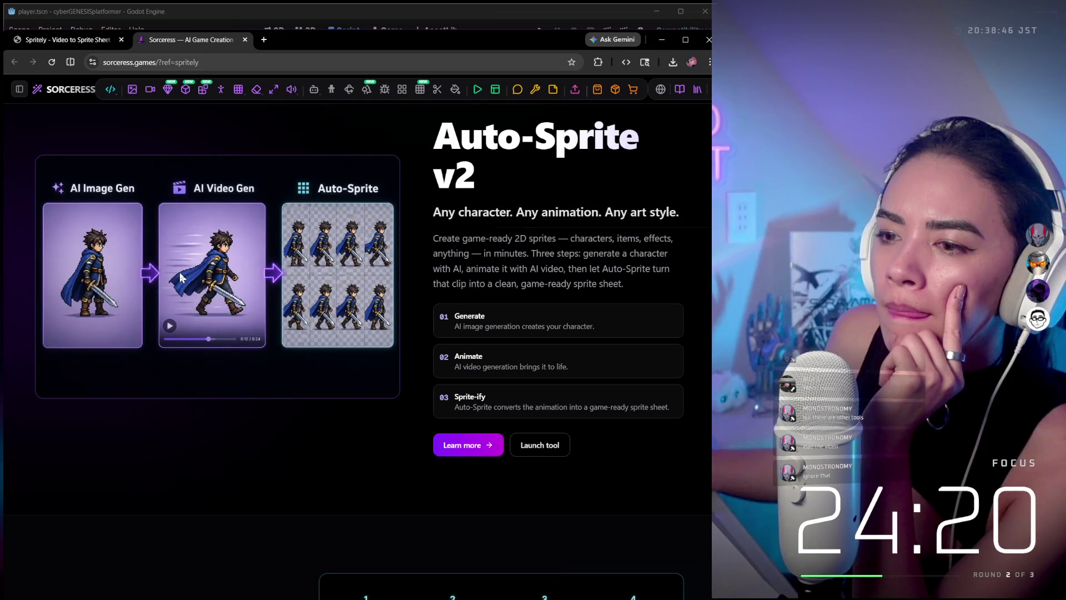
- Open the Auto-Sprite v2 details page in a new tab and allow device access
{"action": "left_click", "coordinate": [480, 452]}
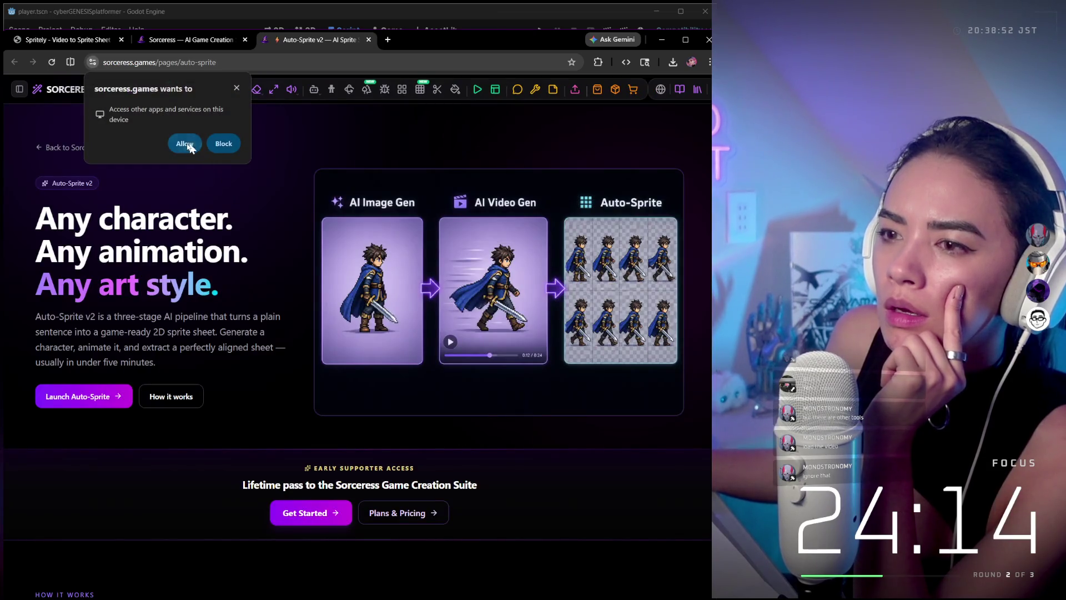
{"action": "left_click", "coordinate": [185, 145]}
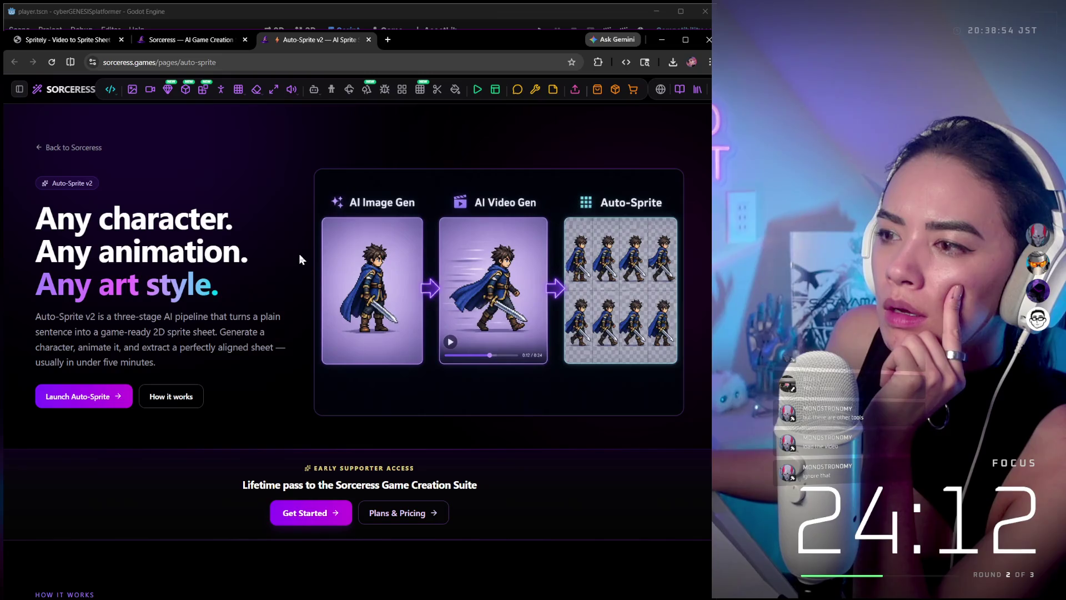
{"action": "scroll", "coordinate": [167, 278], "scroll_direction": "down", "scroll_amount": 1}
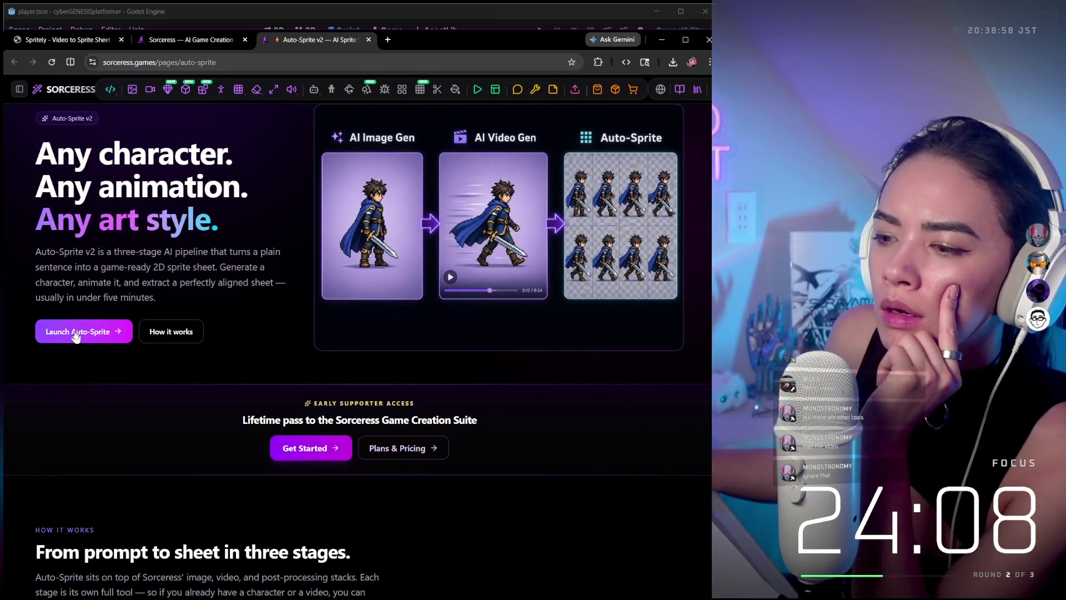
{"action": "left_click", "coordinate": [76, 333]}
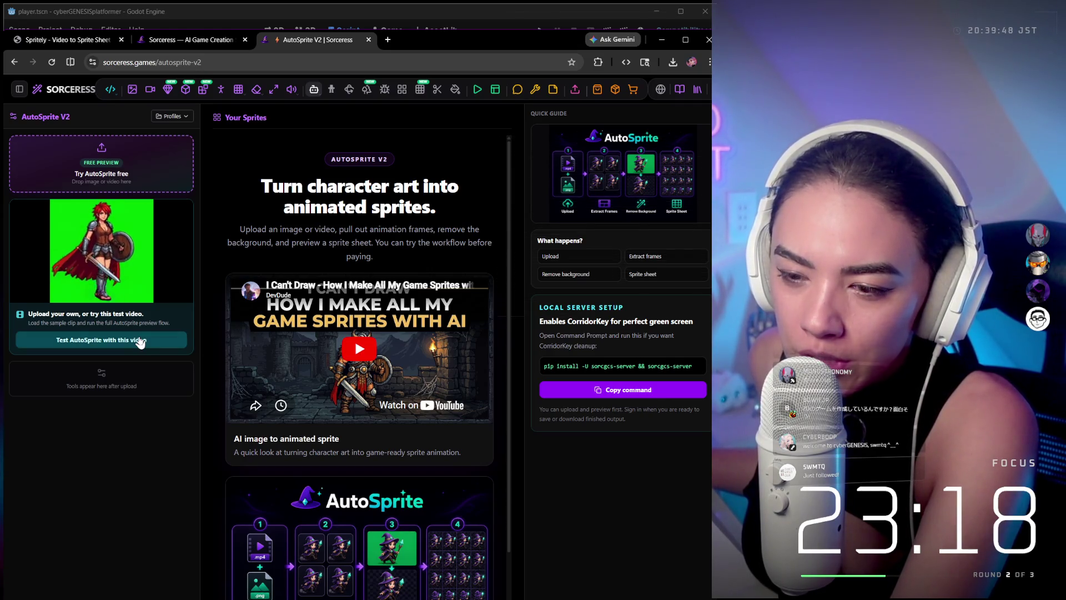
- Scroll through the AutoSprite V2 Your Sprites panel, then go to Image Generation
{"action": "scroll", "coordinate": [261, 433], "scroll_direction": "down", "scroll_amount": 2}
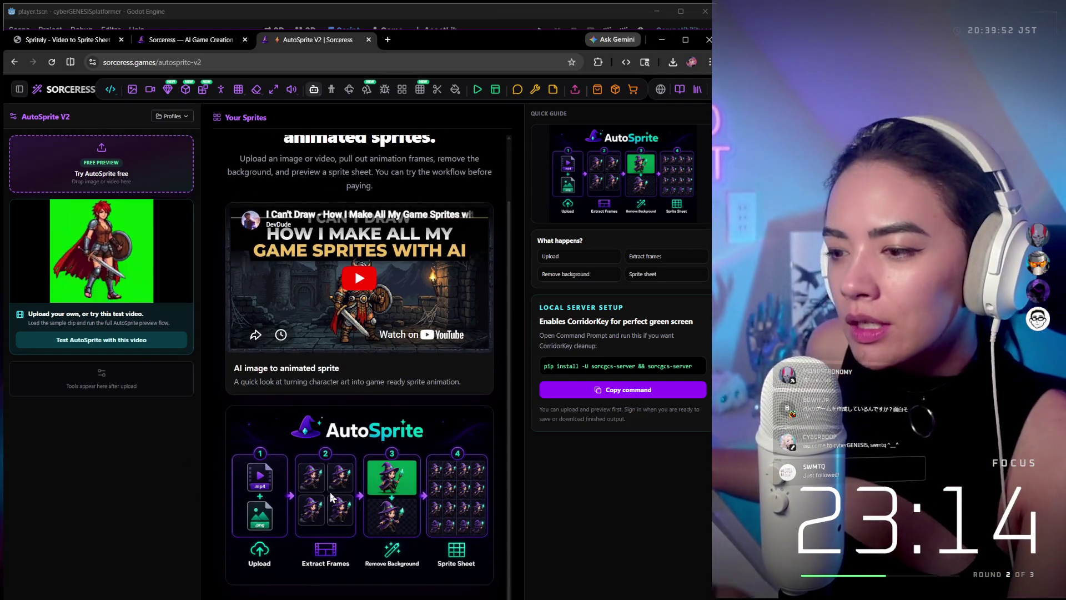
{"action": "scroll", "coordinate": [330, 492], "scroll_direction": "up", "scroll_amount": 1}
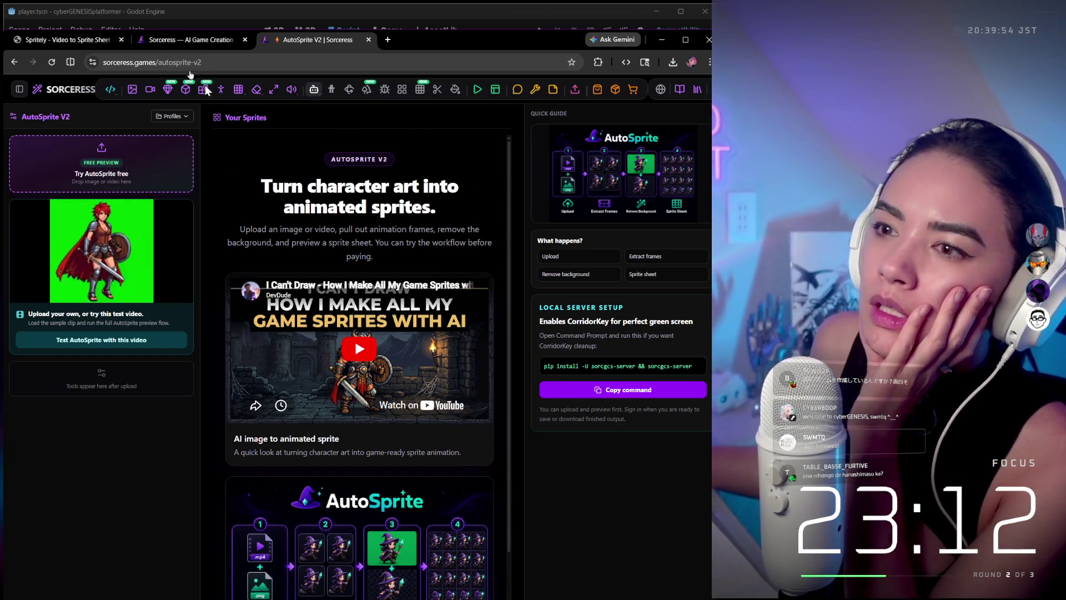
{"action": "left_click", "coordinate": [132, 90]}
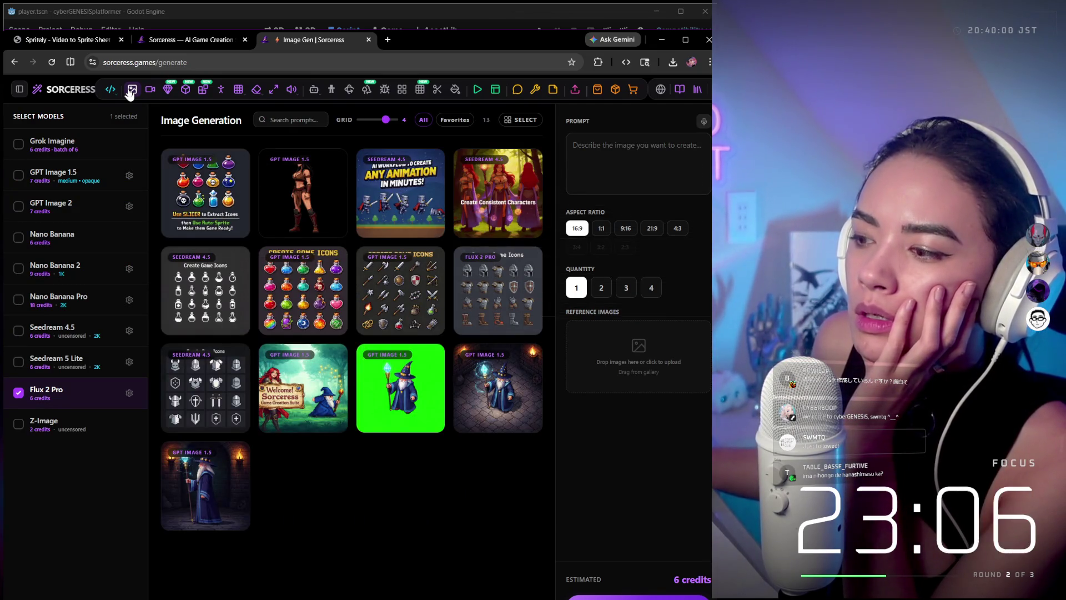
- Add Grok Imagine as a second image model and preview Video Generation
{"action": "left_click", "coordinate": [99, 159]}
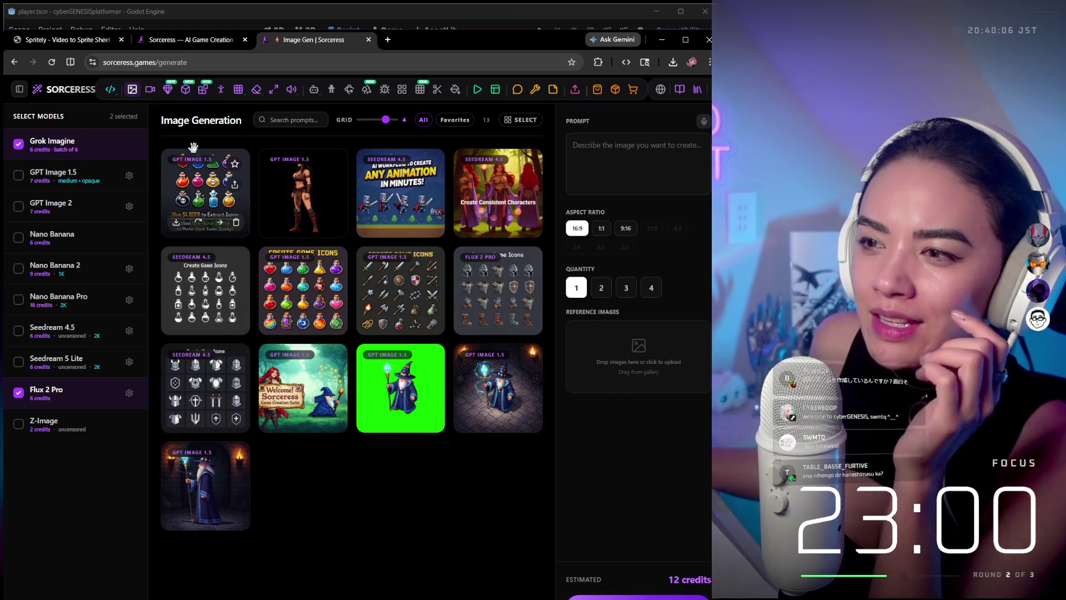
{"action": "left_click", "coordinate": [149, 91]}
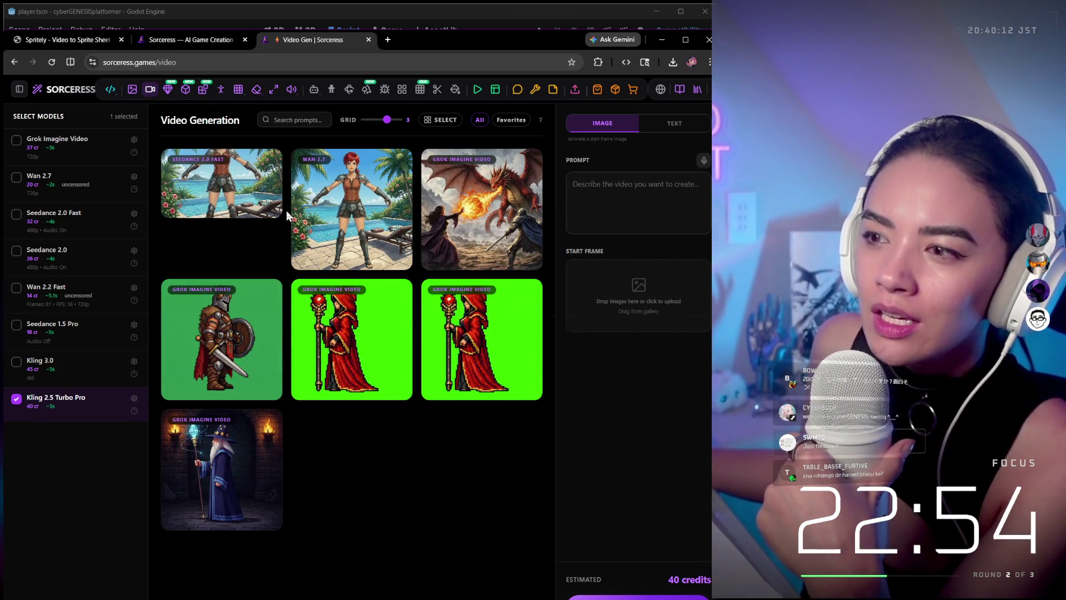
{"action": "mouse_move", "coordinate": [316, 214]}
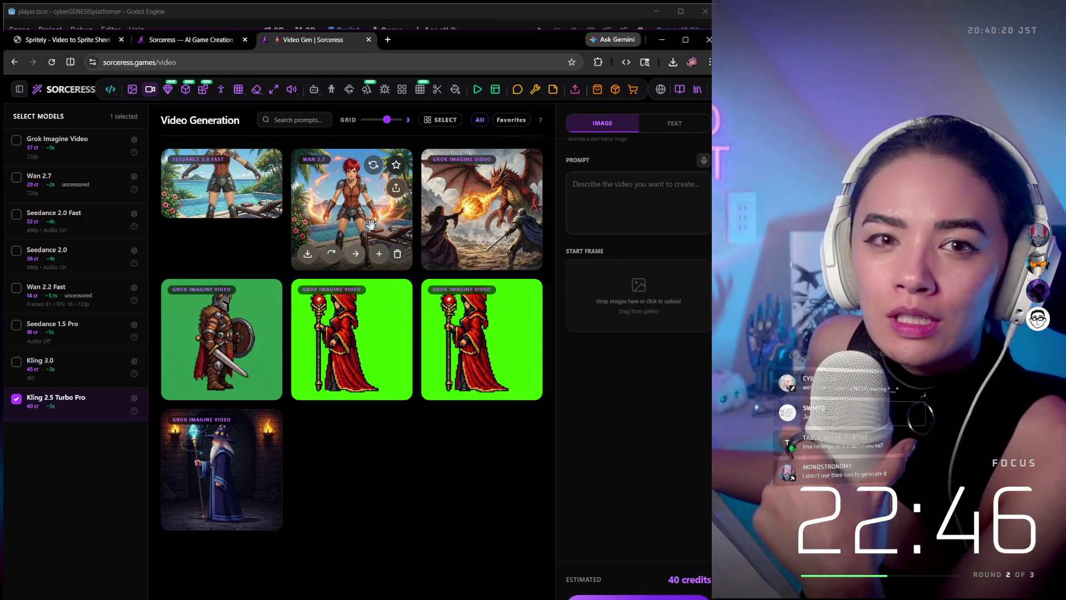
- Go back through Image Generation to the Auto-Sprite v2 overview page
{"action": "left_click", "coordinate": [15, 61]}
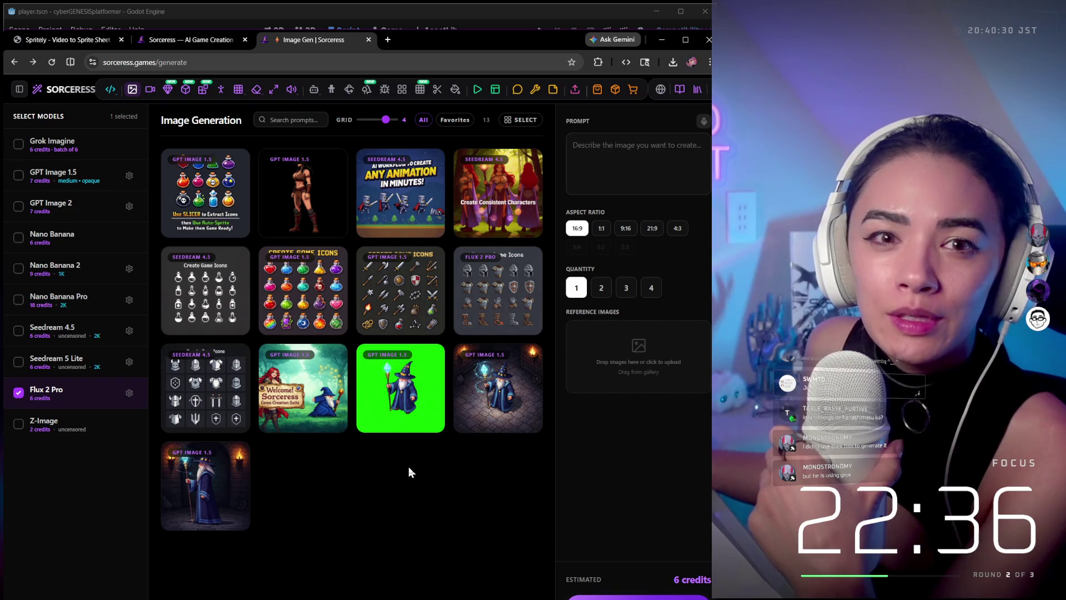
{"action": "left_click", "coordinate": [15, 64]}
{"action": "left_click", "coordinate": [15, 64]}
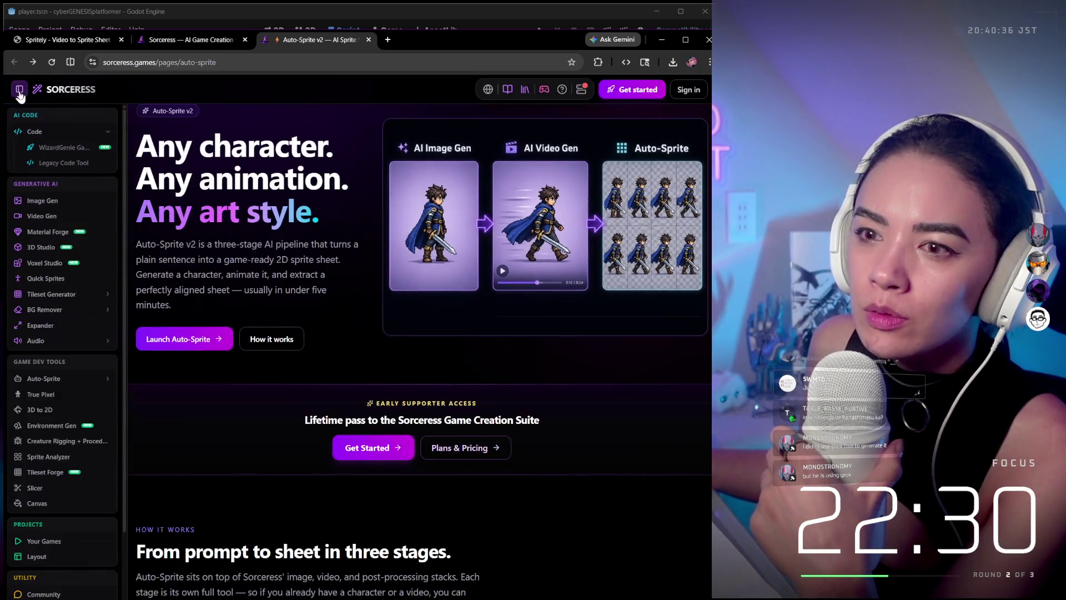
- From the sidebar, visit Image Gen, Video Gen, Material Forge and 3D to 2D, then Environment Gen
{"action": "left_click", "coordinate": [19, 92]}
{"action": "left_click", "coordinate": [50, 202]}
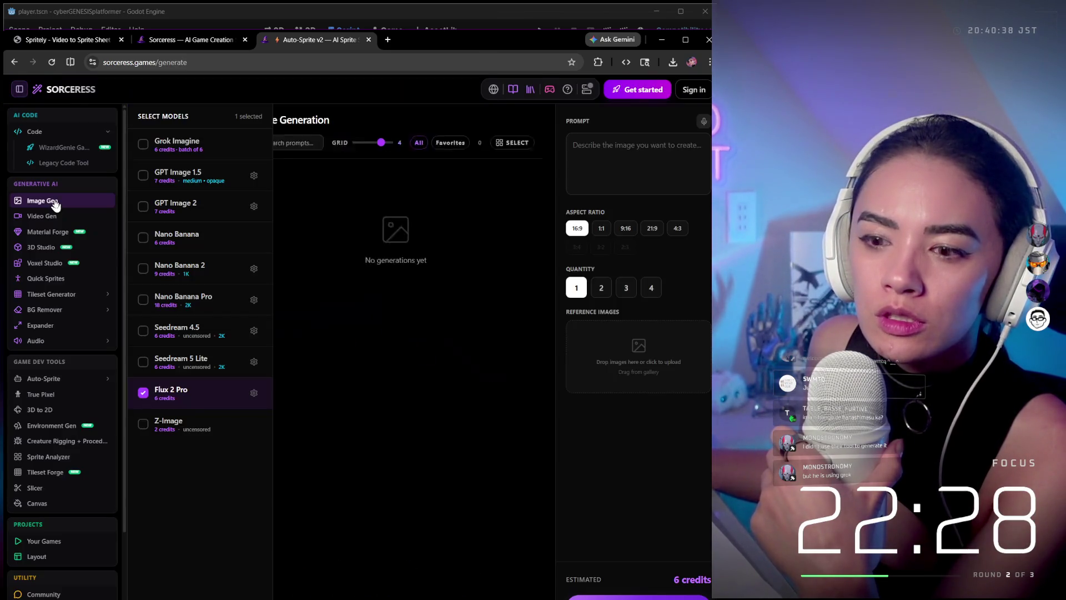
{"action": "left_click", "coordinate": [55, 215]}
{"action": "left_click", "coordinate": [59, 233]}
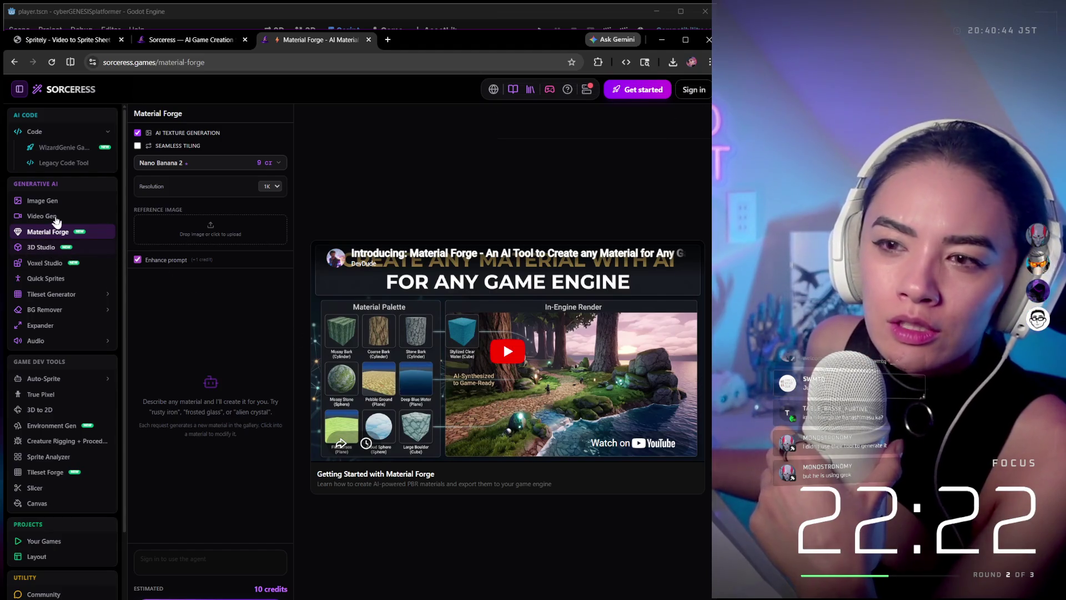
{"action": "scroll", "coordinate": [57, 232], "scroll_direction": "down", "scroll_amount": 2}
{"action": "left_click", "coordinate": [59, 295]}
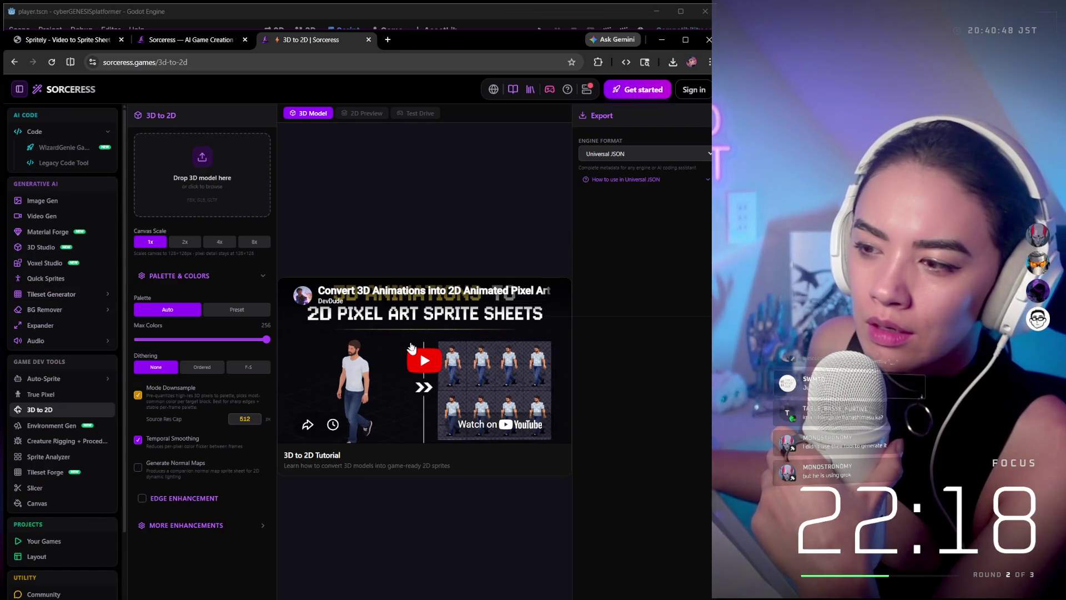
{"action": "scroll", "coordinate": [4, 348], "scroll_direction": "down", "scroll_amount": 1}
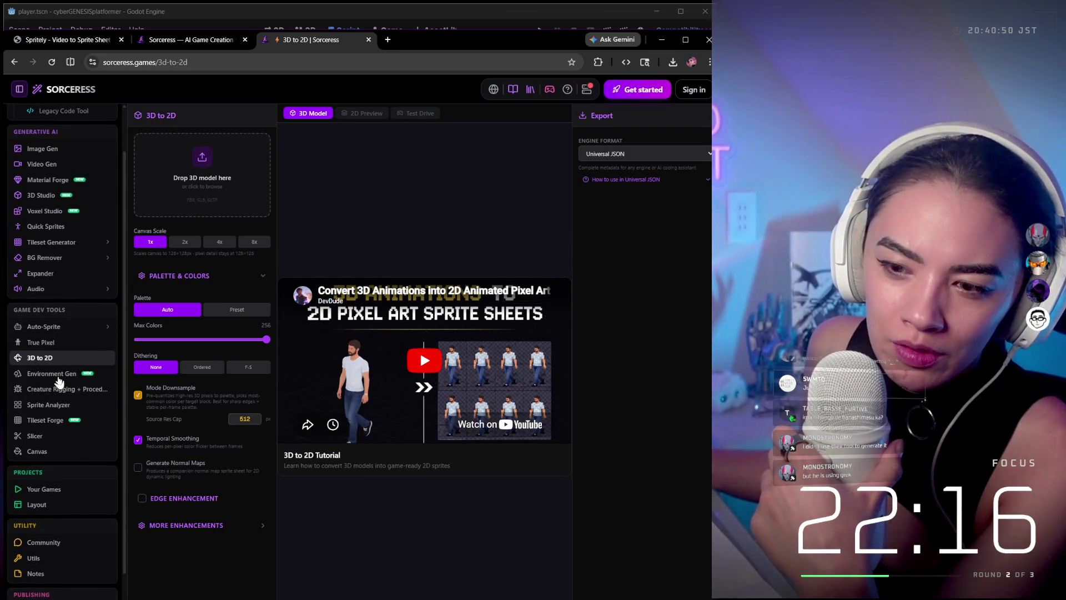
{"action": "left_click", "coordinate": [56, 377]}
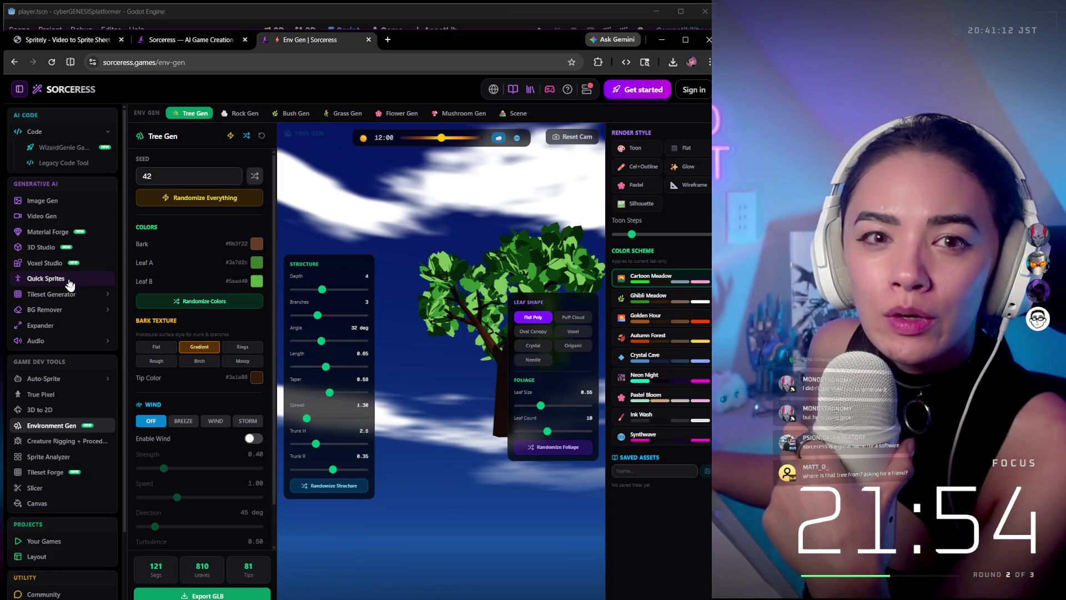
- Orbit around the generated tree, switch to the Spritely tab, and minimise the browser
{"action": "left_click_drag", "start_coordinate": [428, 243], "coordinate": [451, 302]}
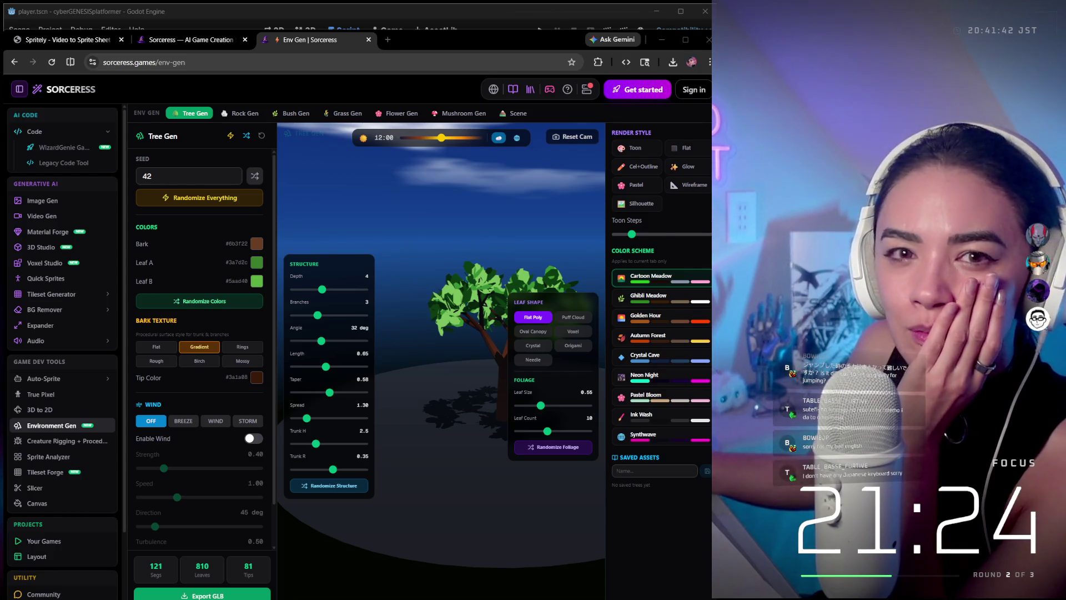
{"action": "left_click", "coordinate": [165, 41]}
{"action": "left_click", "coordinate": [76, 41]}
{"action": "key", "text": "super+Down"}
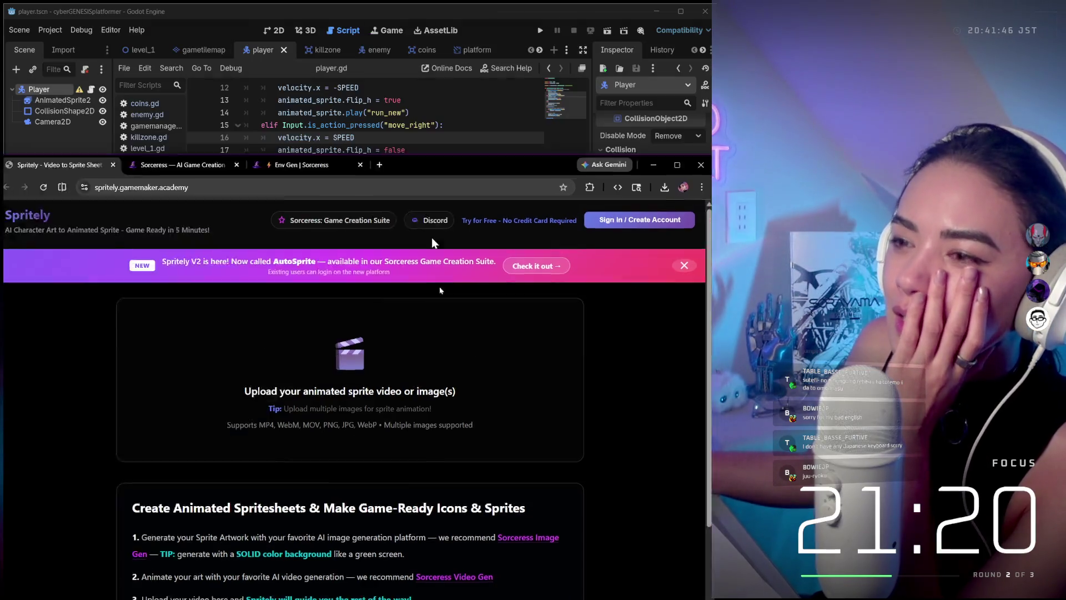
- Read gamemanager.gd, coins.gd, enemy.gd and killzone.gd, then widen the Inspector panel
{"action": "scroll", "coordinate": [421, 273], "scroll_direction": "up", "scroll_amount": 4}
{"action": "scroll", "coordinate": [444, 278], "scroll_direction": "down", "scroll_amount": 3}
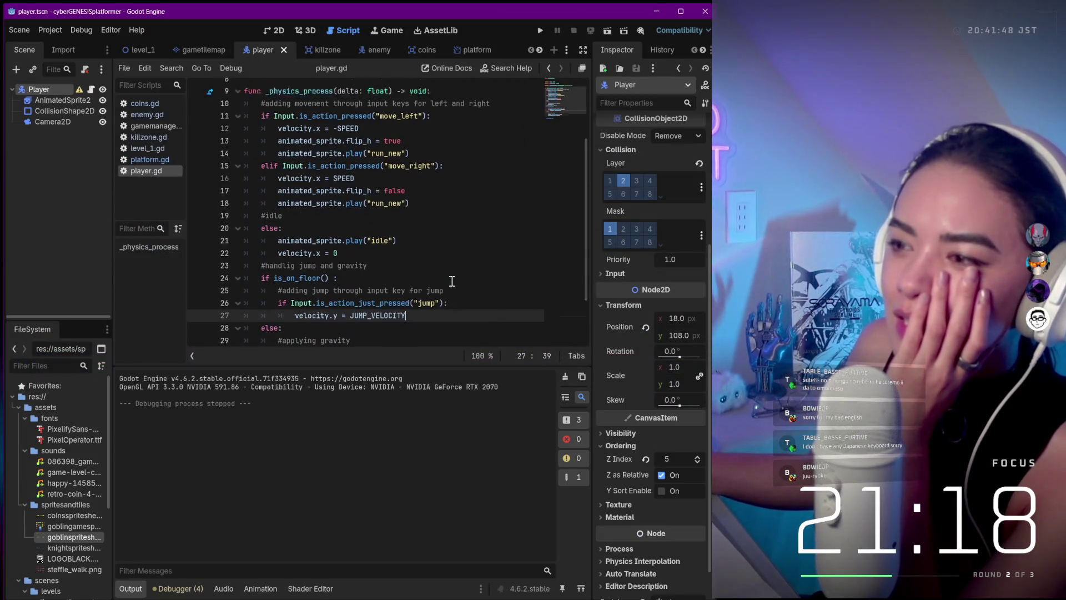
{"action": "scroll", "coordinate": [452, 281], "scroll_direction": "down", "scroll_amount": 2}
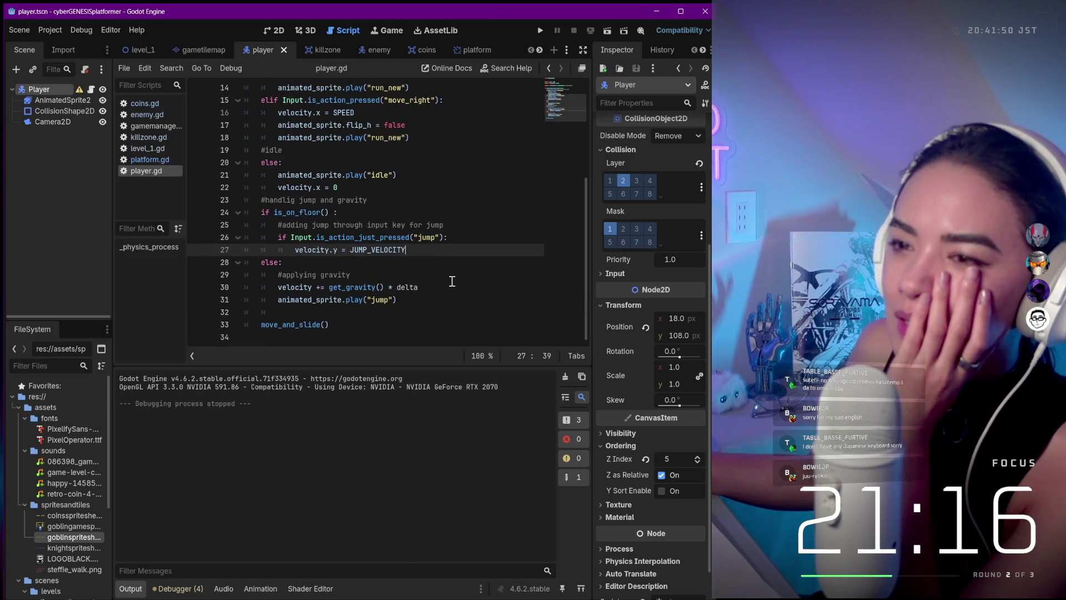
{"action": "scroll", "coordinate": [452, 282], "scroll_direction": "up", "scroll_amount": 3}
{"action": "left_click", "coordinate": [142, 126]}
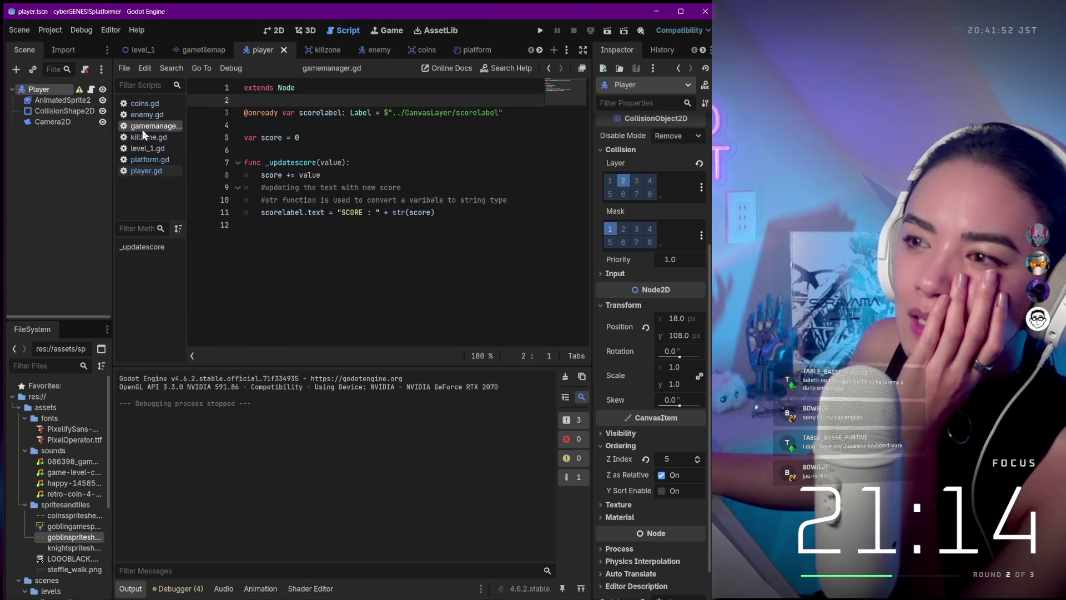
{"action": "left_click", "coordinate": [139, 103]}
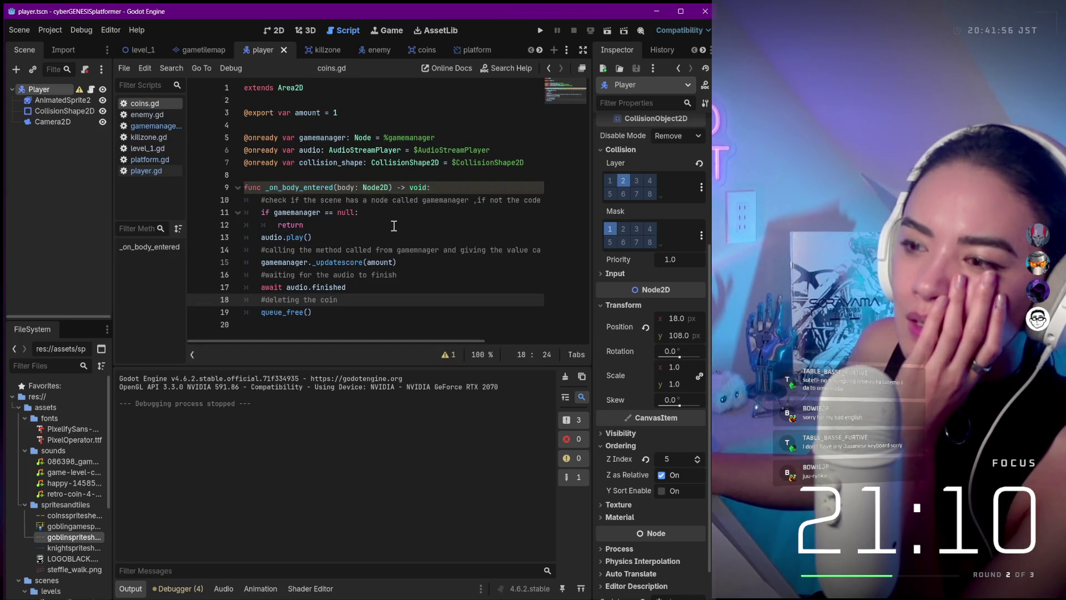
{"action": "left_click", "coordinate": [145, 115]}
{"action": "scroll", "coordinate": [395, 178], "scroll_direction": "down", "scroll_amount": 3}
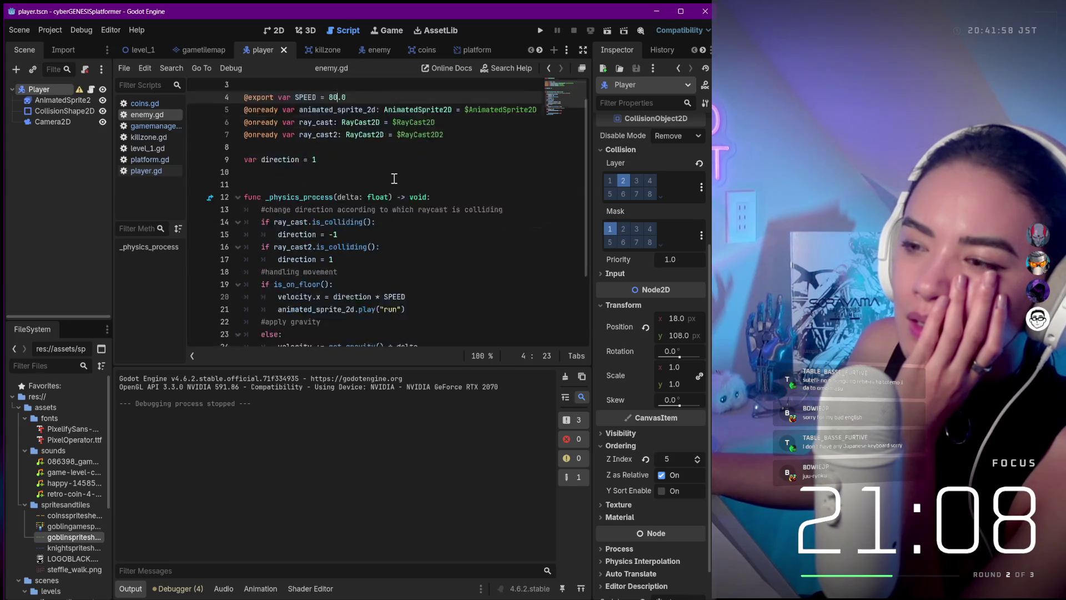
{"action": "scroll", "coordinate": [394, 178], "scroll_direction": "down", "scroll_amount": 1}
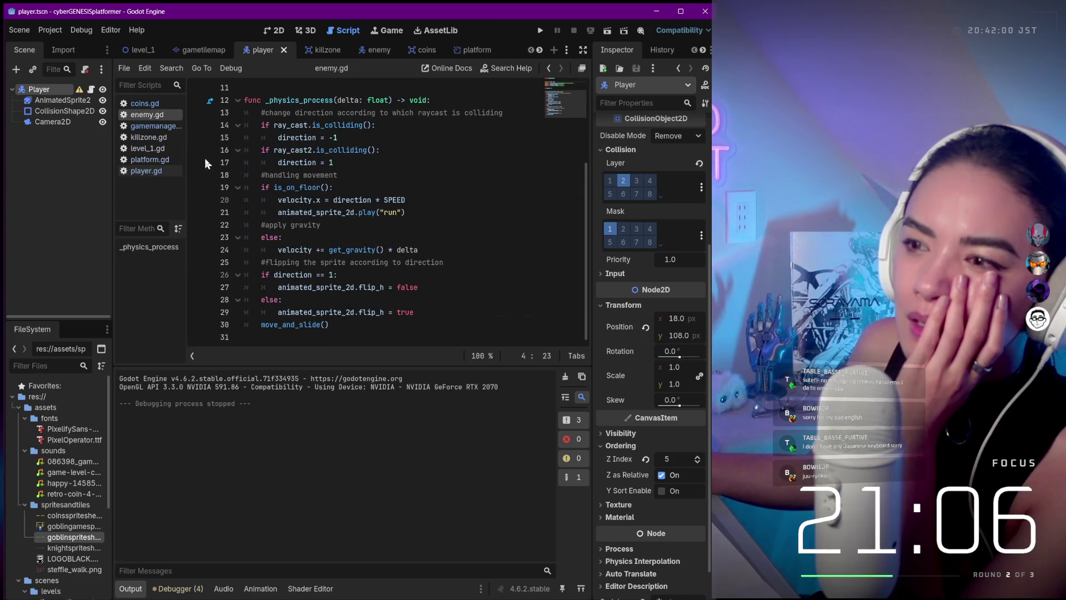
{"action": "left_click", "coordinate": [145, 138]}
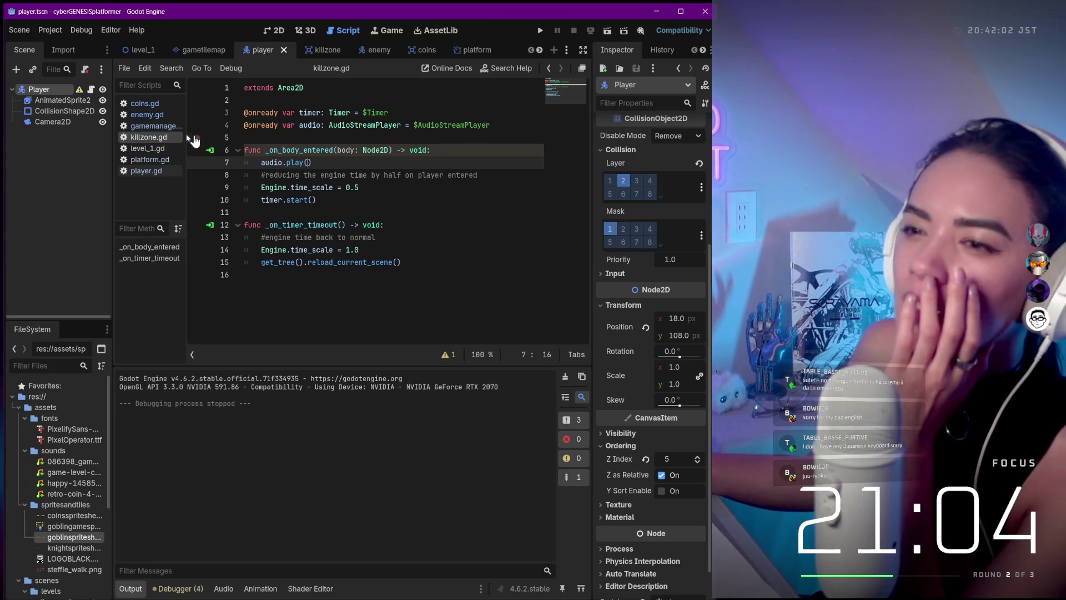
{"action": "scroll", "coordinate": [657, 433], "scroll_direction": "down", "scroll_amount": 2}
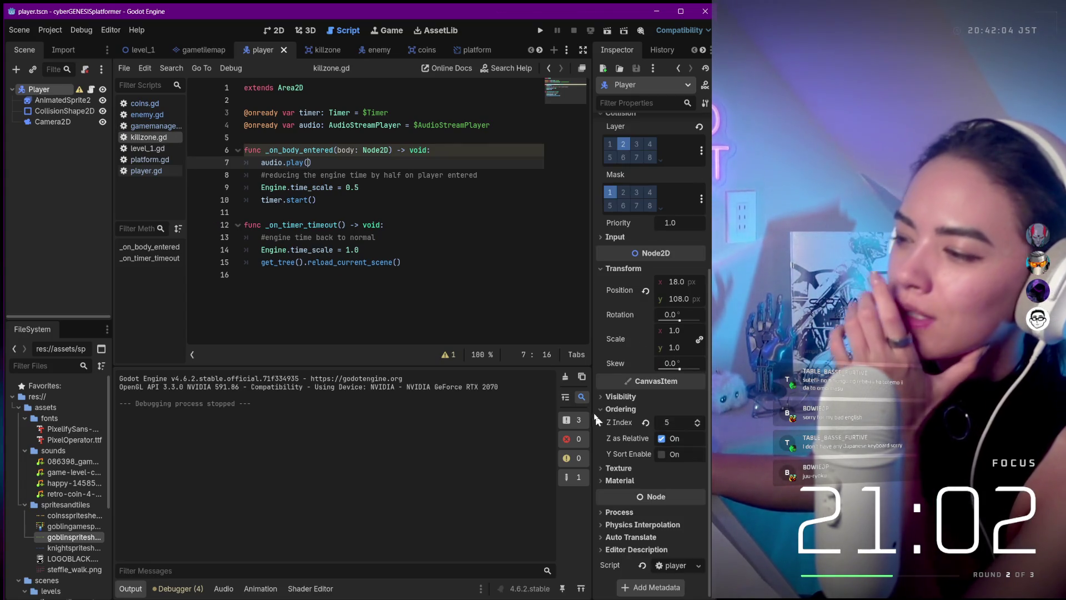
{"action": "left_click_drag", "start_coordinate": [592, 418], "coordinate": [531, 411]}
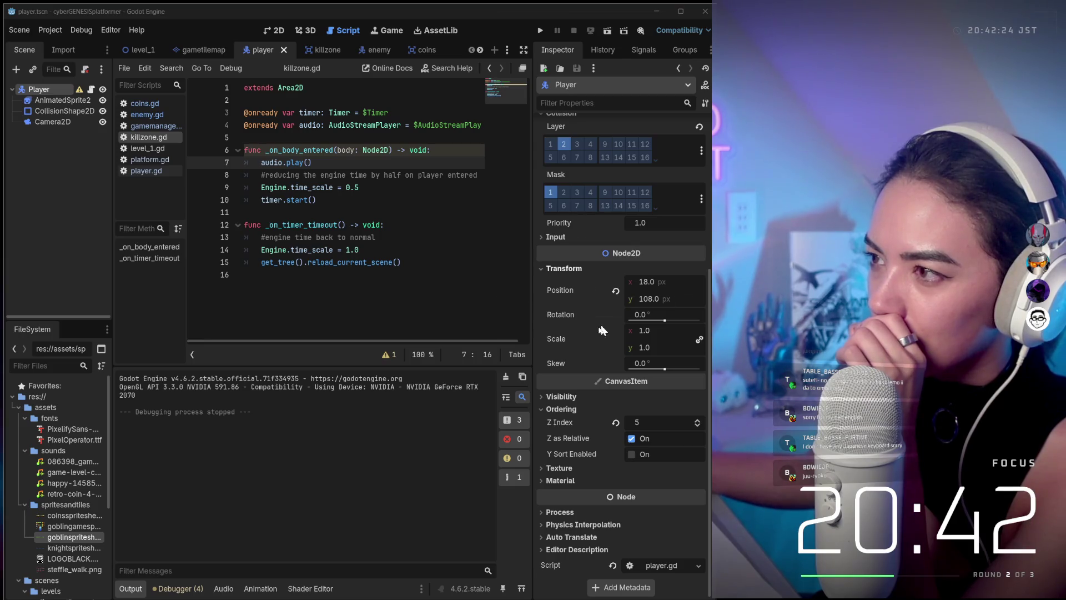
- Review the AnimatedSprite2D and Player body, then select Camera2D to see its zoom and limits
{"action": "scroll", "coordinate": [598, 327], "scroll_direction": "up", "scroll_amount": 5}
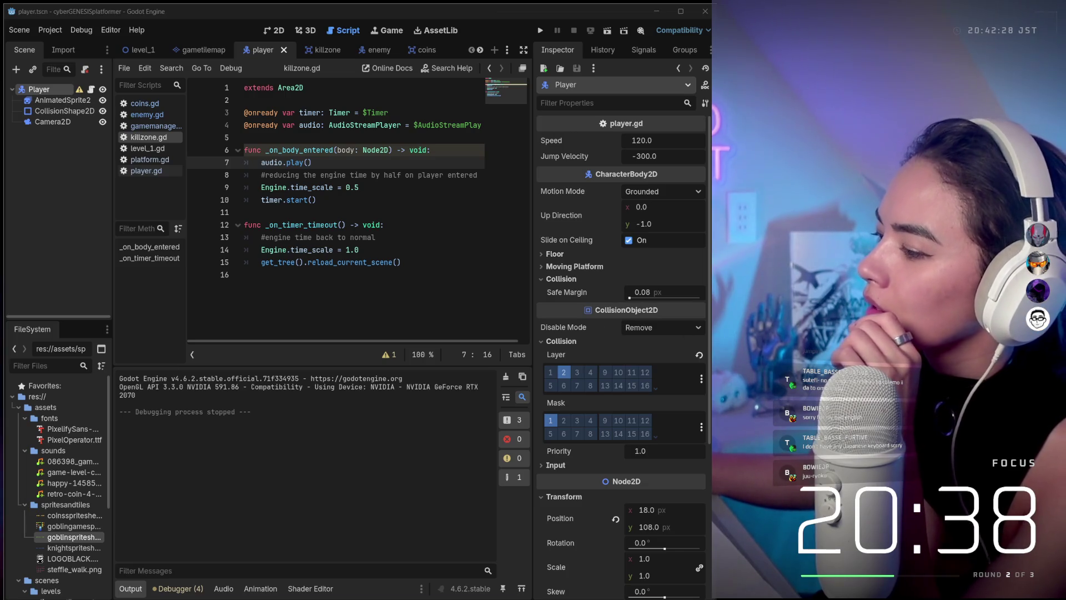
{"action": "mouse_move", "coordinate": [598, 596]}
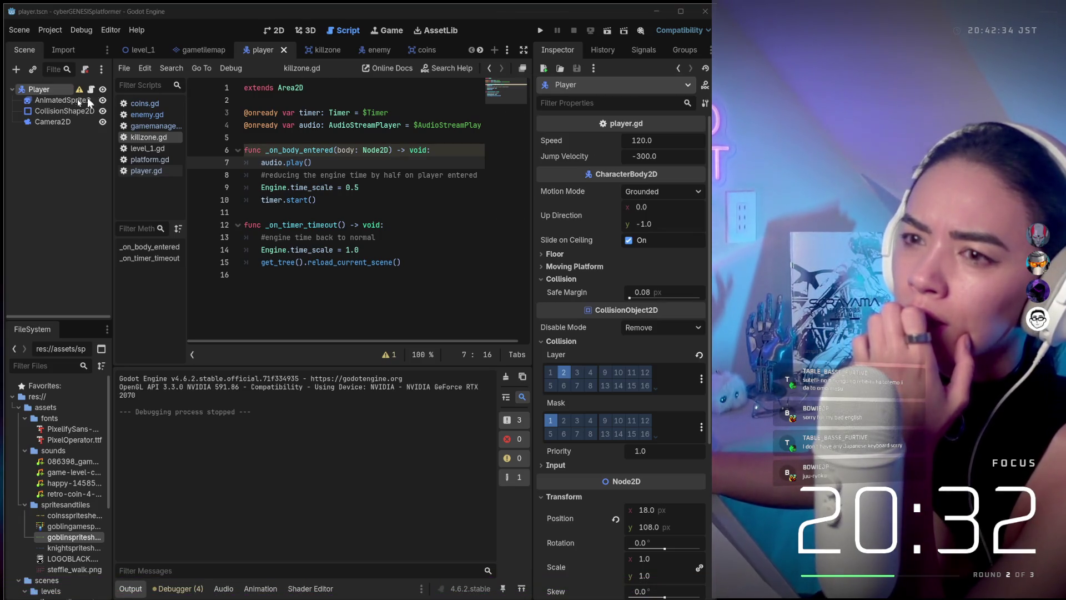
{"action": "left_click", "coordinate": [47, 101]}
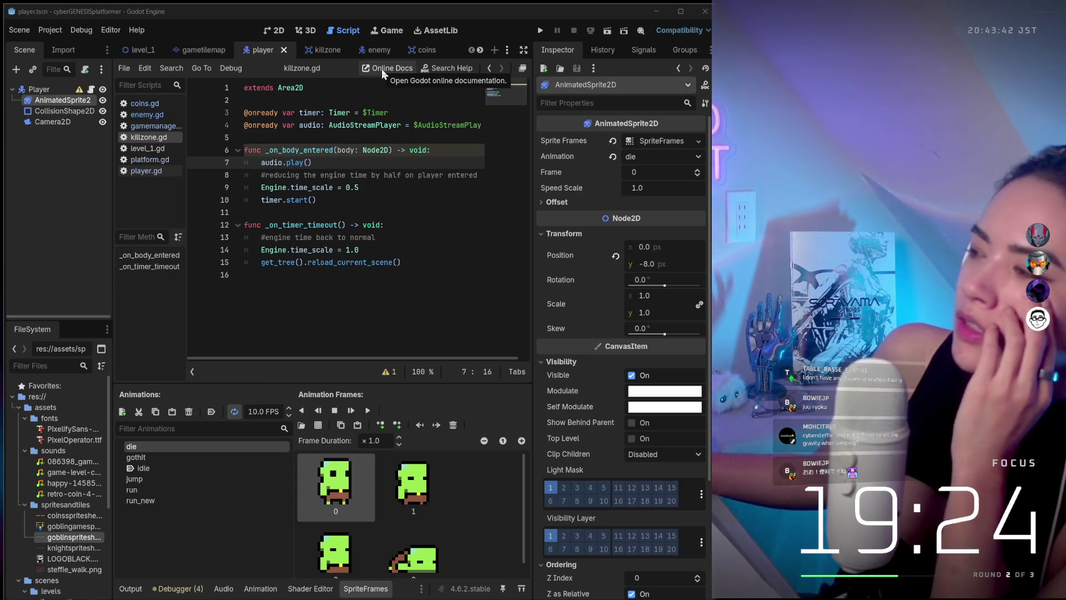
{"action": "left_click", "coordinate": [31, 88]}
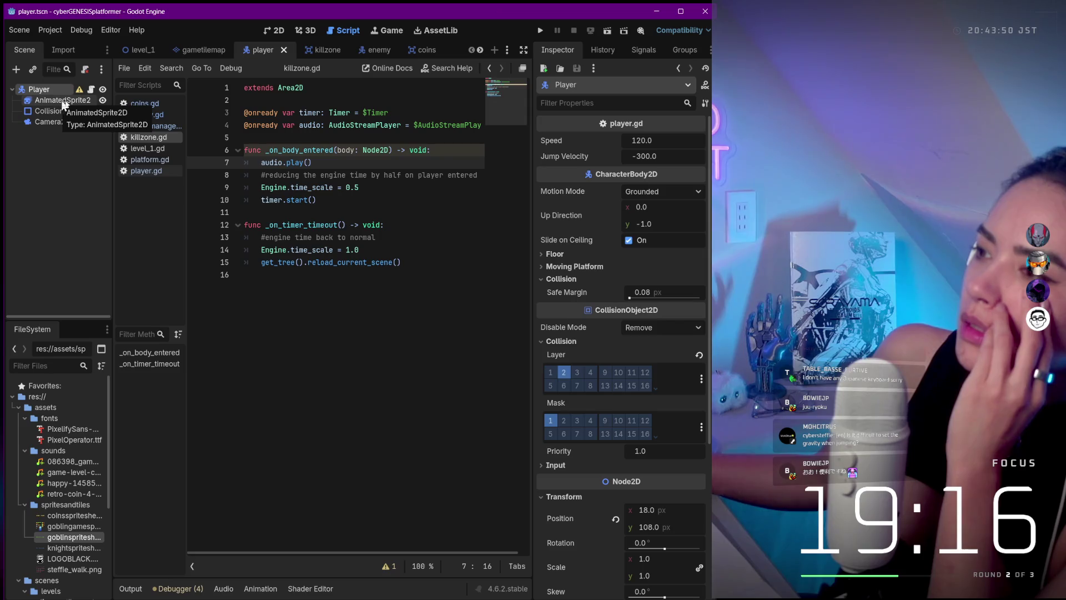
{"action": "mouse_move", "coordinate": [604, 174]}
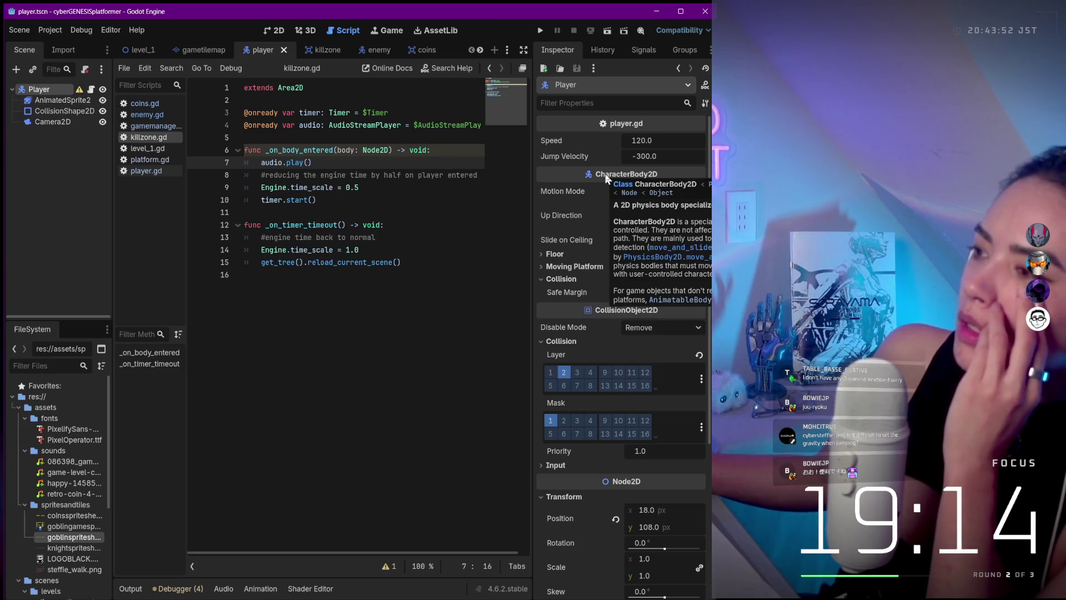
{"action": "mouse_move", "coordinate": [595, 238]}
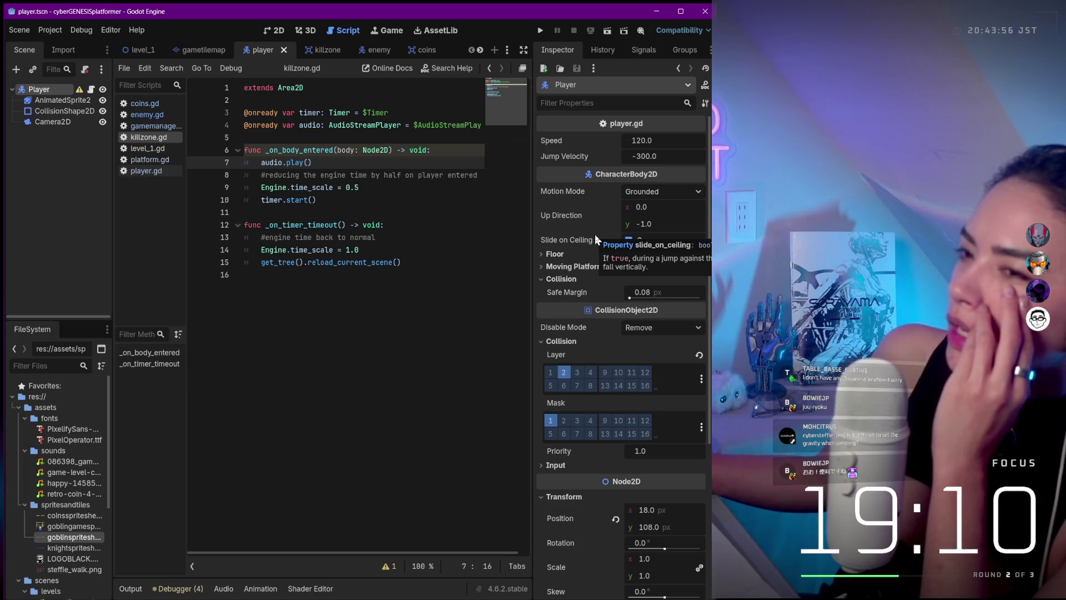
{"action": "left_click", "coordinate": [53, 121]}
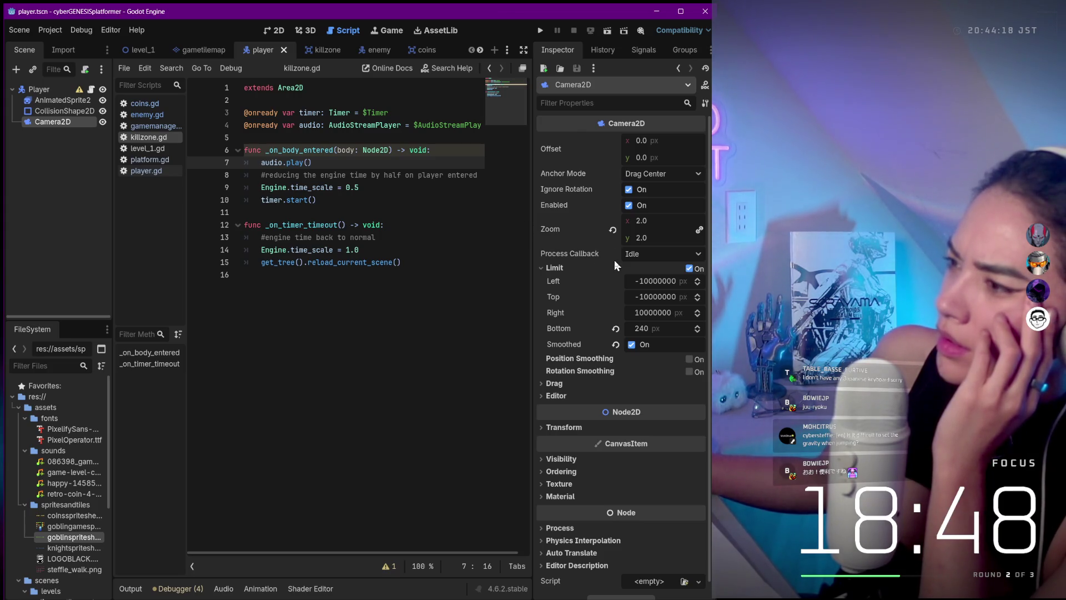
{"action": "left_click", "coordinate": [638, 221]}
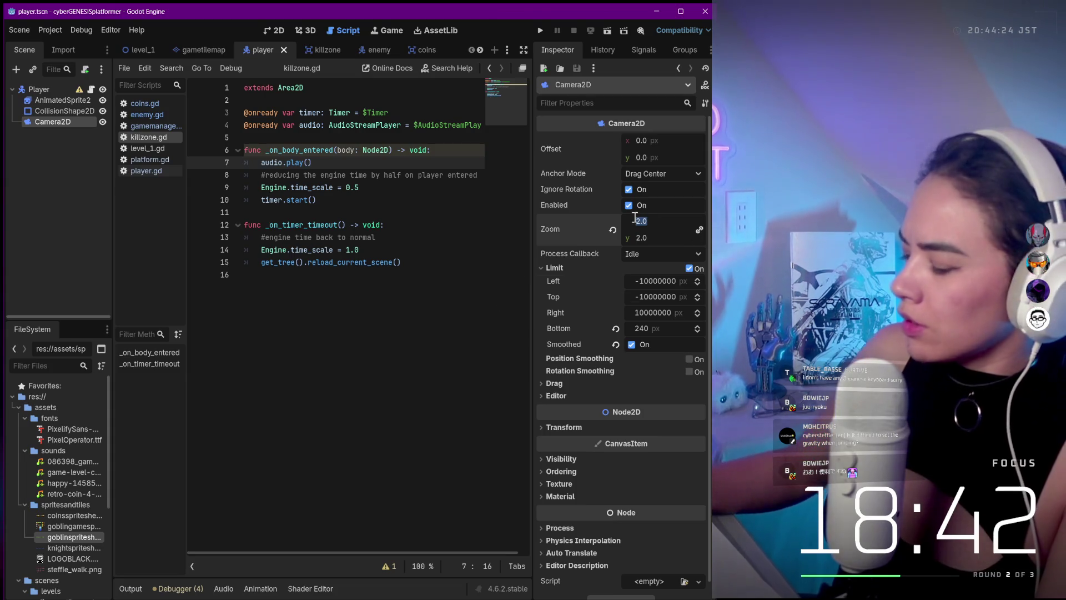
- Set the Camera2D zoom to 10 and test-run the game
{"action": "type", "text": "10"}
{"action": "key", "text": "Tab"}
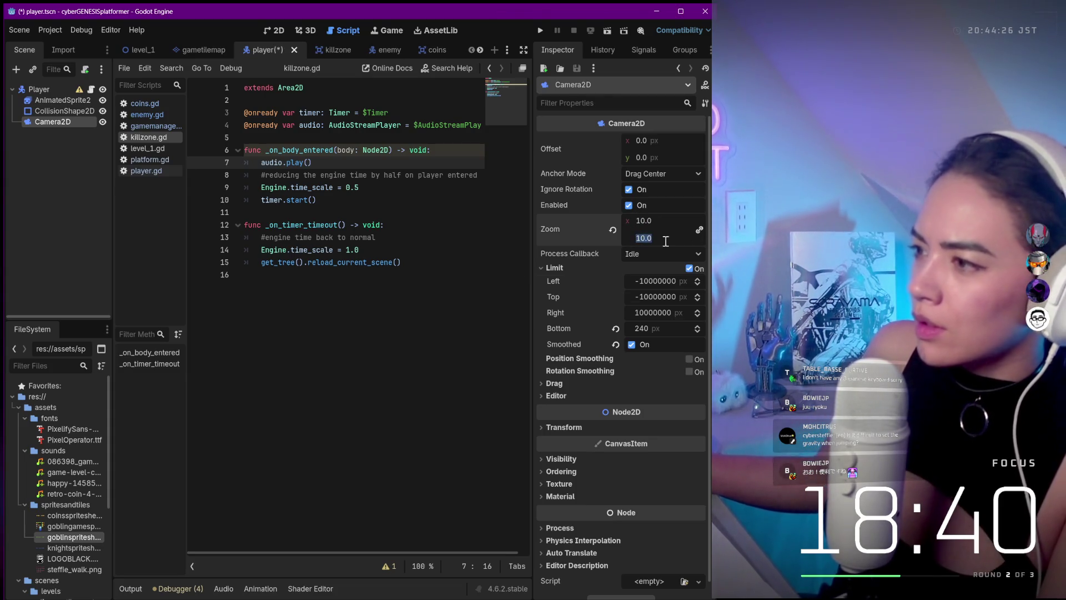
{"action": "left_click", "coordinate": [597, 277]}
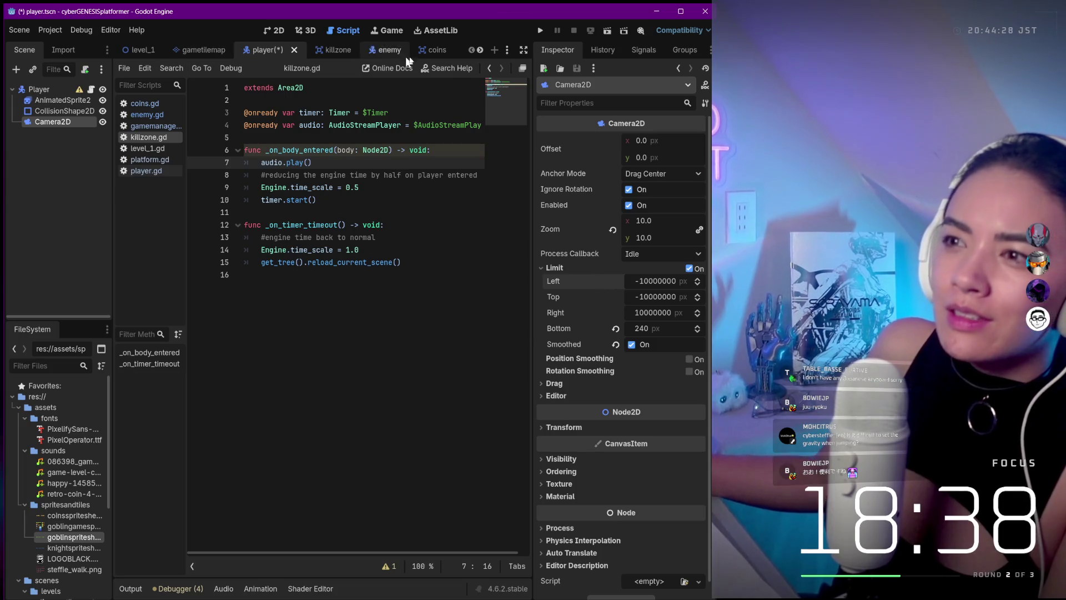
{"action": "left_click", "coordinate": [540, 30]}
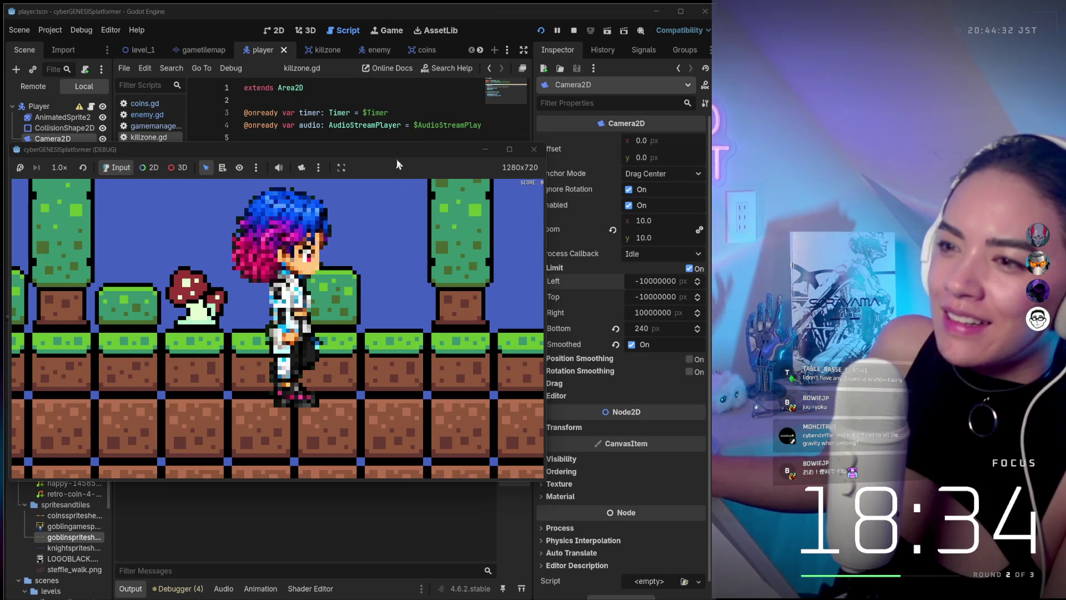
{"action": "left_click", "coordinate": [533, 149]}
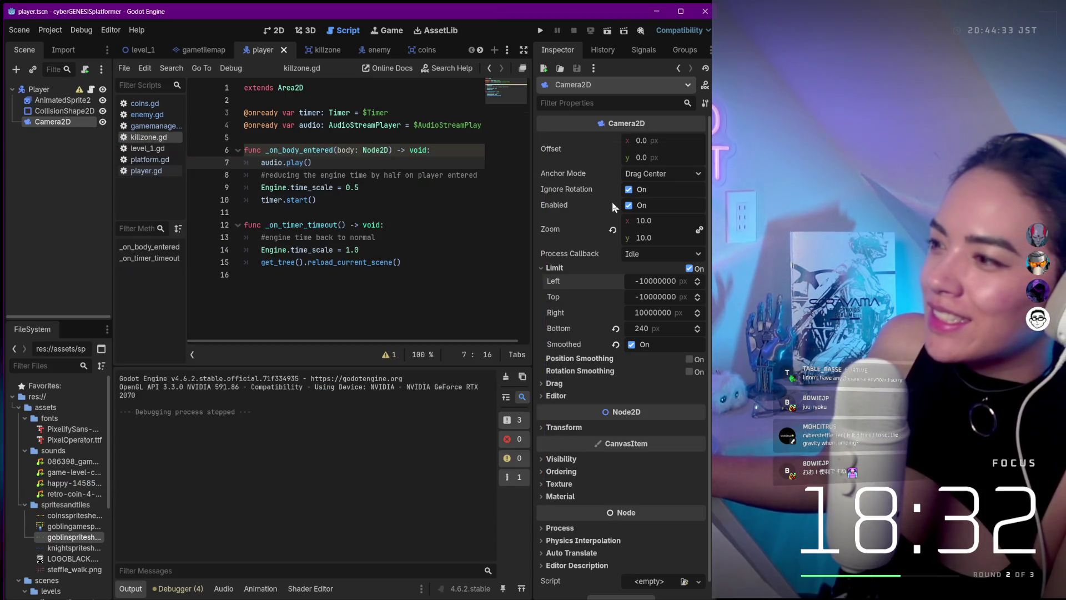
- Set the Camera2D zoom back to 2
{"action": "left_click", "coordinate": [642, 225]}
{"action": "type", "text": "2"}
{"action": "left_click", "coordinate": [642, 239]}
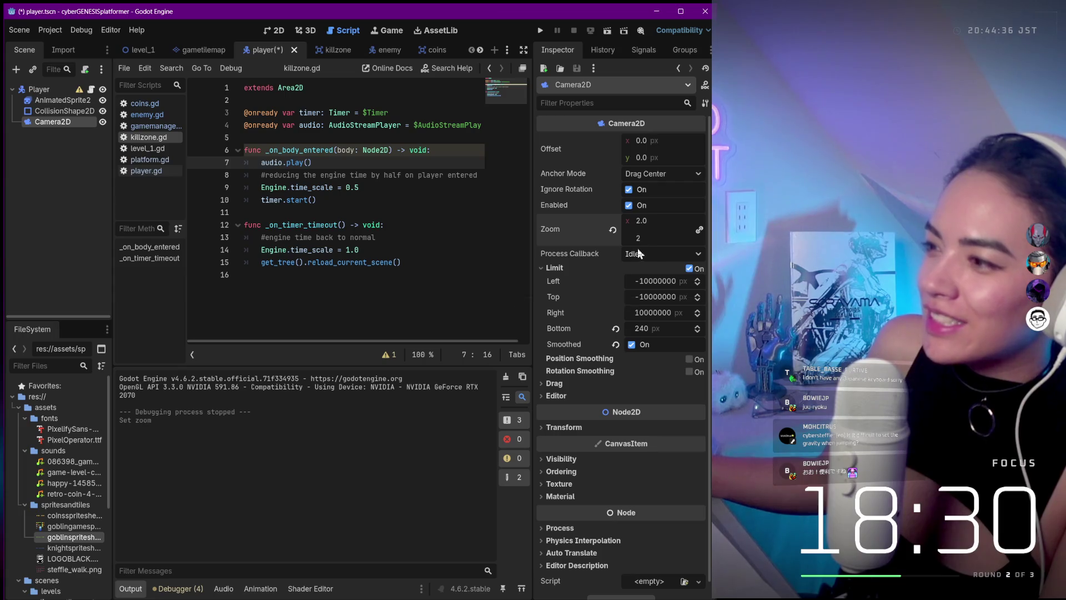
{"action": "key", "text": "Return"}
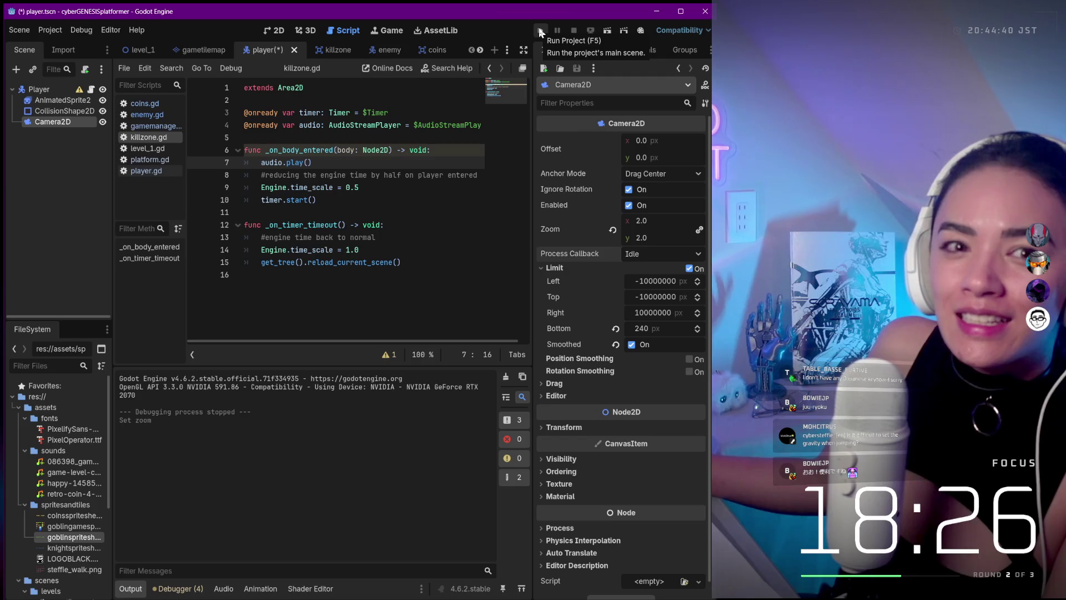
- Playtest the level at zoom 2, walking the character left before stopping the game
{"action": "left_click", "coordinate": [539, 31]}
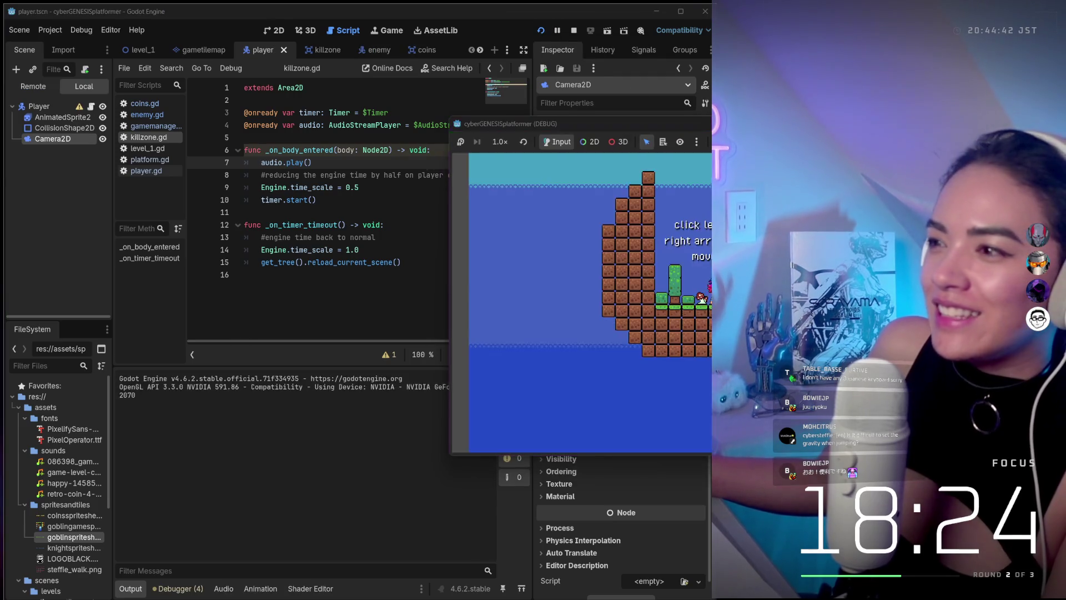
{"action": "left_click_drag", "start_coordinate": [735, 126], "coordinate": [333, 140]}
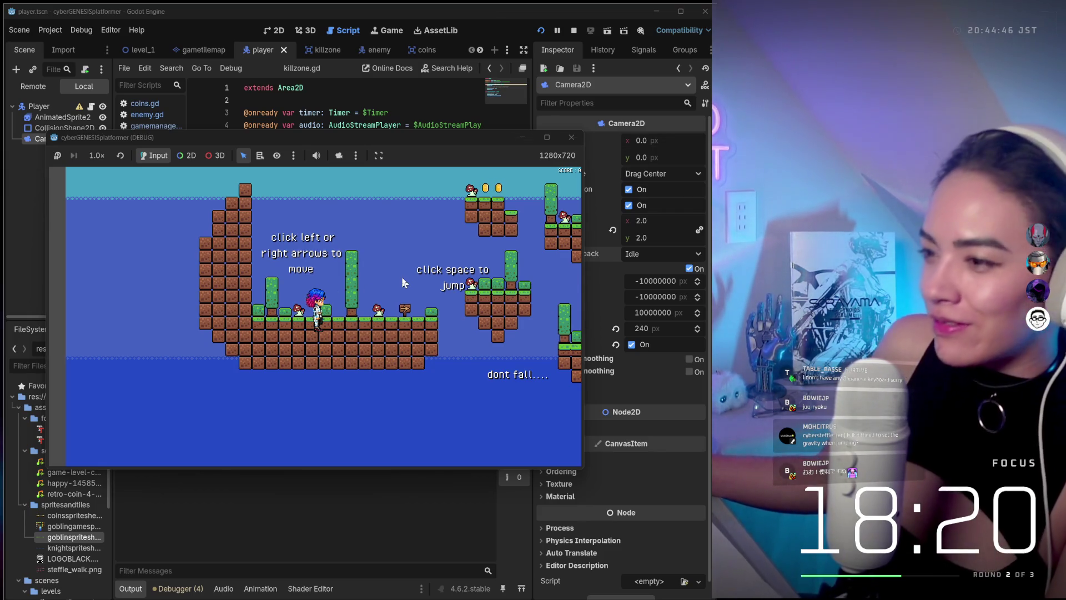
{"action": "key", "text": "Left"}
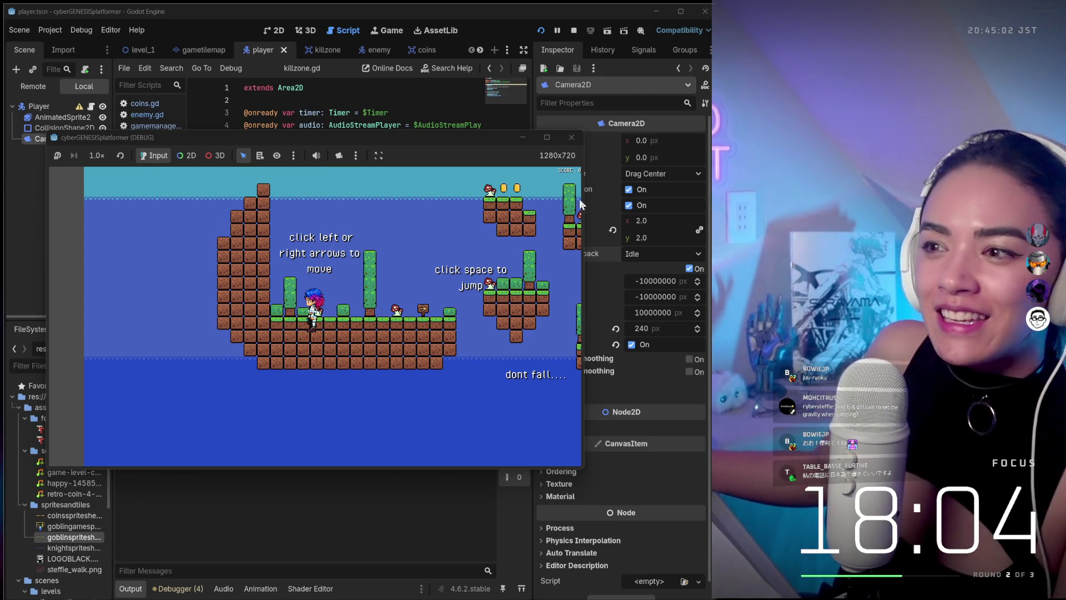
{"action": "left_click", "coordinate": [570, 139]}
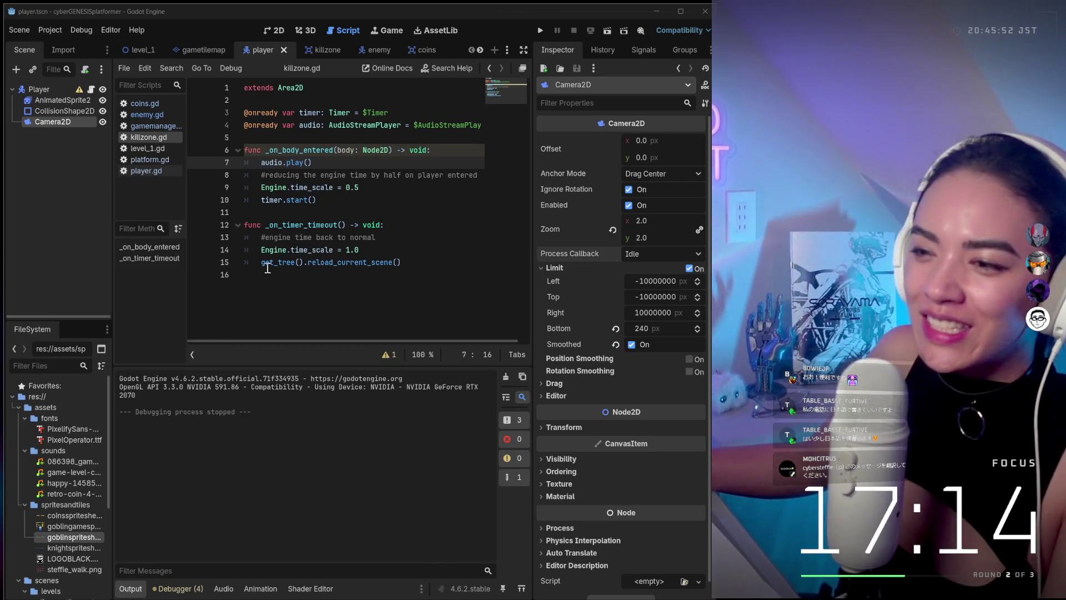
{"action": "mouse_move", "coordinate": [267, 268]}
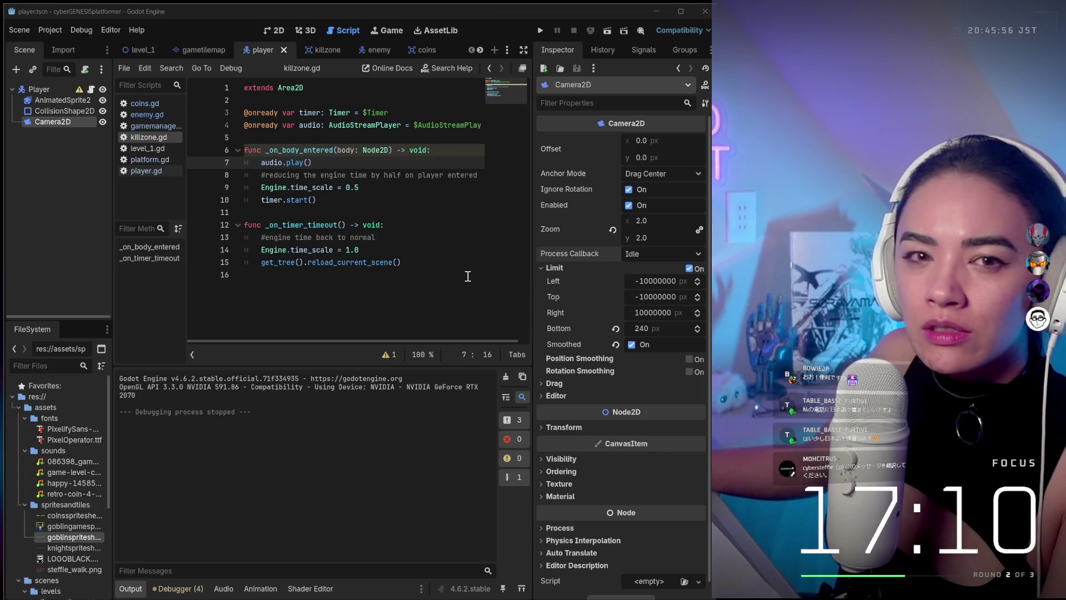
{"action": "scroll", "coordinate": [355, 339], "scroll_direction": "right", "scroll_amount": 1}
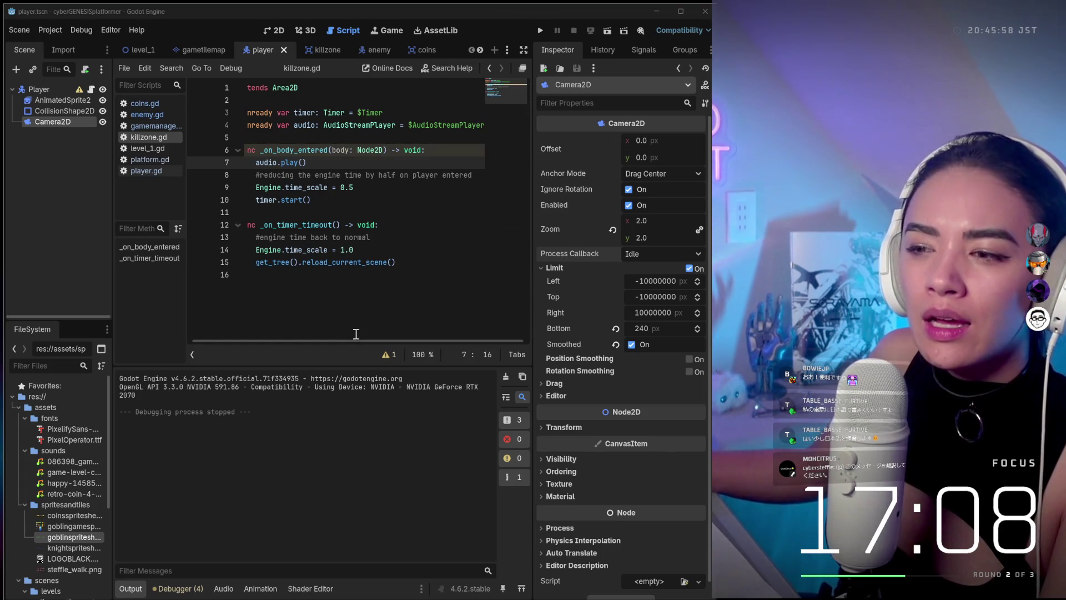
{"action": "scroll", "coordinate": [419, 291], "scroll_direction": "left", "scroll_amount": 1}
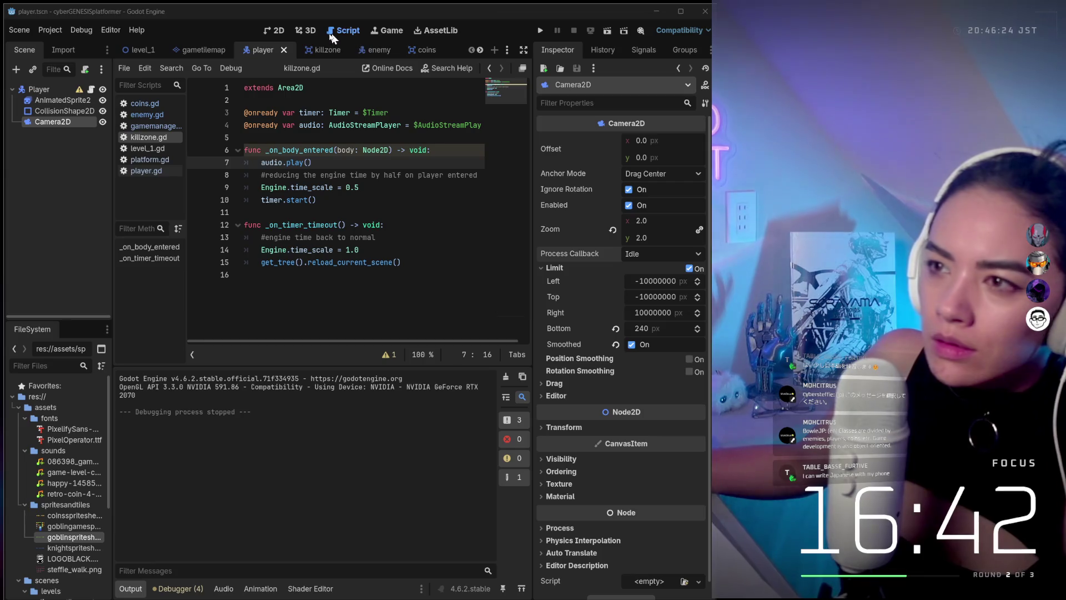
{"action": "left_click", "coordinate": [533, 26]}
{"action": "left_click", "coordinate": [537, 28]}
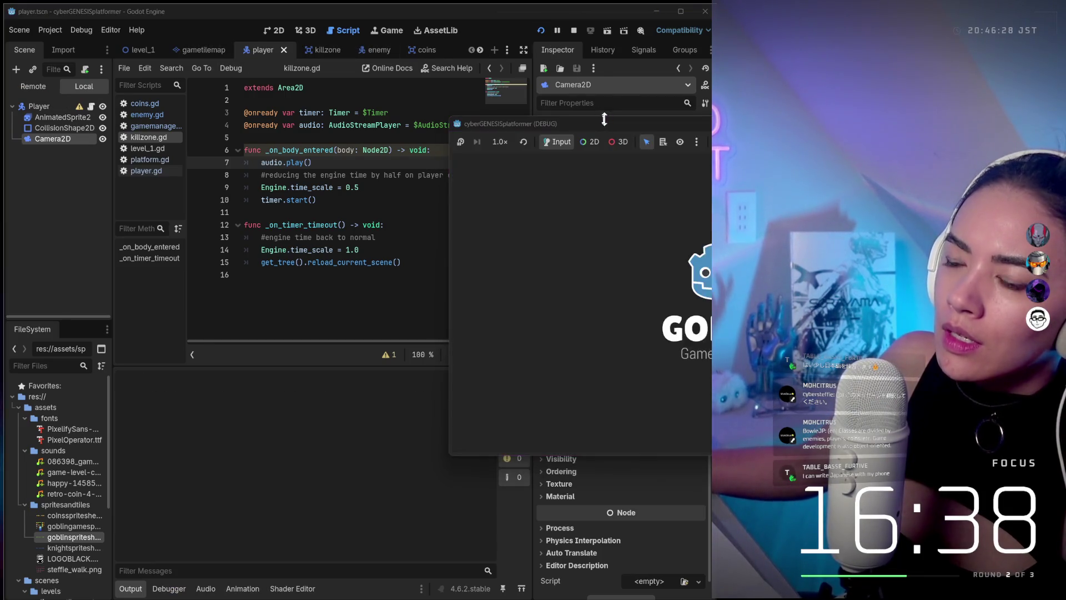
{"action": "left_click_drag", "start_coordinate": [550, 129], "coordinate": [115, 138]}
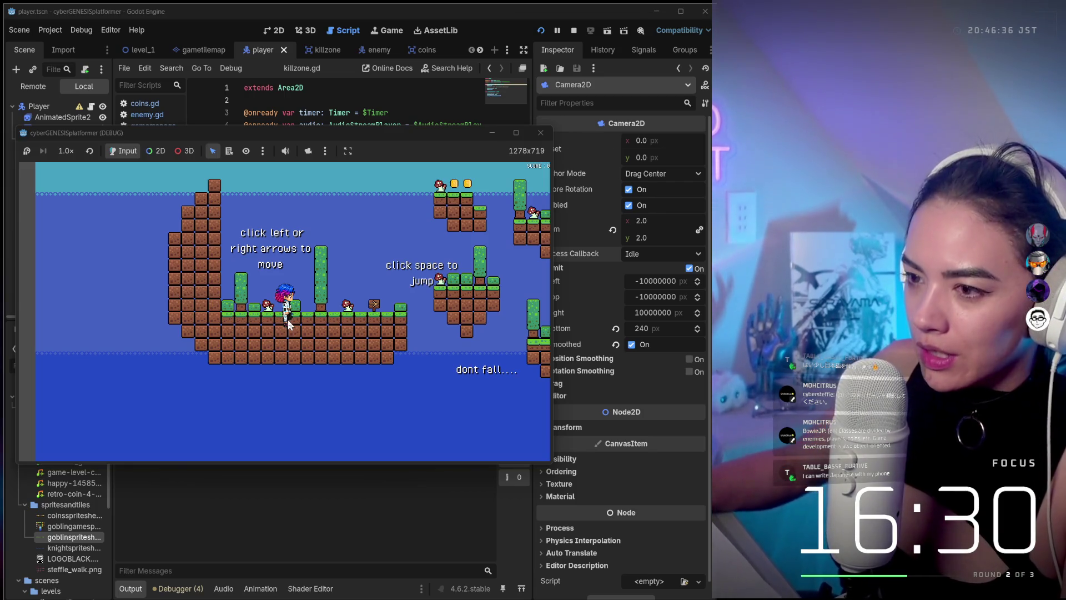
{"action": "key", "text": "Right"}
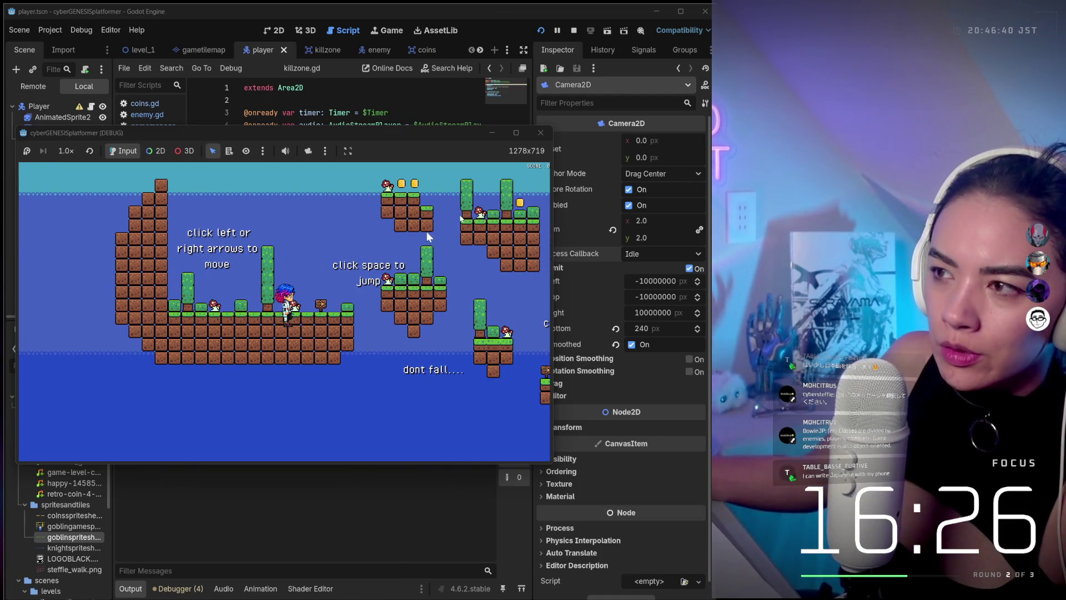
{"action": "left_click", "coordinate": [540, 132]}
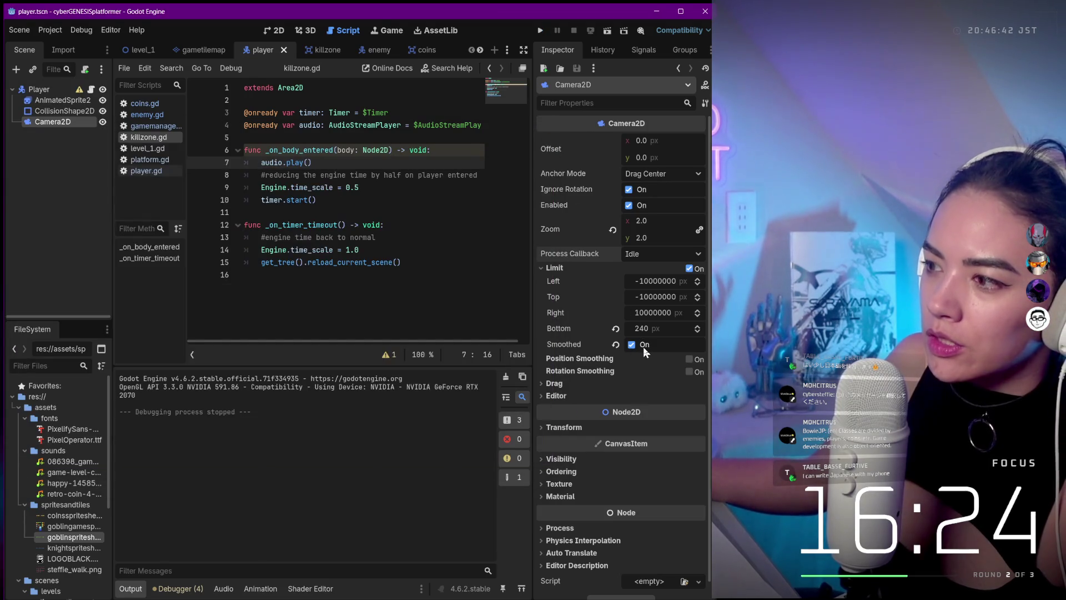
- Expand Camera2D's drag margins, then select CollisionShape2D to view its CircleShape2D
{"action": "left_click", "coordinate": [555, 384]}
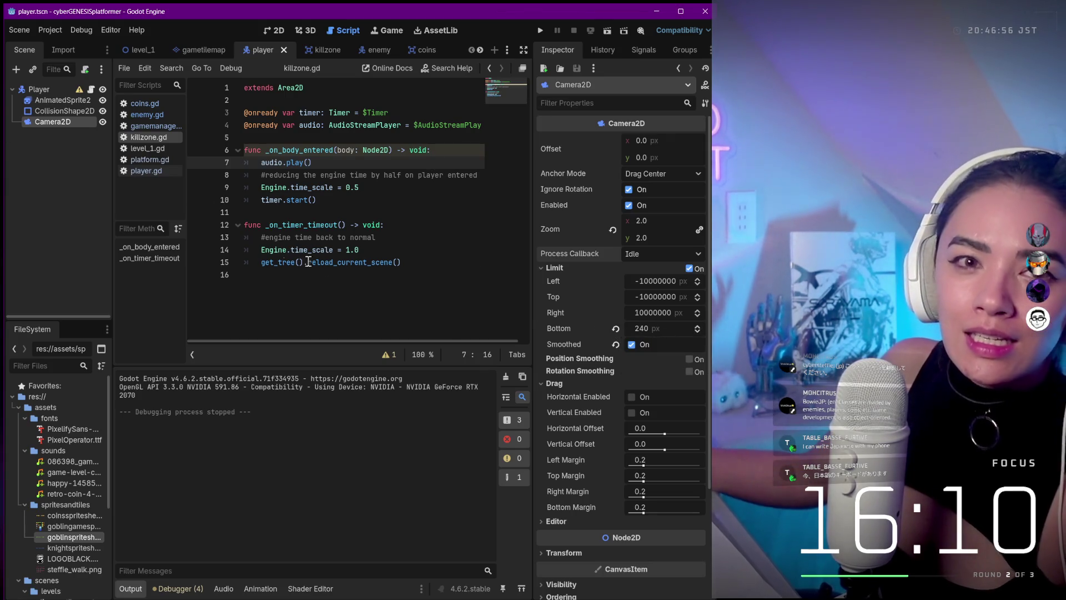
{"action": "mouse_move", "coordinate": [660, 359]}
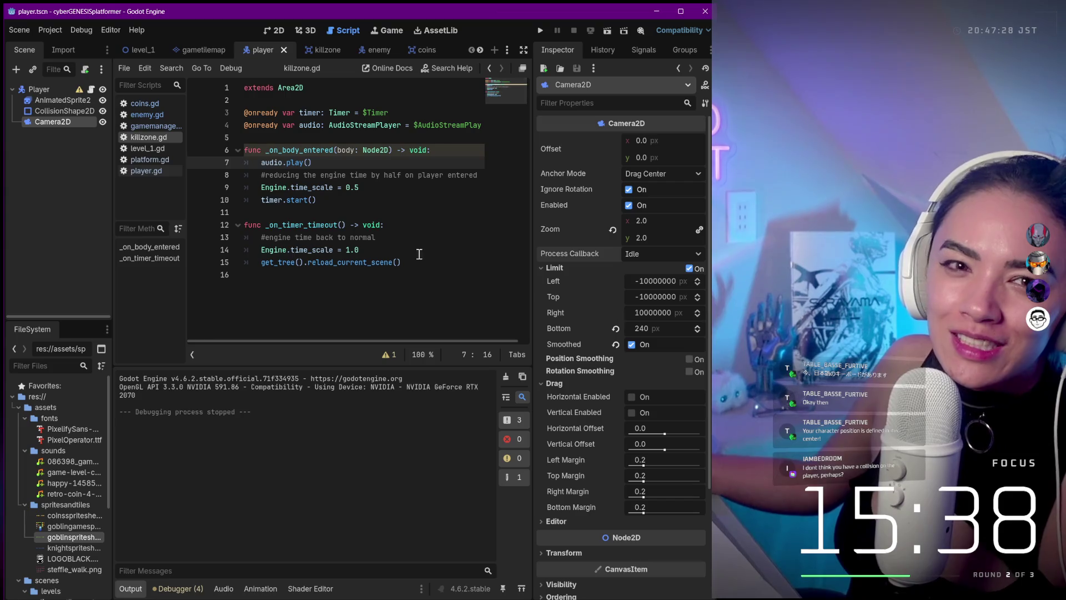
{"action": "mouse_move", "coordinate": [308, 196]}
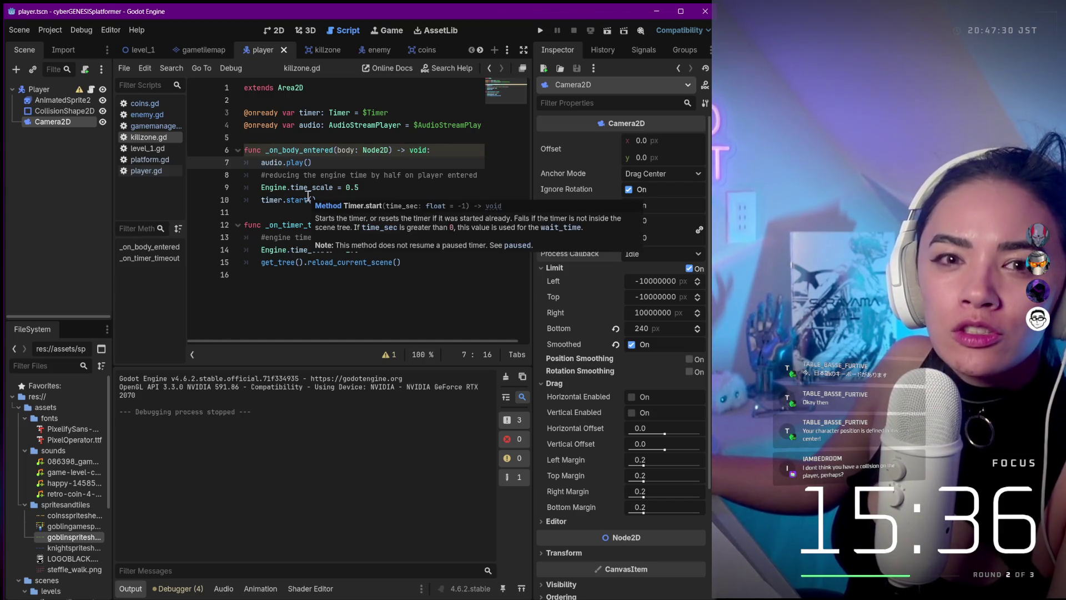
{"action": "left_click", "coordinate": [53, 111]}
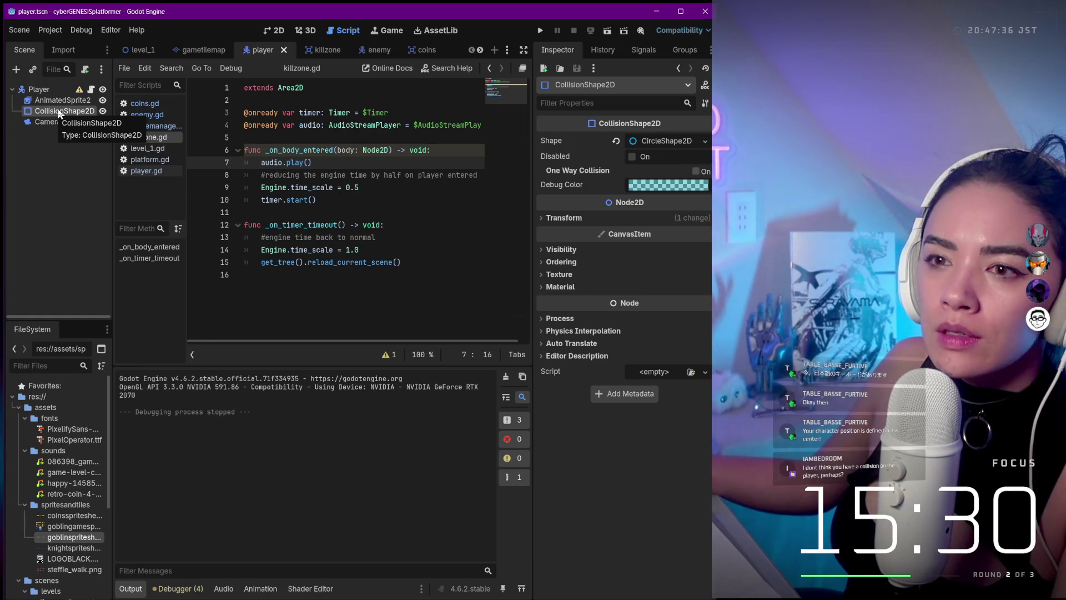
- Change the CollisionShape2D Transform position y from -6.0 to -15
{"action": "left_click", "coordinate": [55, 119]}
{"action": "left_click", "coordinate": [59, 113]}
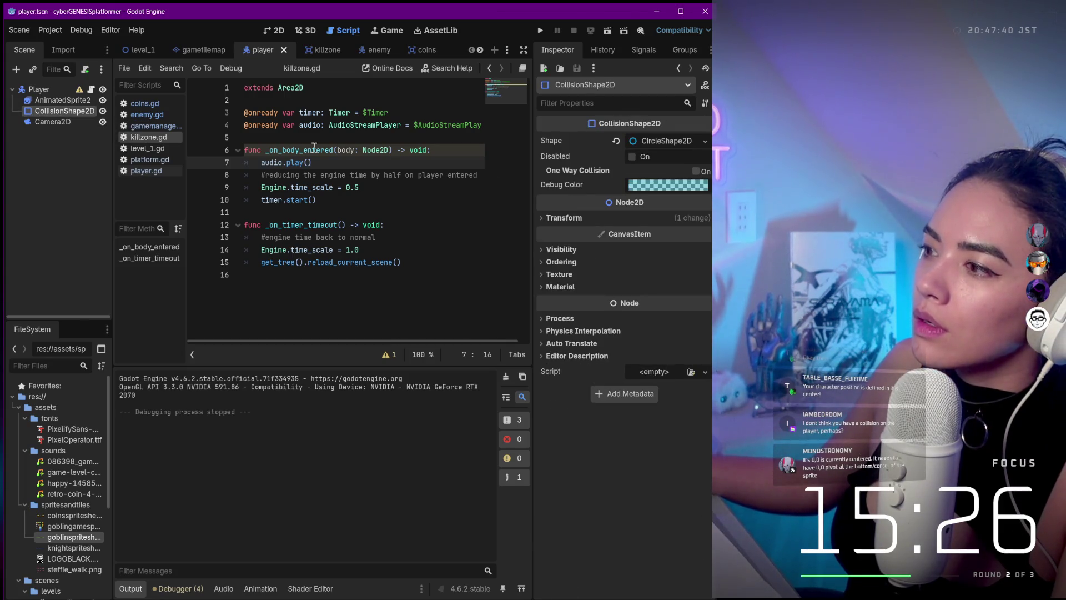
{"action": "left_click", "coordinate": [569, 217]}
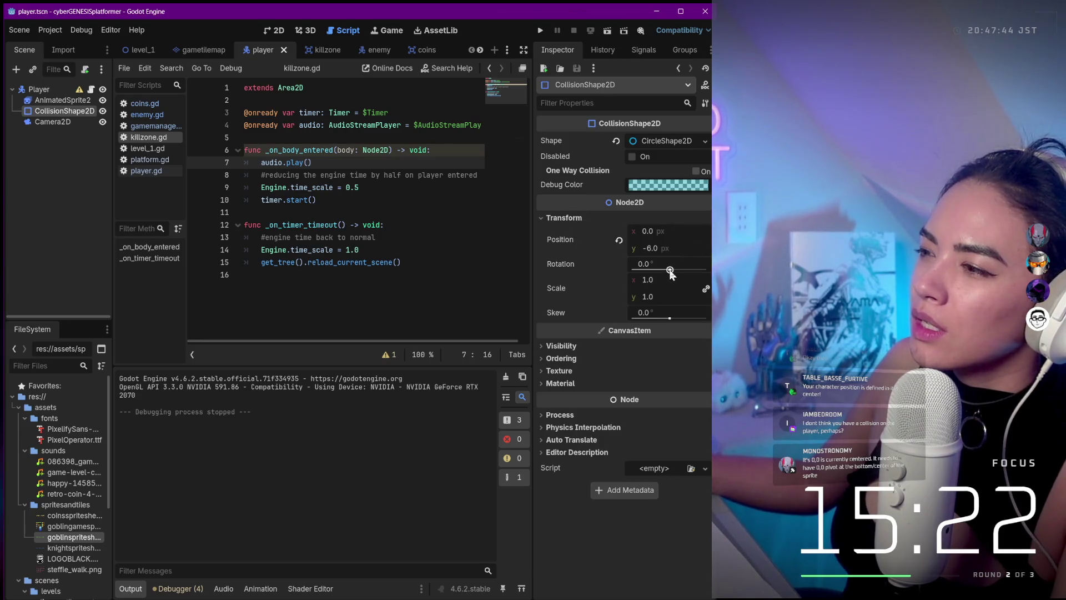
{"action": "left_click", "coordinate": [661, 249]}
{"action": "type", "text": "-15"}
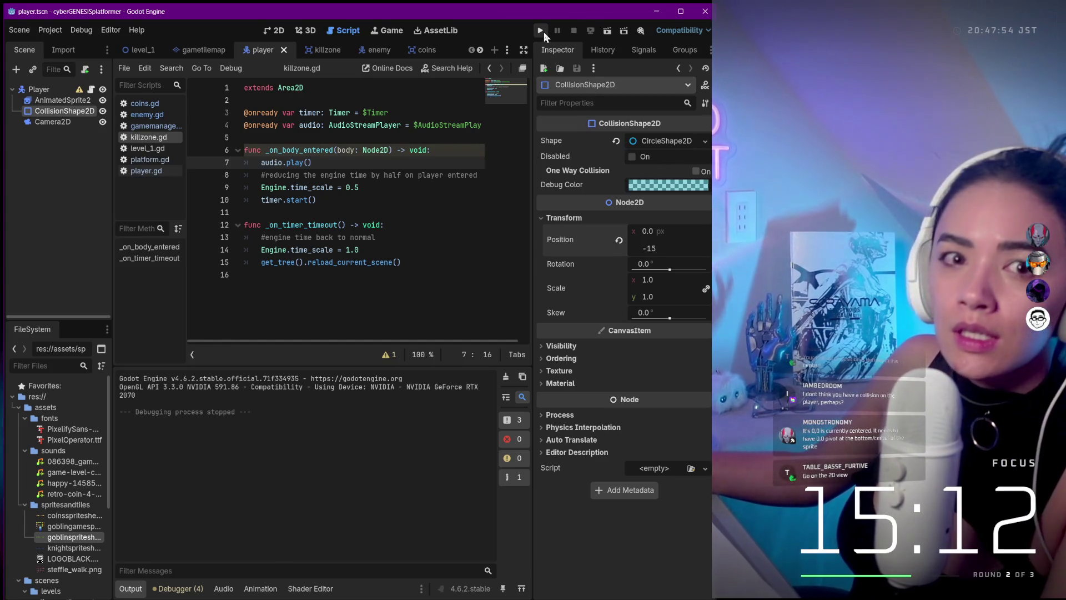
{"action": "left_click", "coordinate": [270, 31]}
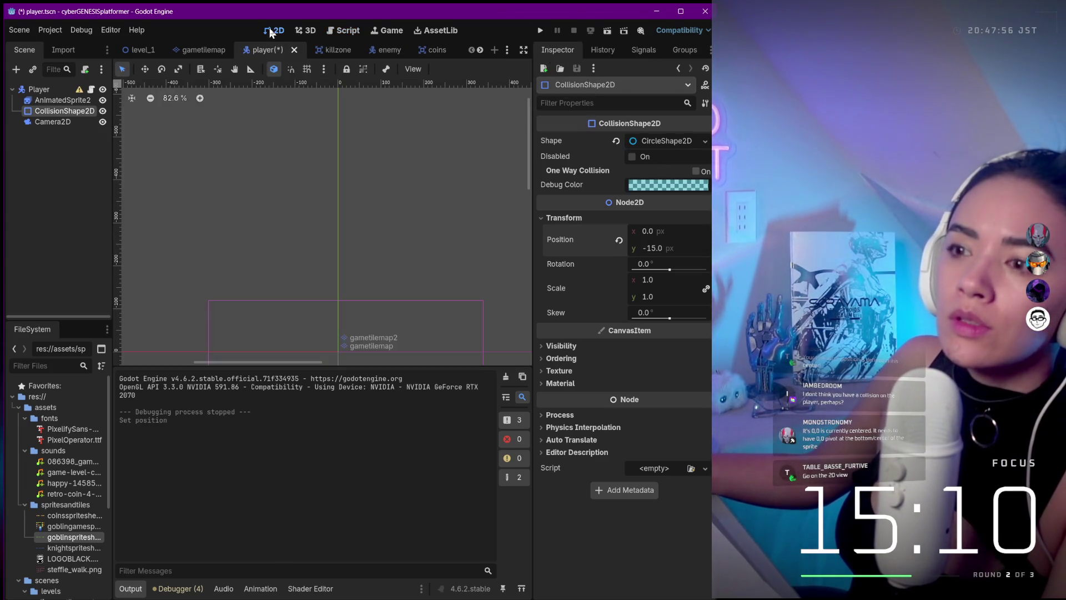
- Drag the collision circle back down to (0, -6) and widen its radius to cover the sprite
{"action": "scroll", "coordinate": [371, 282], "scroll_direction": "up", "scroll_amount": 10}
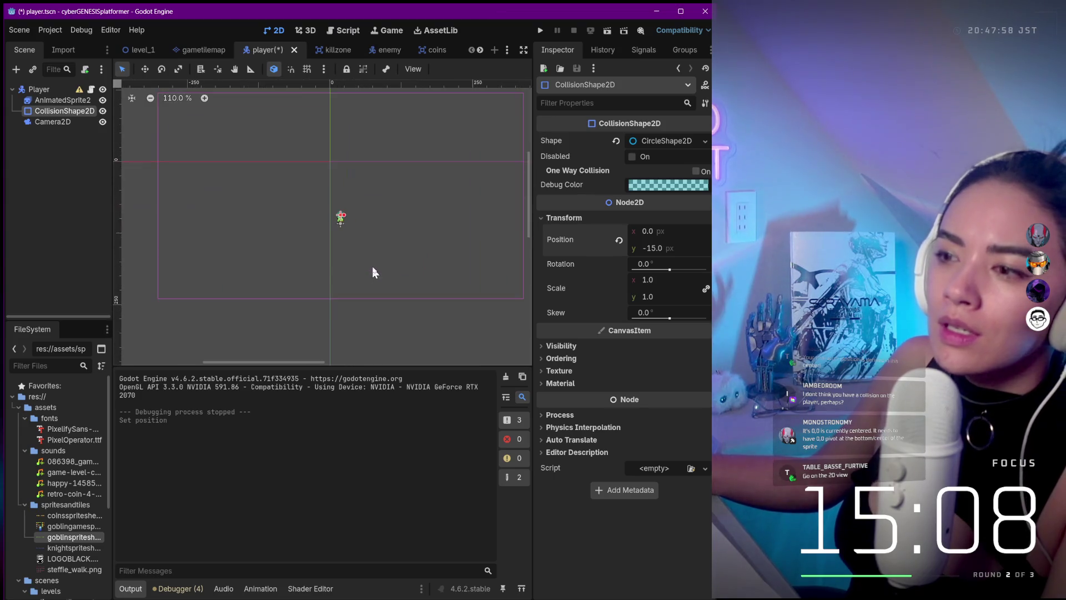
{"action": "scroll", "coordinate": [339, 229], "scroll_direction": "up", "scroll_amount": 4}
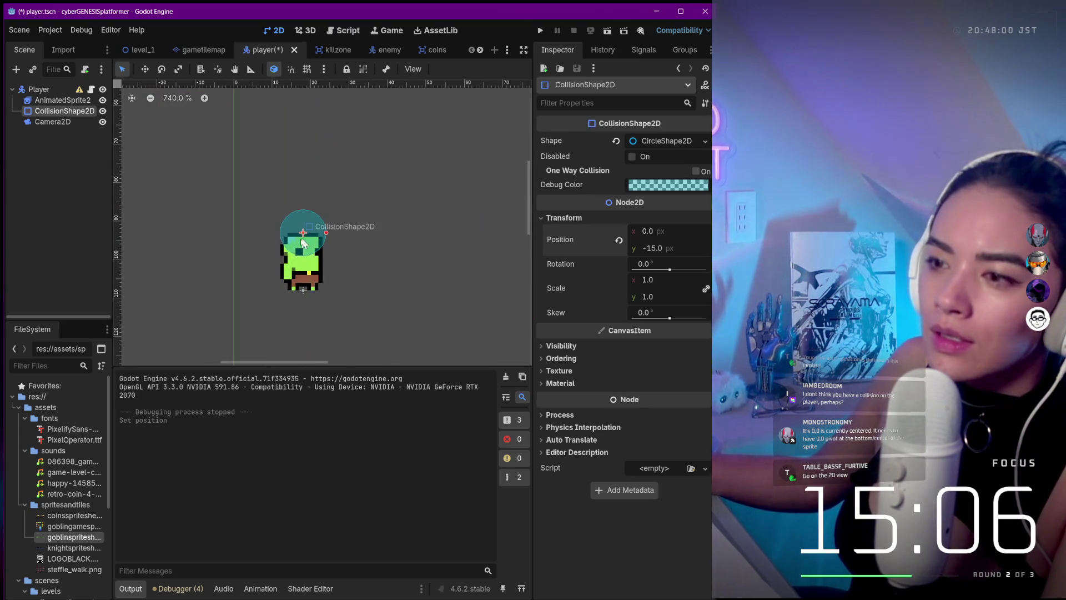
{"action": "left_click_drag", "start_coordinate": [306, 243], "coordinate": [305, 267]}
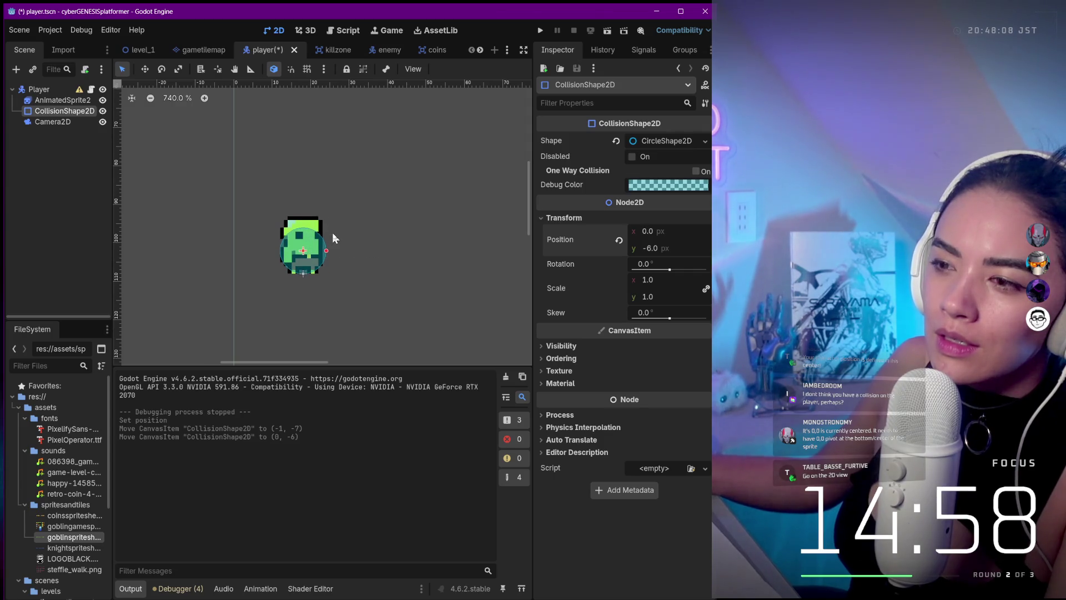
{"action": "scroll", "coordinate": [332, 232], "scroll_direction": "down", "scroll_amount": 2}
{"action": "left_click_drag", "start_coordinate": [327, 242], "coordinate": [337, 242]}
{"action": "scroll", "coordinate": [336, 243], "scroll_direction": "down", "scroll_amount": 2}
{"action": "scroll", "coordinate": [342, 236], "scroll_direction": "down", "scroll_amount": 6}
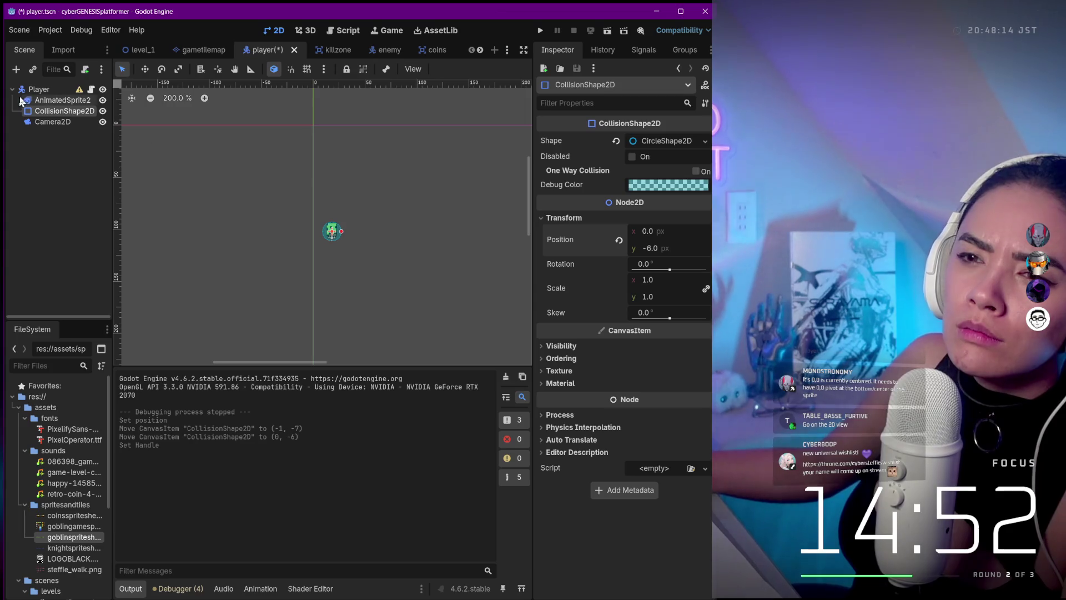
- Select AnimatedSprite2D and preview its idle, jump, run, gothit and run_new animations
{"action": "left_click", "coordinate": [47, 99]}
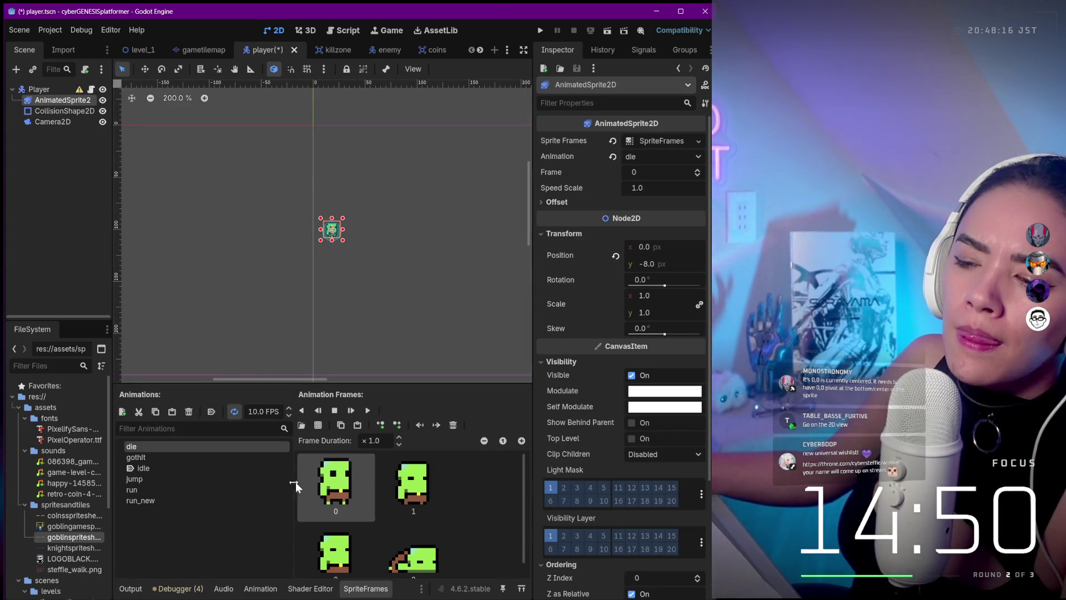
{"action": "double_click", "coordinate": [173, 448]}
{"action": "key", "text": "Escape"}
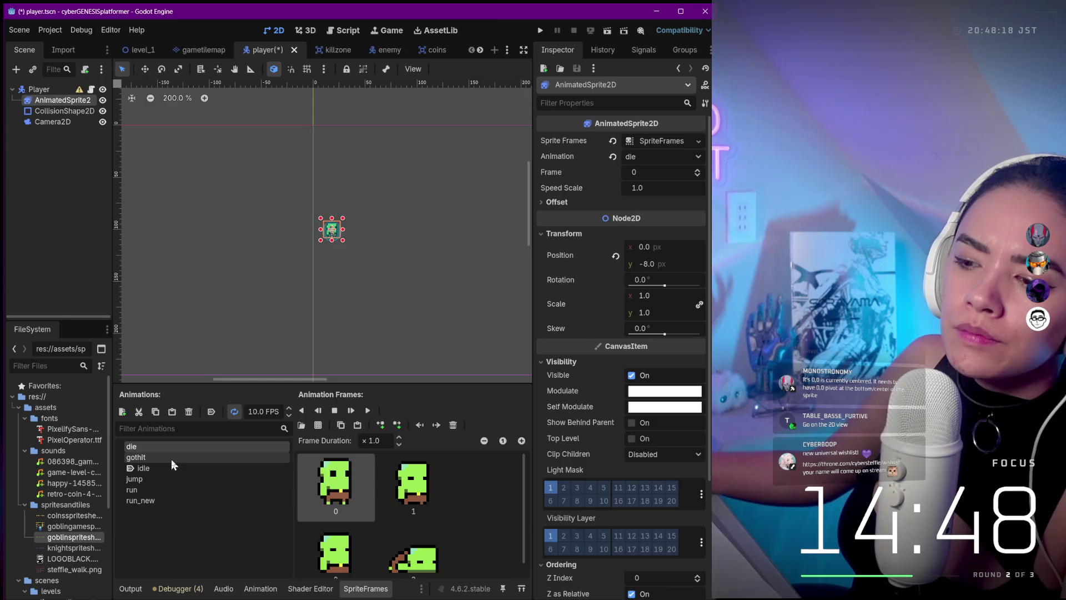
{"action": "left_click", "coordinate": [170, 469]}
{"action": "left_click", "coordinate": [168, 479]}
{"action": "left_click", "coordinate": [169, 489]}
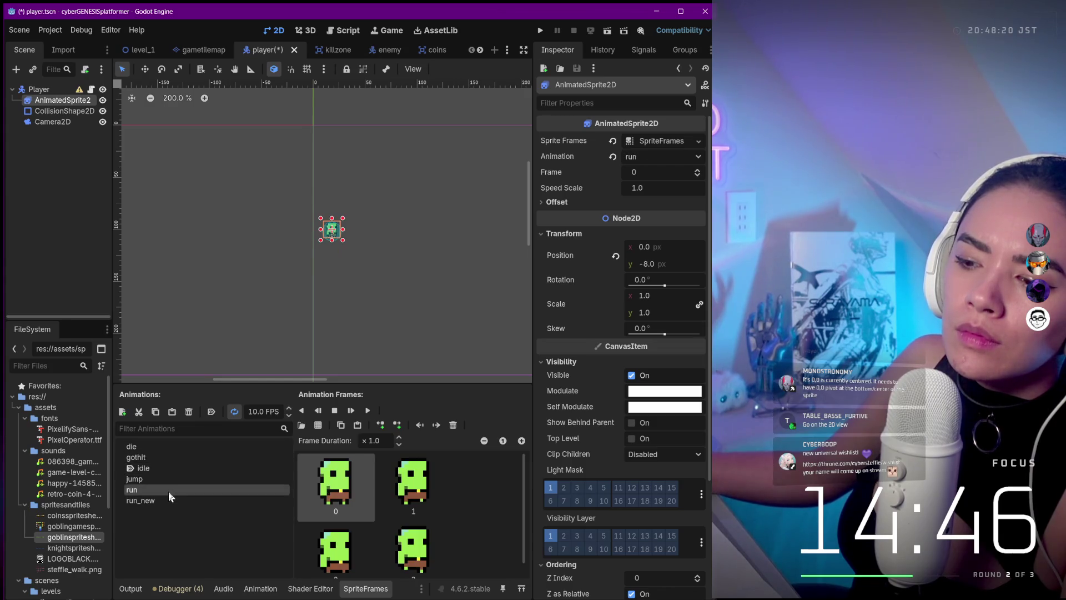
{"action": "left_click", "coordinate": [172, 470]}
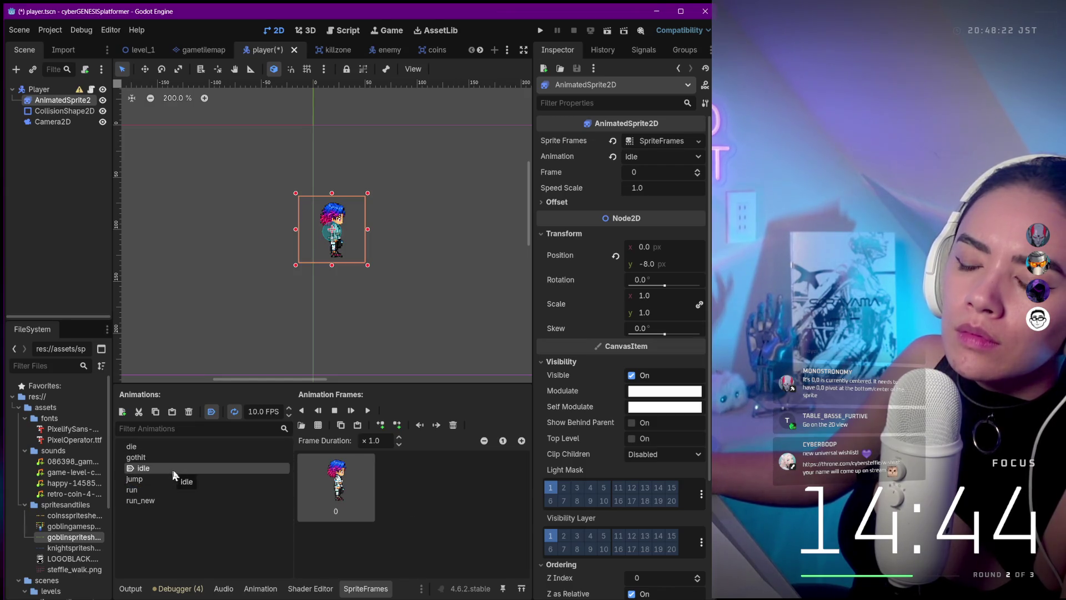
{"action": "left_click", "coordinate": [170, 455]}
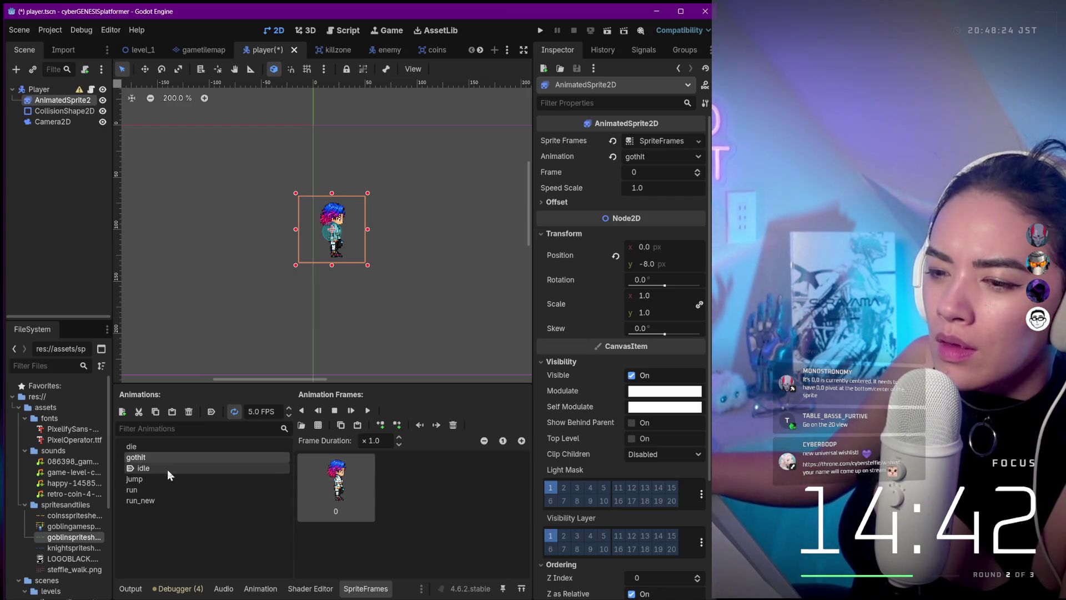
{"action": "left_click", "coordinate": [166, 477]}
{"action": "left_click", "coordinate": [167, 499]}
{"action": "left_click", "coordinate": [168, 490]}
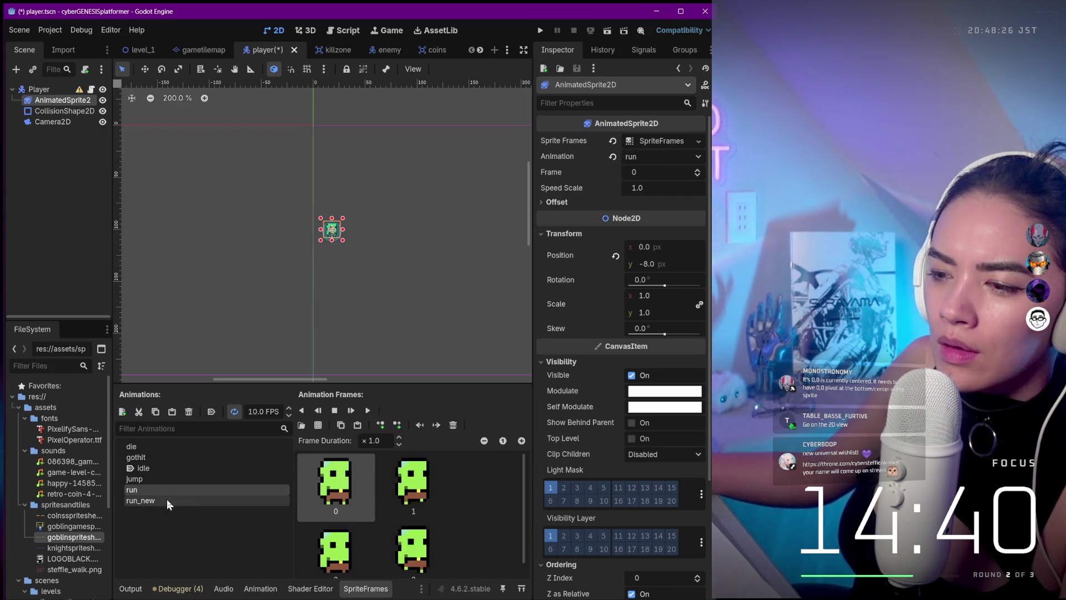
{"action": "left_click", "coordinate": [166, 498]}
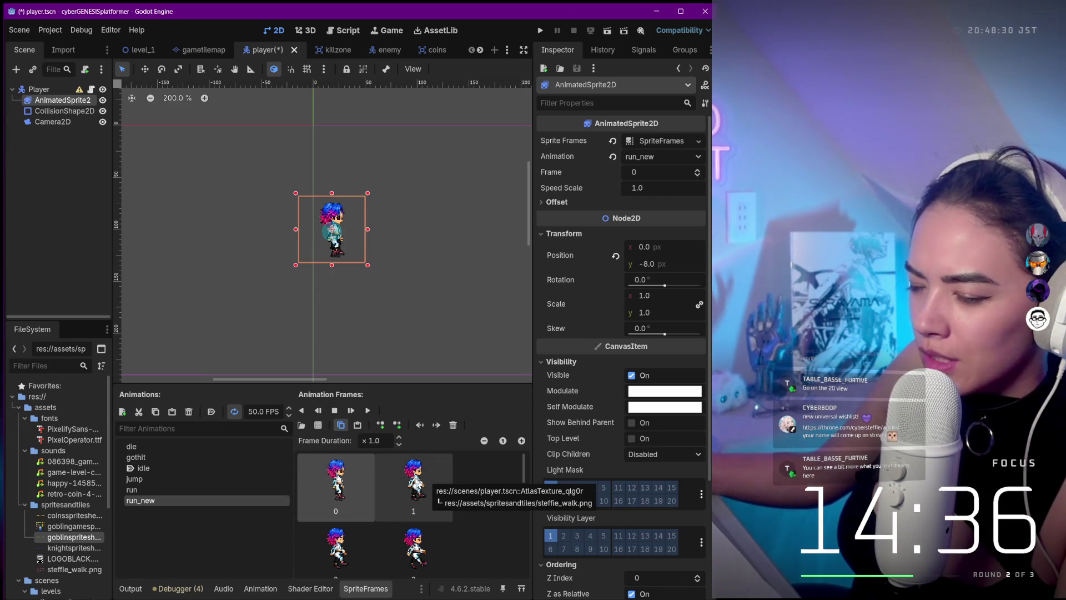
{"action": "left_click", "coordinate": [415, 480]}
- Delete the four goblin frames from the die animation
{"action": "left_click", "coordinate": [139, 448]}
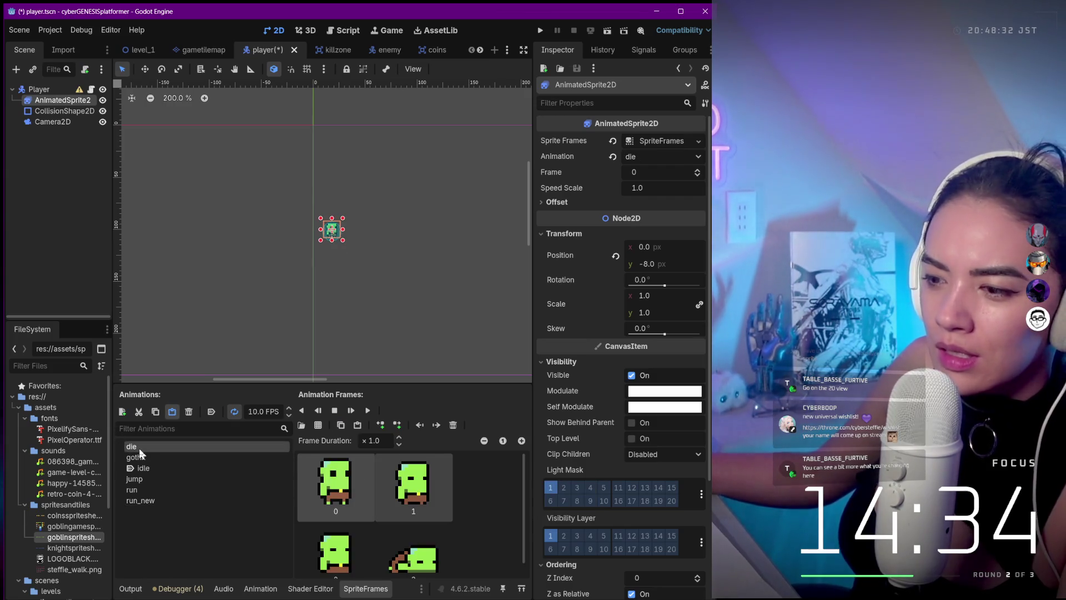
{"action": "scroll", "coordinate": [447, 496], "scroll_direction": "down", "scroll_amount": 1}
{"action": "left_click", "coordinate": [421, 541]}
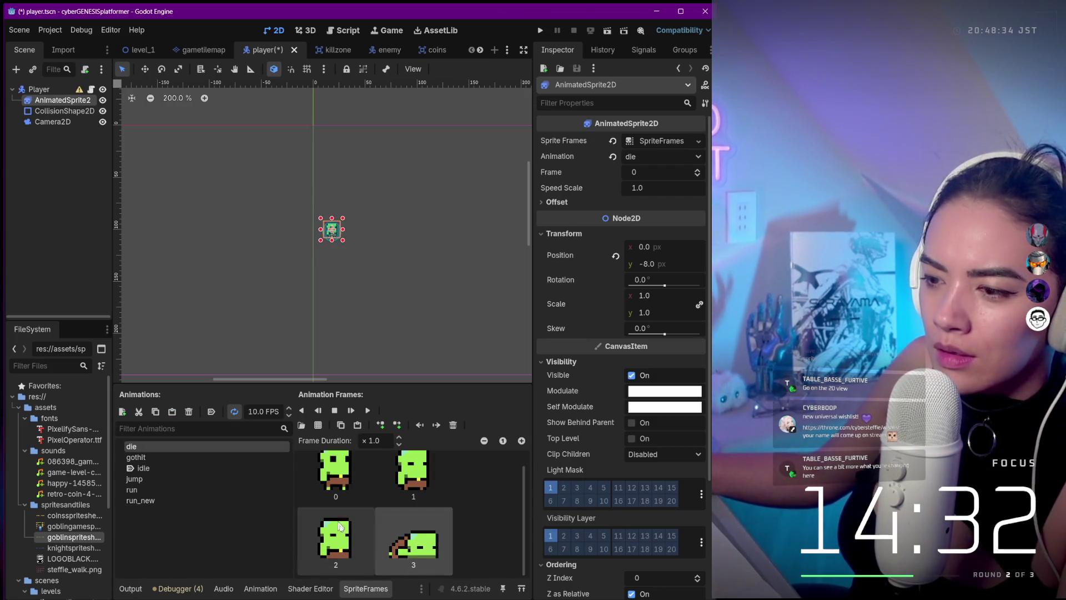
{"action": "left_click", "coordinate": [376, 482], "text": "shift"}
{"action": "left_click", "coordinate": [454, 425]}
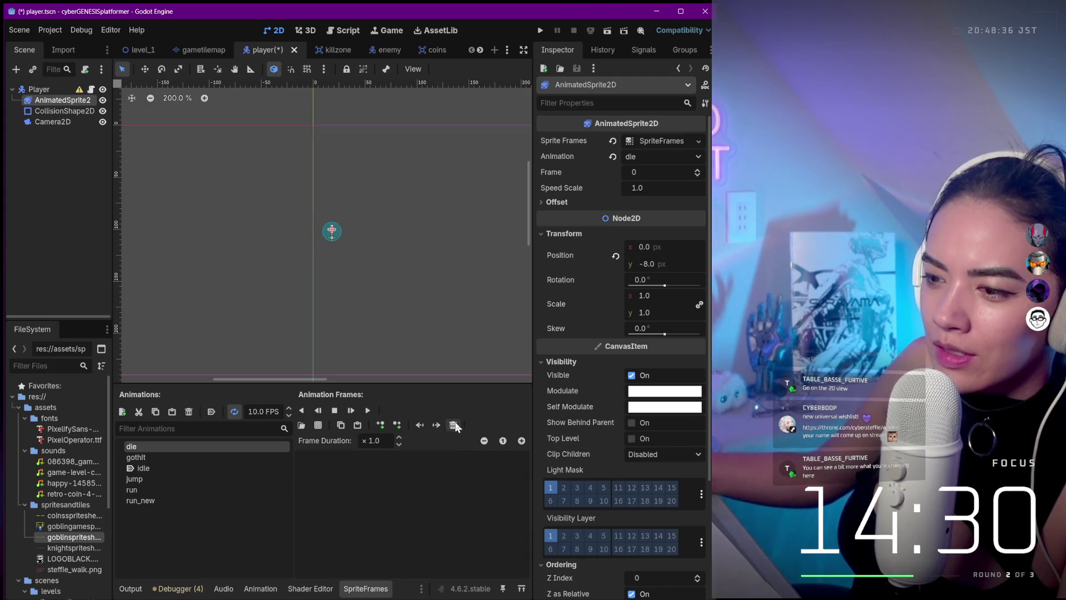
- Recheck gothit, jump, run and run_new, and confirm die is now empty
{"action": "left_click", "coordinate": [164, 456]}
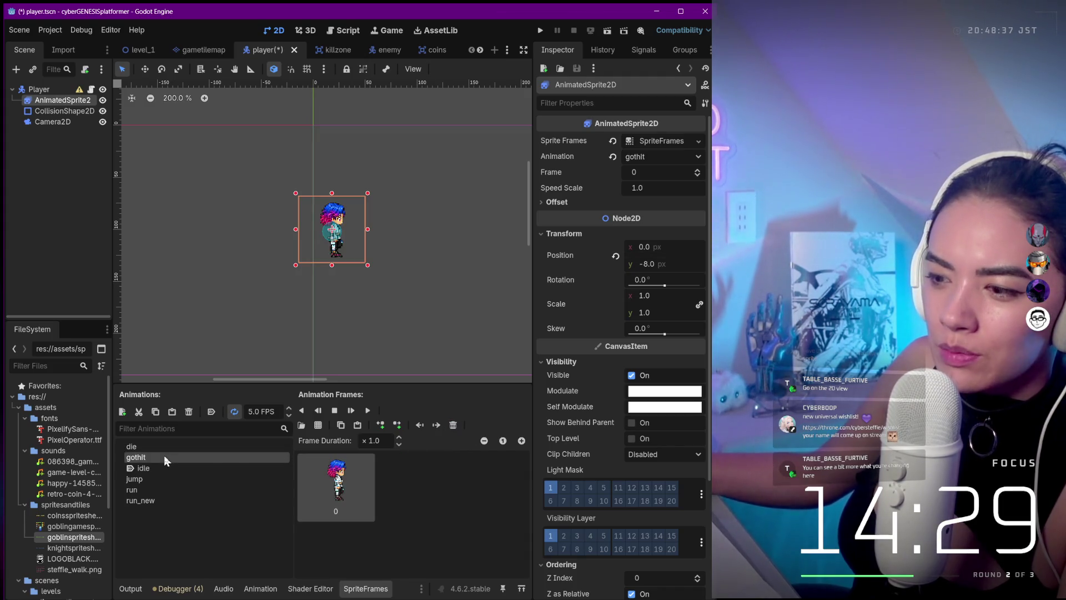
{"action": "left_click", "coordinate": [145, 479]}
{"action": "left_click", "coordinate": [170, 488]}
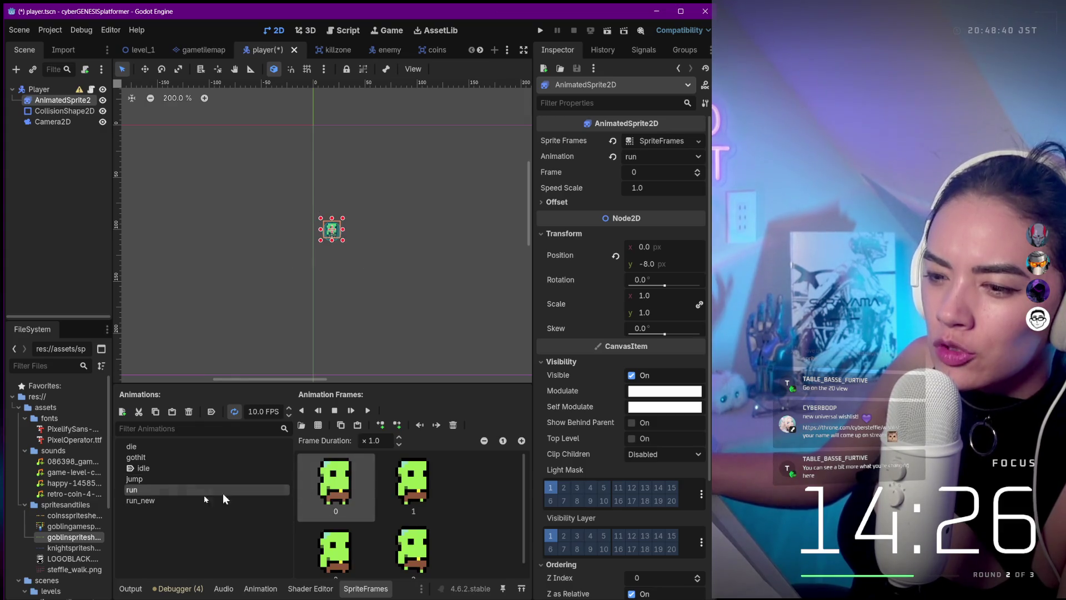
{"action": "left_click", "coordinate": [159, 499]}
{"action": "left_click", "coordinate": [401, 483]}
{"action": "scroll", "coordinate": [401, 483], "scroll_direction": "down", "scroll_amount": 2}
{"action": "scroll", "coordinate": [389, 500], "scroll_direction": "up", "scroll_amount": 2}
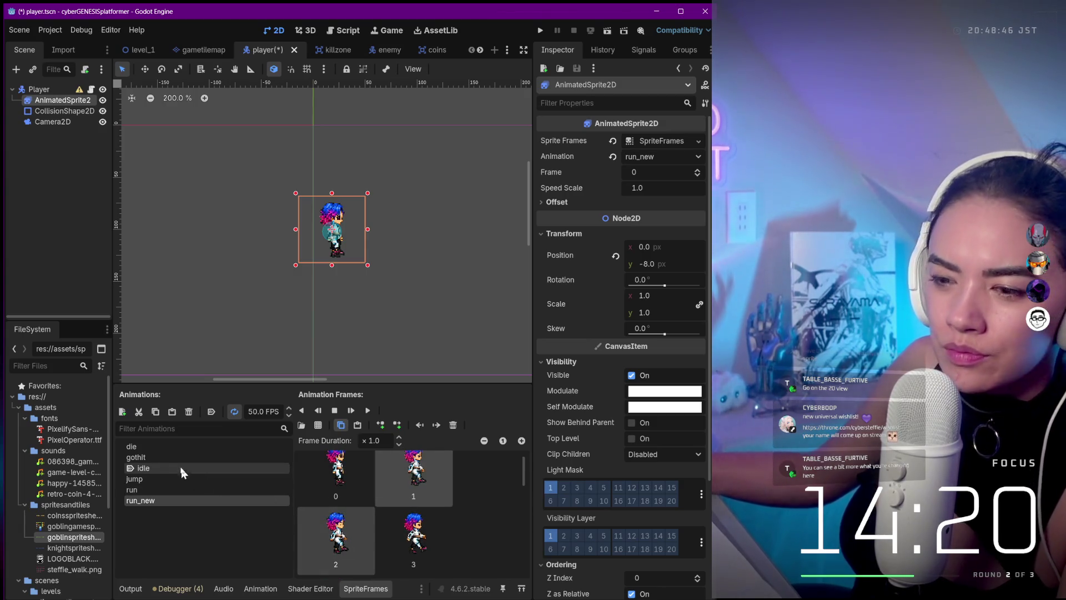
{"action": "left_click", "coordinate": [180, 446]}
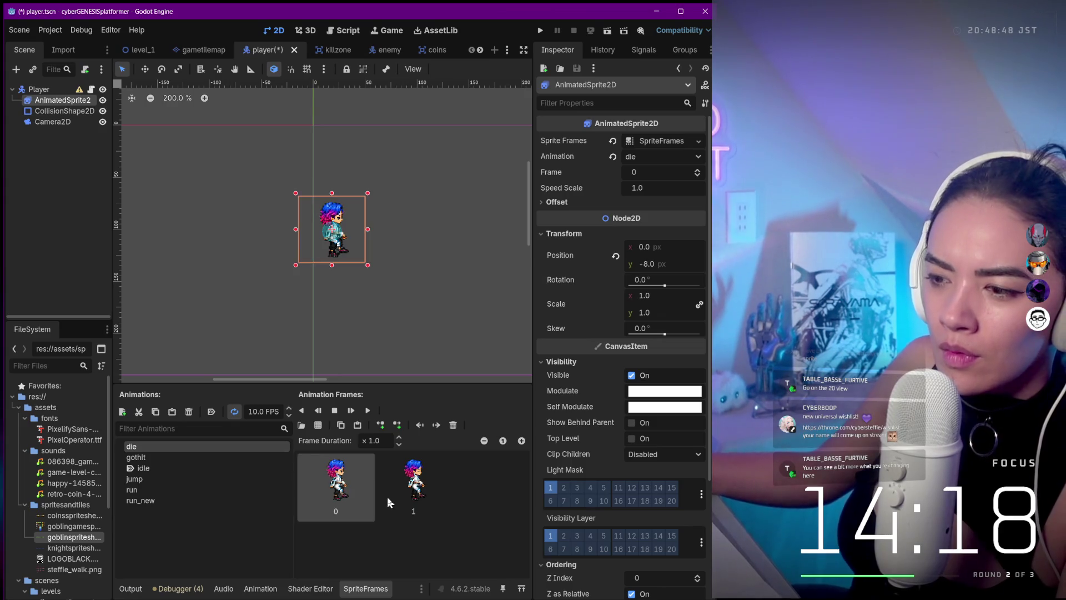
{"action": "left_click", "coordinate": [144, 459]}
{"action": "left_click", "coordinate": [158, 500]}
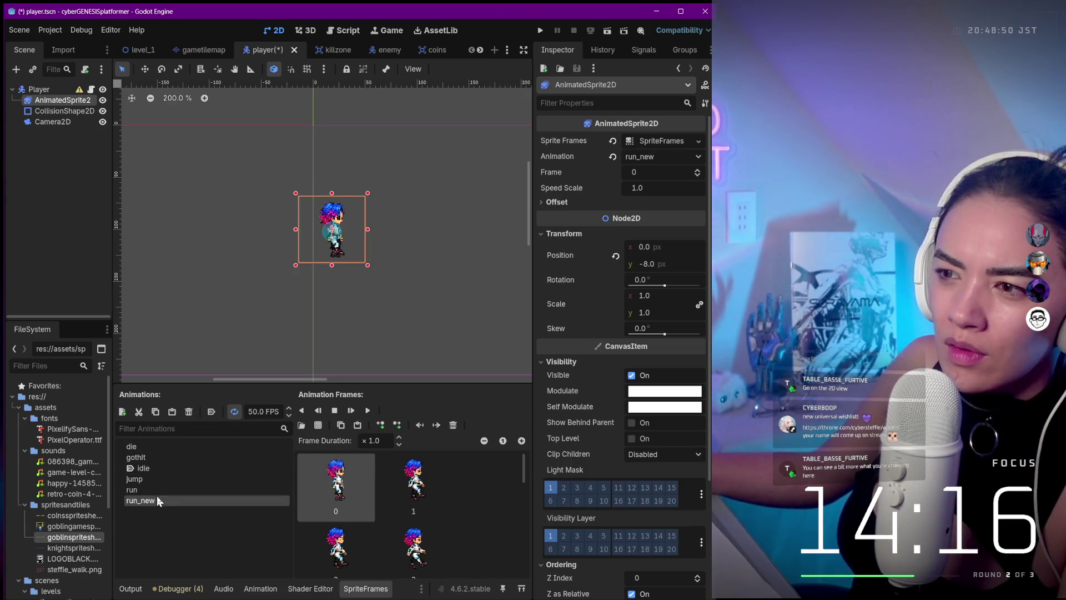
{"action": "scroll", "coordinate": [343, 261], "scroll_direction": "up", "scroll_amount": 3}
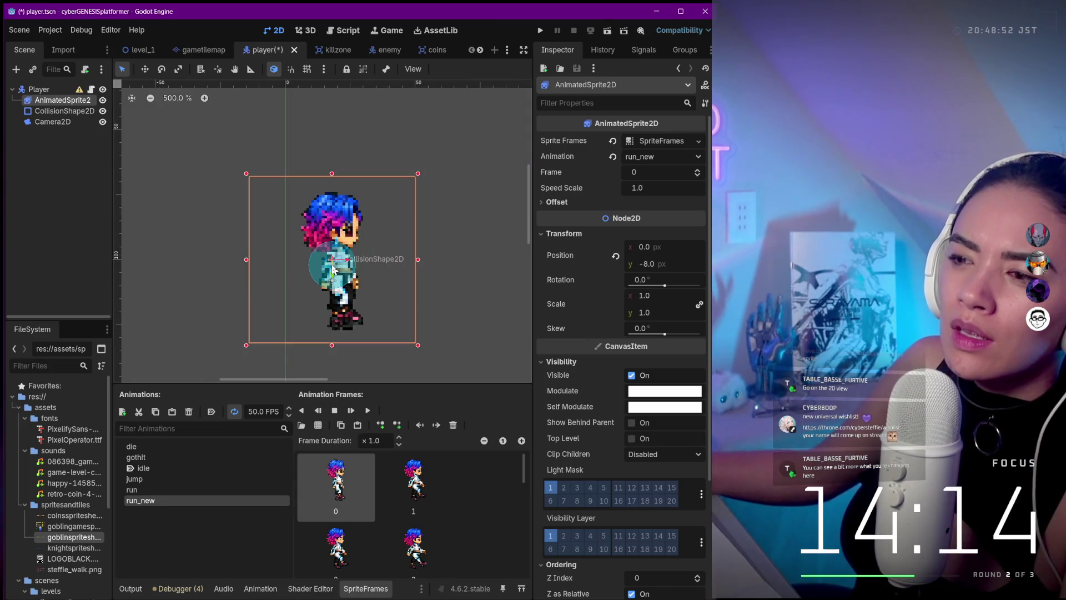
- Select the player's camera, then save the scene and test-run the game
{"action": "left_click", "coordinate": [343, 263]}
{"action": "left_click", "coordinate": [341, 294]}
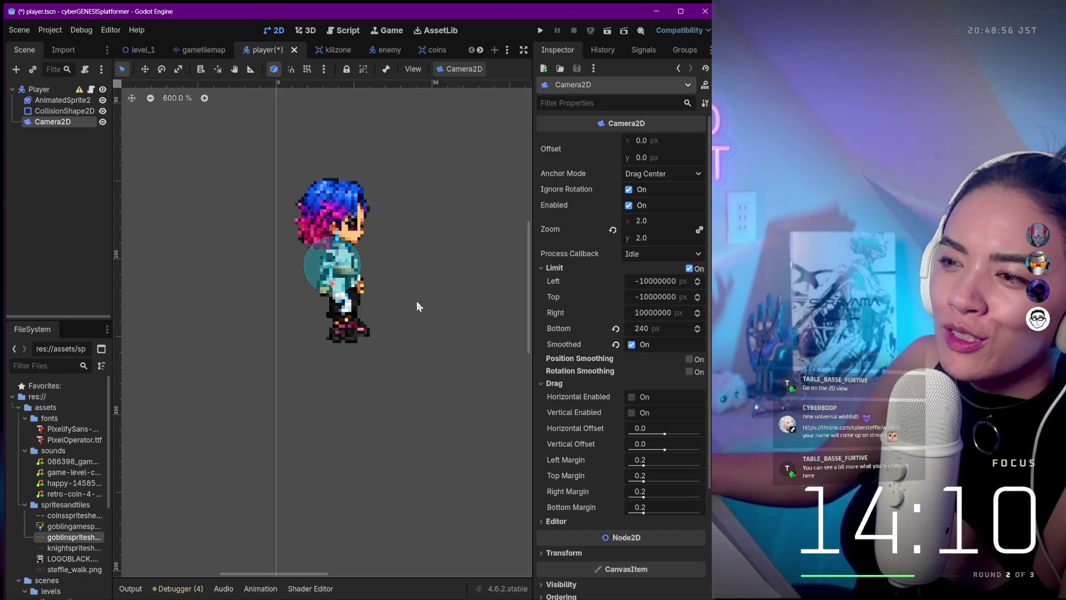
{"action": "scroll", "coordinate": [418, 306], "scroll_direction": "down", "scroll_amount": 1}
{"action": "scroll", "coordinate": [419, 306], "scroll_direction": "down", "scroll_amount": 1}
{"action": "scroll", "coordinate": [390, 365], "scroll_direction": "down", "scroll_amount": 1}
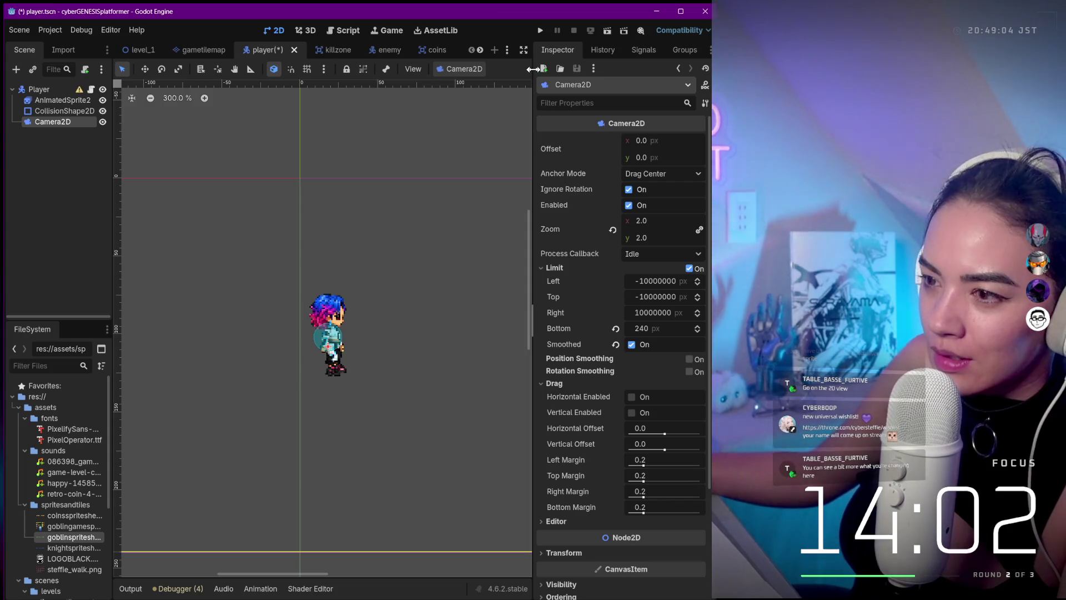
{"action": "left_click", "coordinate": [540, 30]}
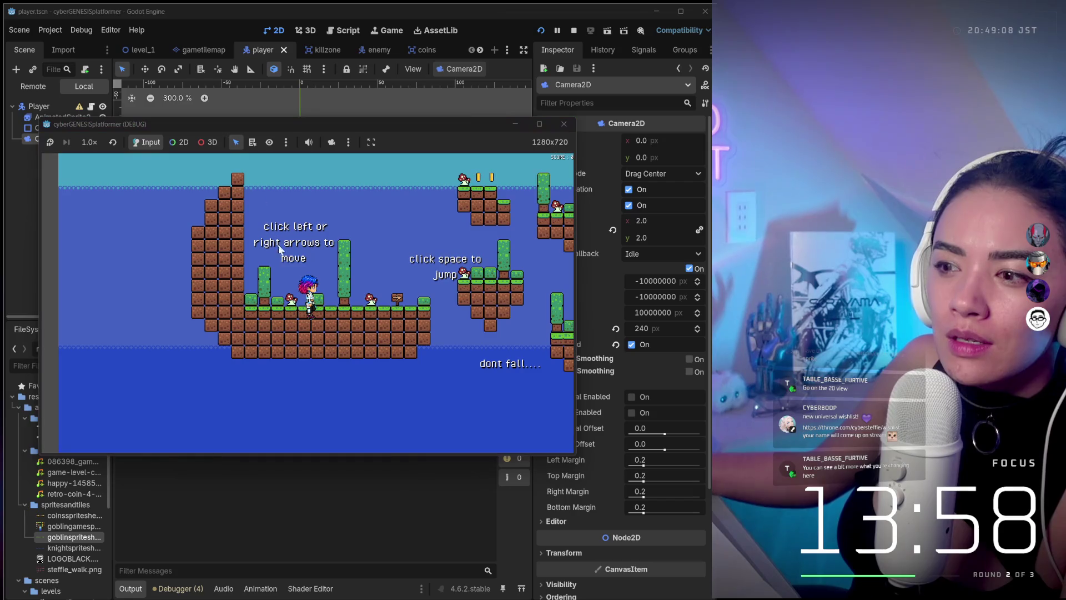
{"action": "left_click", "coordinate": [563, 123]}
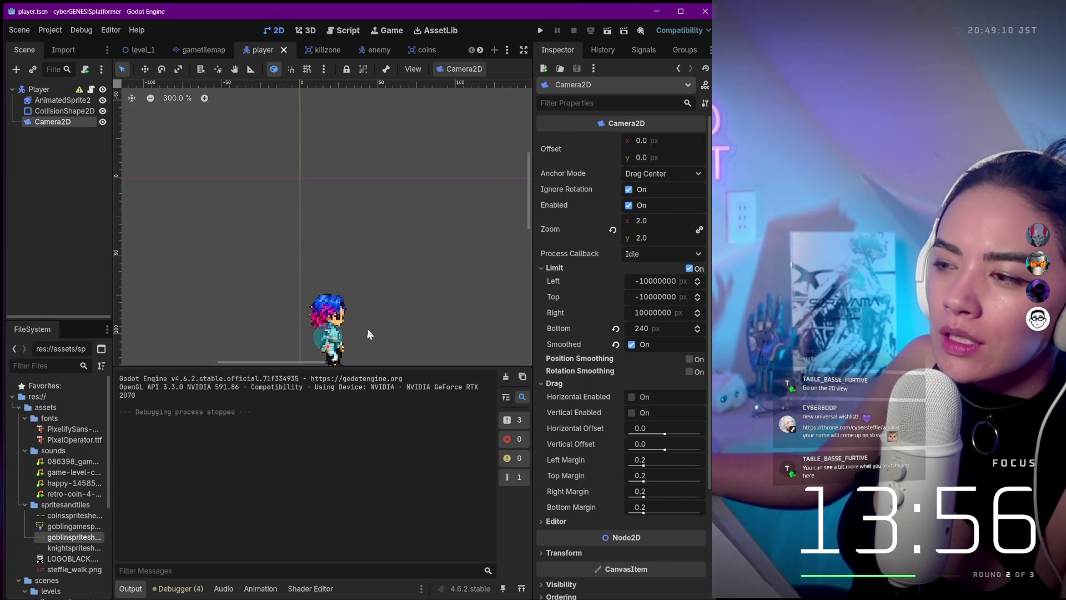
{"action": "left_click", "coordinate": [57, 111]}
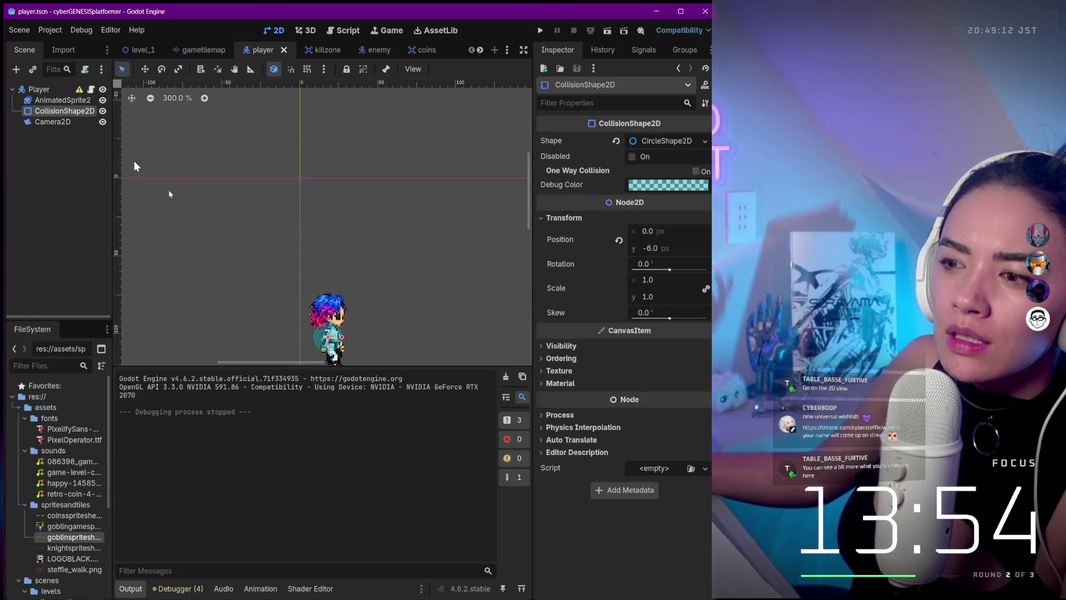
- Drag the collision circle lower and slightly right, resizing it over the character
{"action": "scroll", "coordinate": [331, 339], "scroll_direction": "down", "scroll_amount": 4}
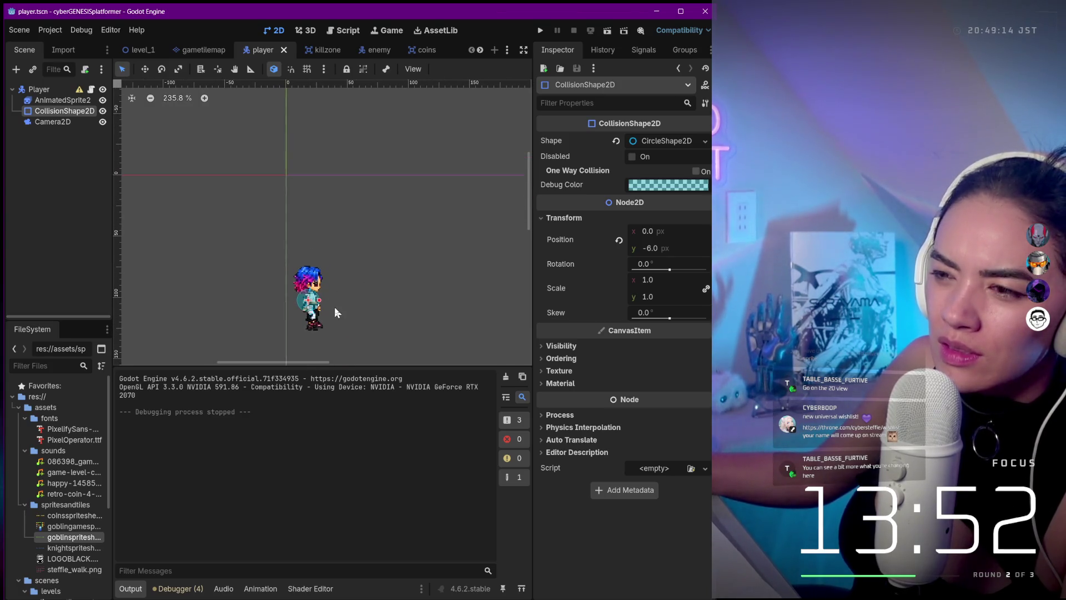
{"action": "scroll", "coordinate": [355, 316], "scroll_direction": "up", "scroll_amount": 8}
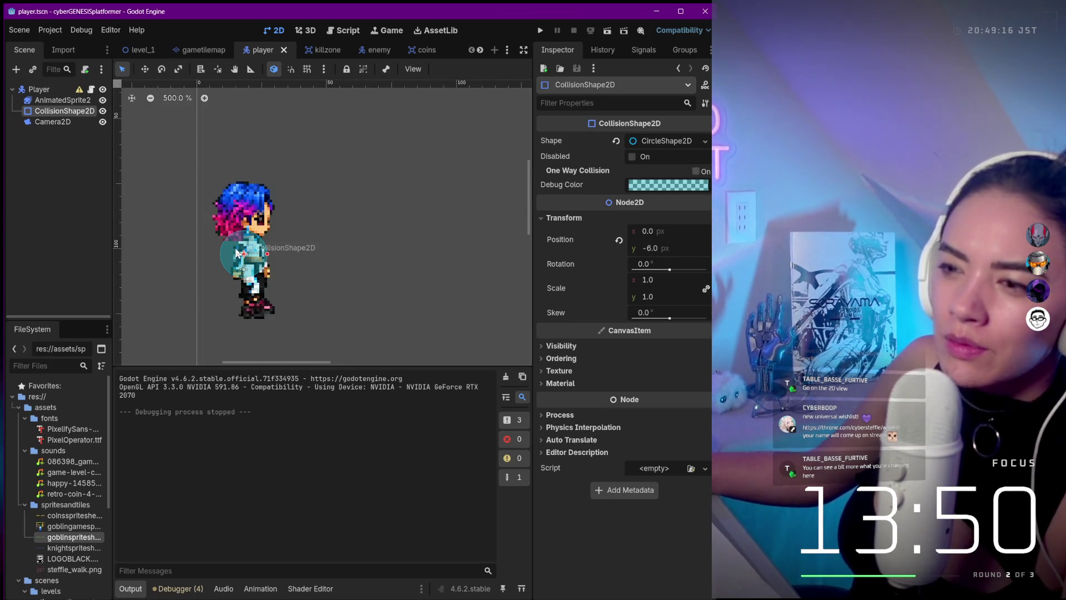
{"action": "mouse_move", "coordinate": [265, 259]}
{"action": "left_mouse_down"}
{"action": "mouse_move", "coordinate": [308, 272]}
{"action": "mouse_move", "coordinate": [289, 281]}
{"action": "left_mouse_up"}
{"action": "left_click_drag", "start_coordinate": [253, 262], "coordinate": [261, 268]}
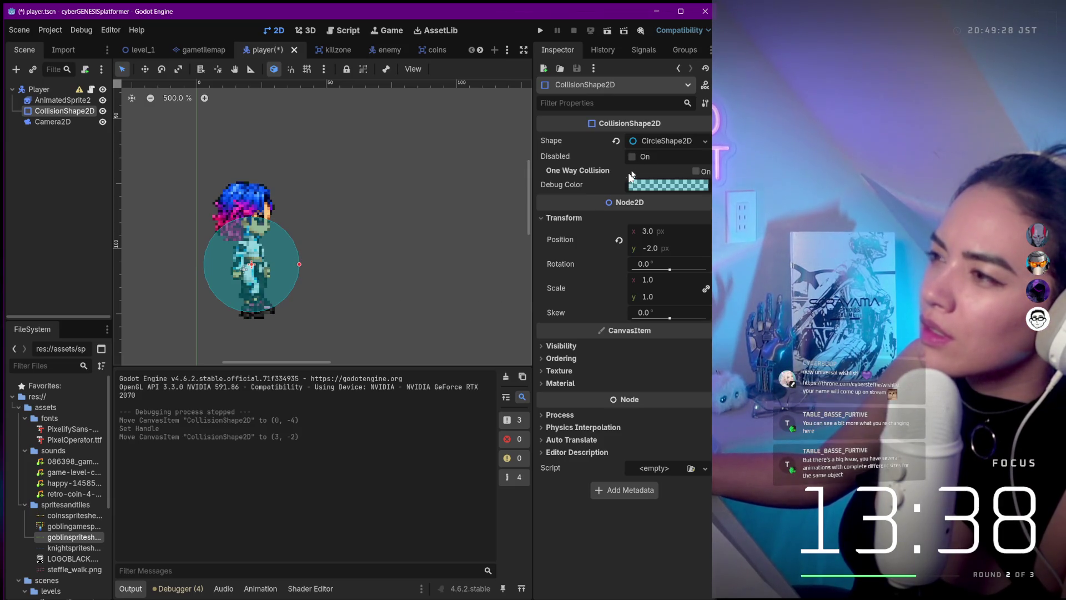
- Set the circle radius to about 19.58 px, fold its settings, and skew it -30.6°
{"action": "left_click", "coordinate": [684, 143]}
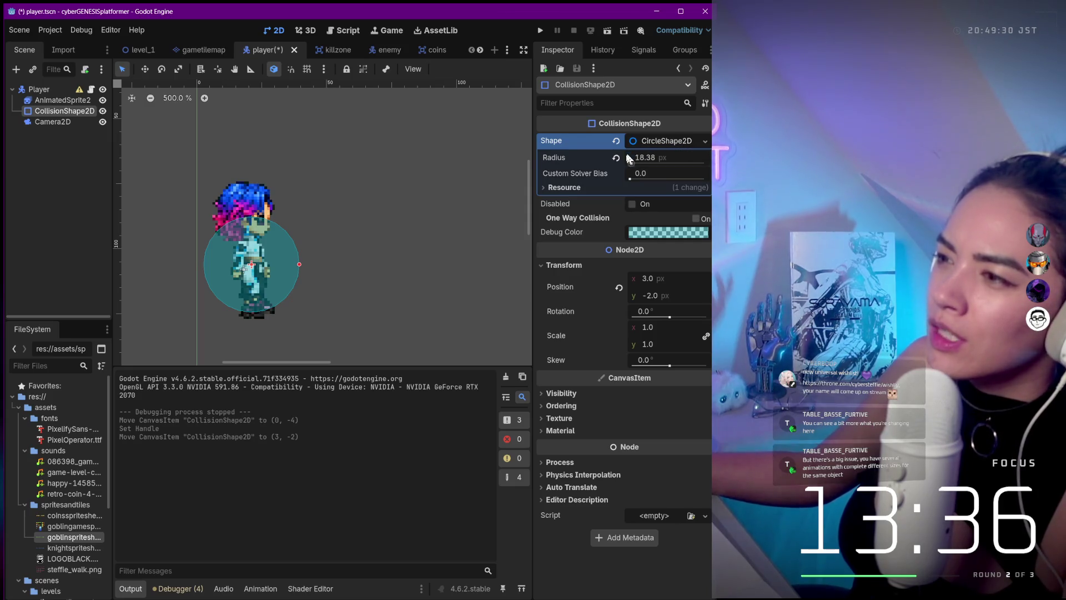
{"action": "left_click_drag", "start_coordinate": [636, 161], "coordinate": [654, 161]}
{"action": "left_click", "coordinate": [665, 140]}
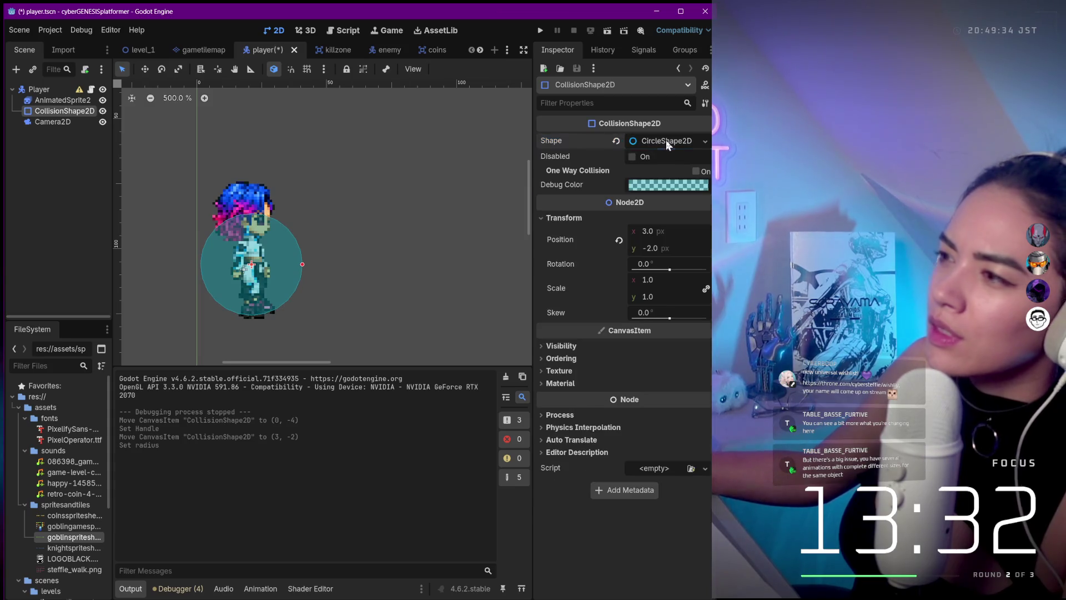
{"action": "left_click", "coordinate": [665, 140]}
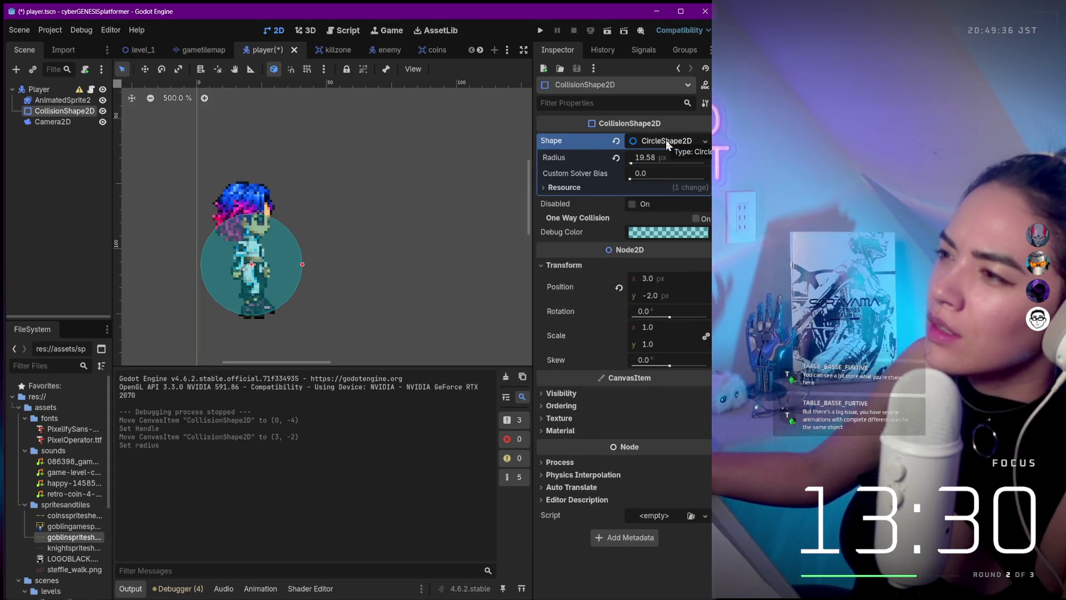
{"action": "left_click", "coordinate": [665, 140]}
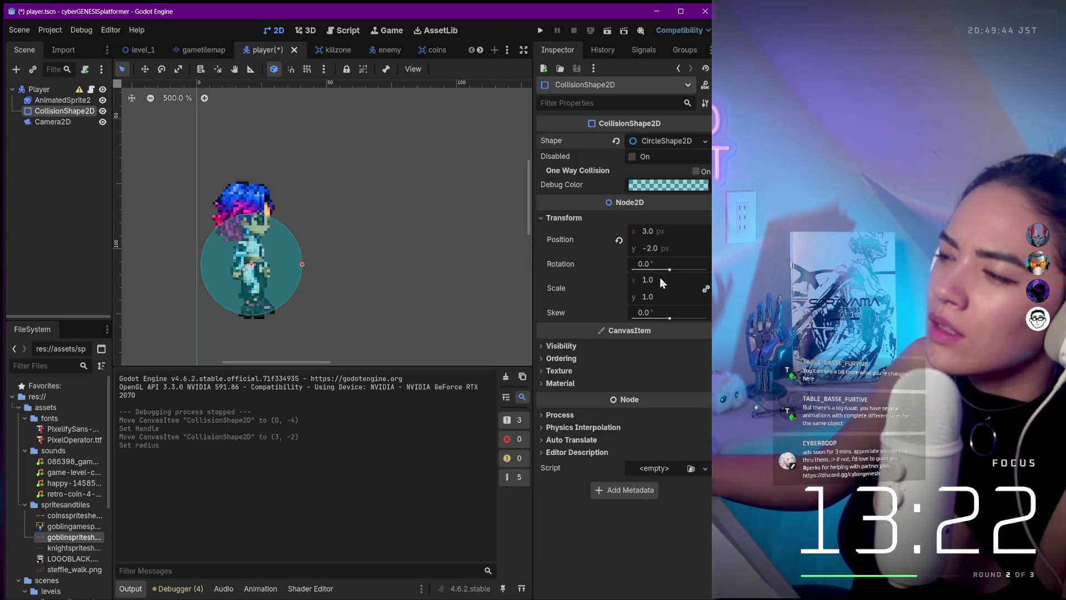
{"action": "left_click_drag", "start_coordinate": [670, 320], "coordinate": [659, 321]}
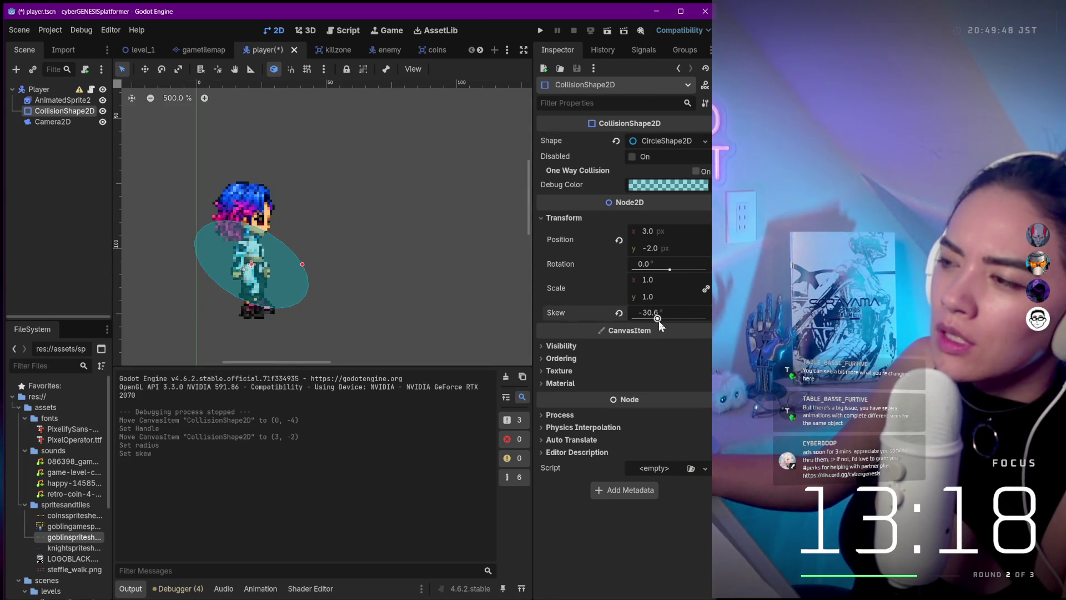
{"action": "left_click_drag", "start_coordinate": [286, 252], "coordinate": [292, 250]}
{"action": "key", "text": "ctrl+z"}
{"action": "key", "text": "ctrl+z"}
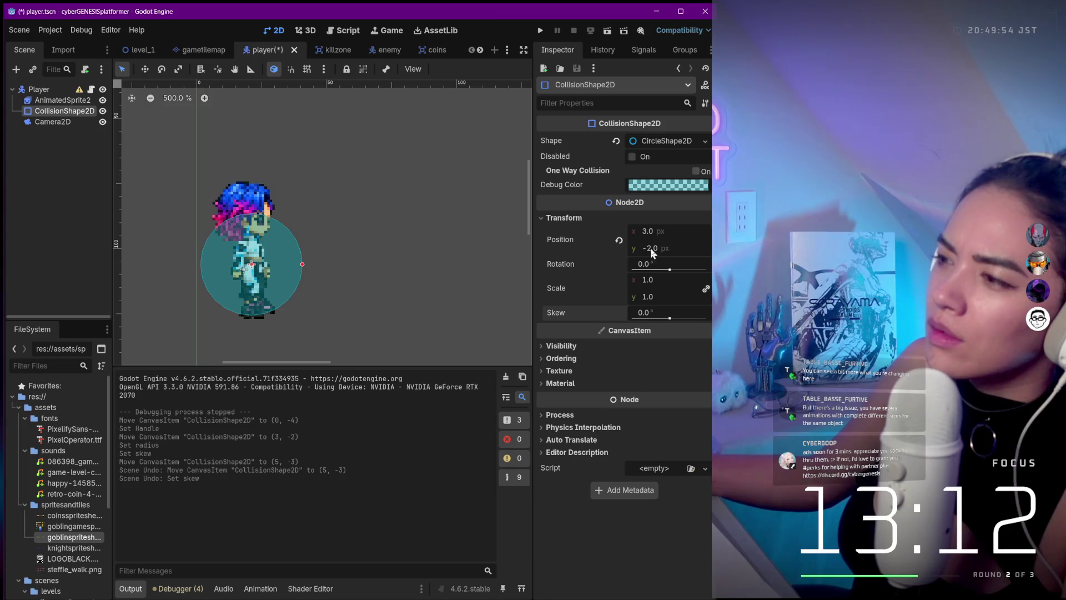
{"action": "left_click_drag", "start_coordinate": [652, 250], "coordinate": [655, 251]}
{"action": "type", "text": "-1"}
{"action": "key", "text": "Return"}
{"action": "left_click", "coordinate": [655, 251]}
{"action": "type", "text": "-2"}
{"action": "key", "text": "Return"}
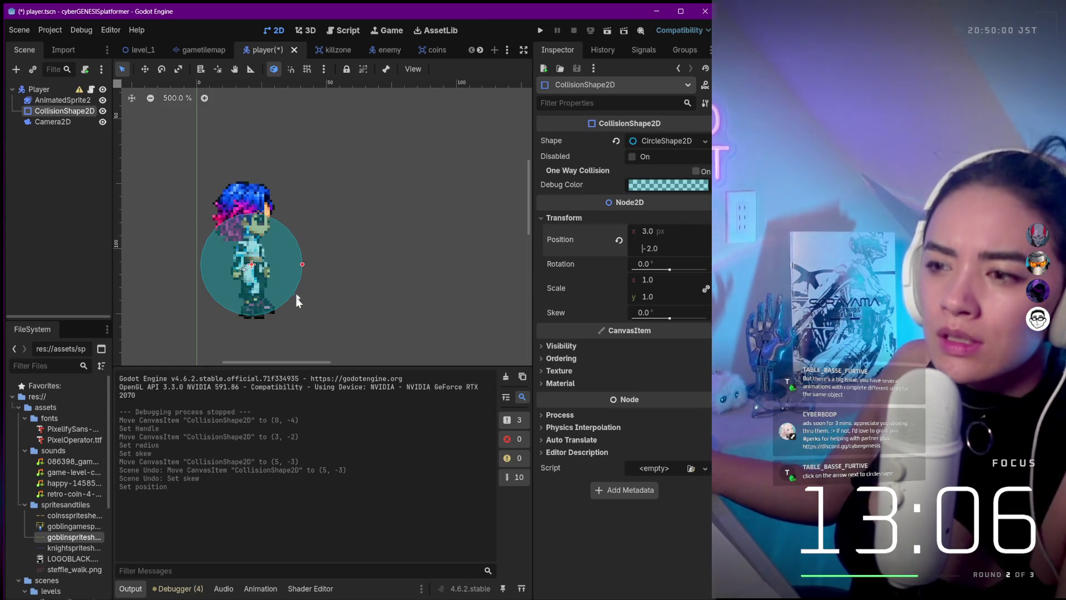
{"action": "mouse_move", "coordinate": [303, 265]}
{"action": "left_mouse_down"}
{"action": "mouse_move", "coordinate": [262, 265]}
{"action": "mouse_move", "coordinate": [305, 271]}
{"action": "mouse_move", "coordinate": [289, 262]}
{"action": "mouse_move", "coordinate": [303, 256]}
{"action": "mouse_move", "coordinate": [261, 244]}
{"action": "mouse_move", "coordinate": [254, 271]}
{"action": "mouse_move", "coordinate": [251, 227]}
{"action": "left_mouse_up"}
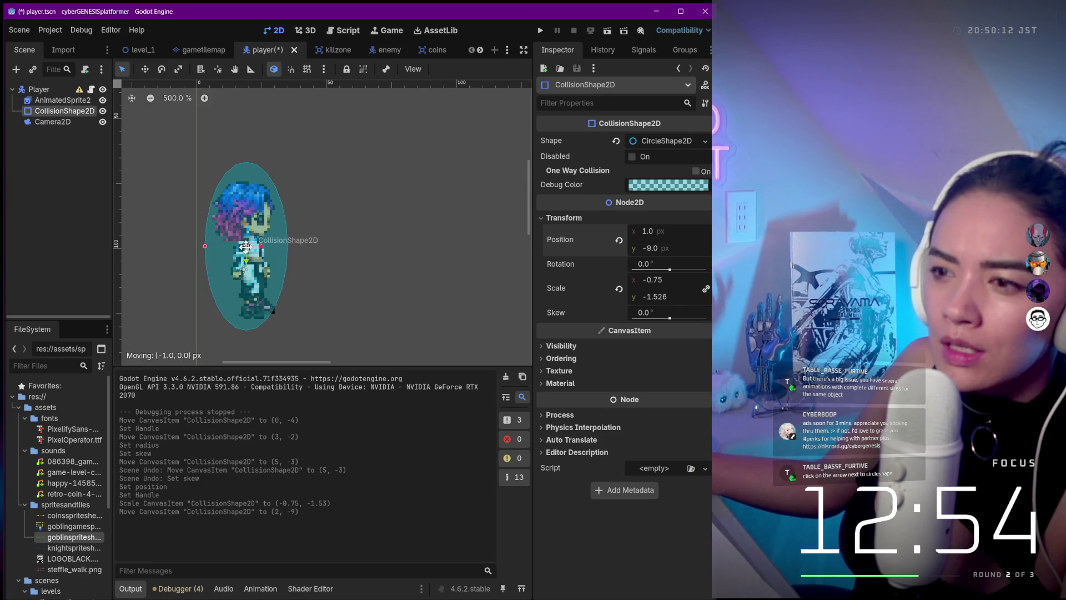
- Undo a stray rotation and shrink the collision oval to hug the character at (2, -7)
{"action": "left_click_drag", "start_coordinate": [250, 255], "coordinate": [248, 256]}
{"action": "key", "text": "ctrl+z"}
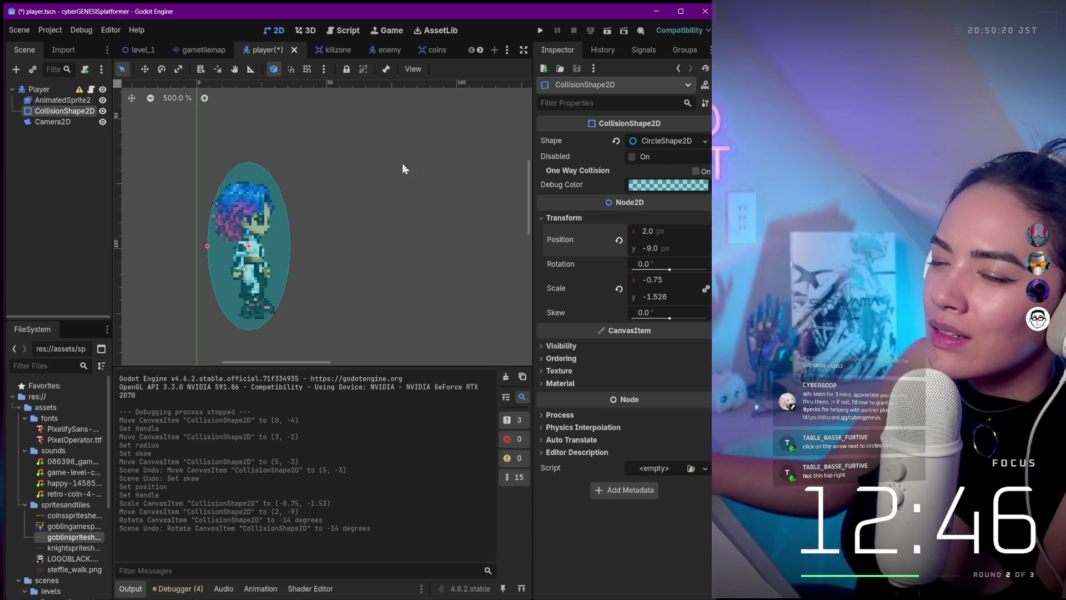
{"action": "left_click_drag", "start_coordinate": [249, 176], "coordinate": [243, 193]}
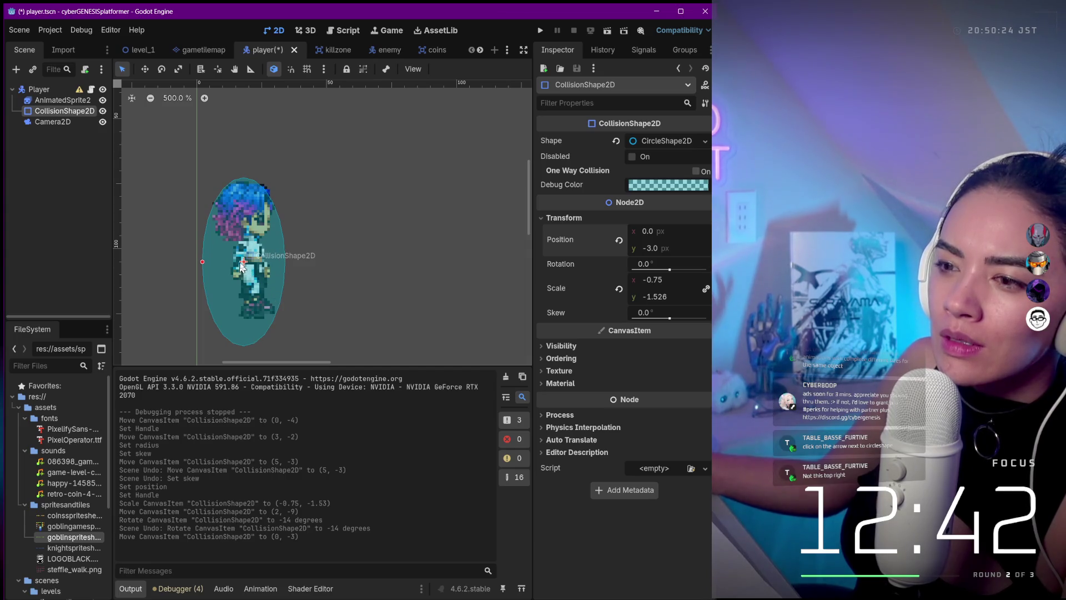
{"action": "left_click_drag", "start_coordinate": [245, 267], "coordinate": [245, 262]}
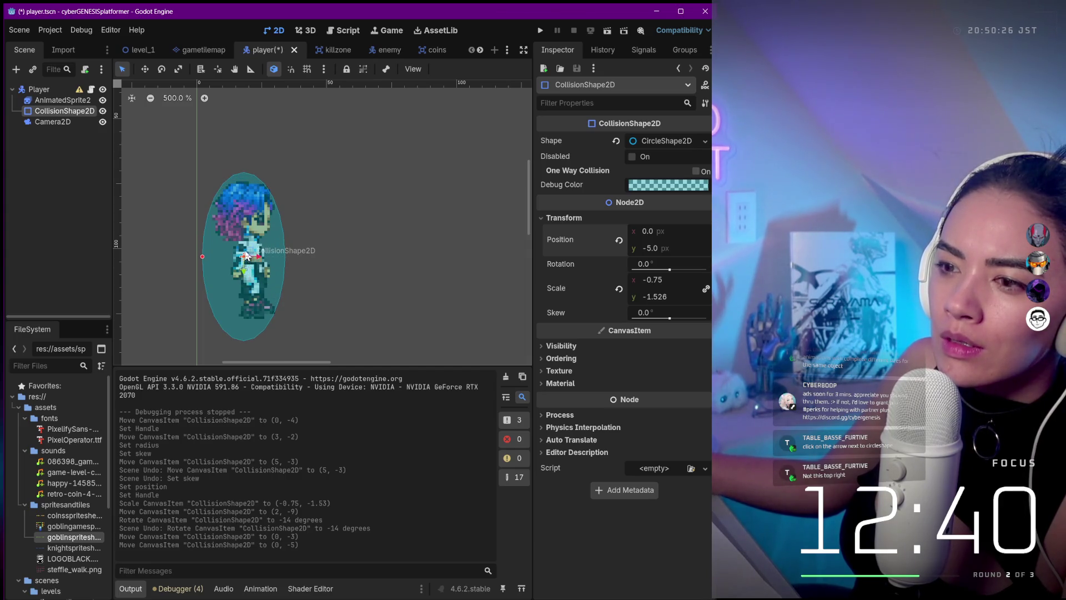
{"action": "left_click_drag", "start_coordinate": [203, 257], "coordinate": [248, 229]}
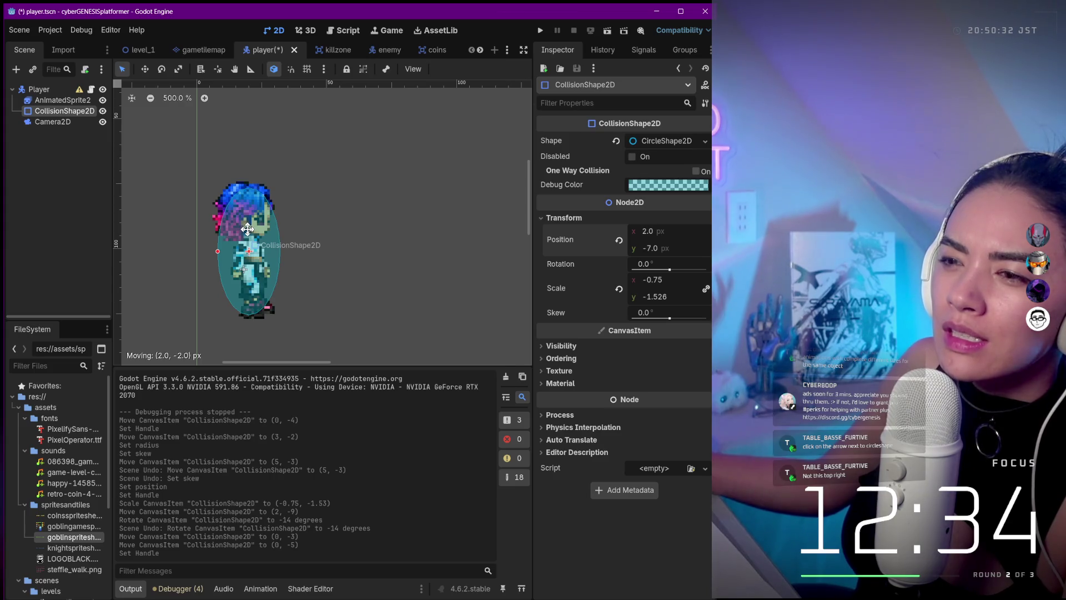
{"action": "left_click_drag", "start_coordinate": [248, 227], "coordinate": [248, 228]}
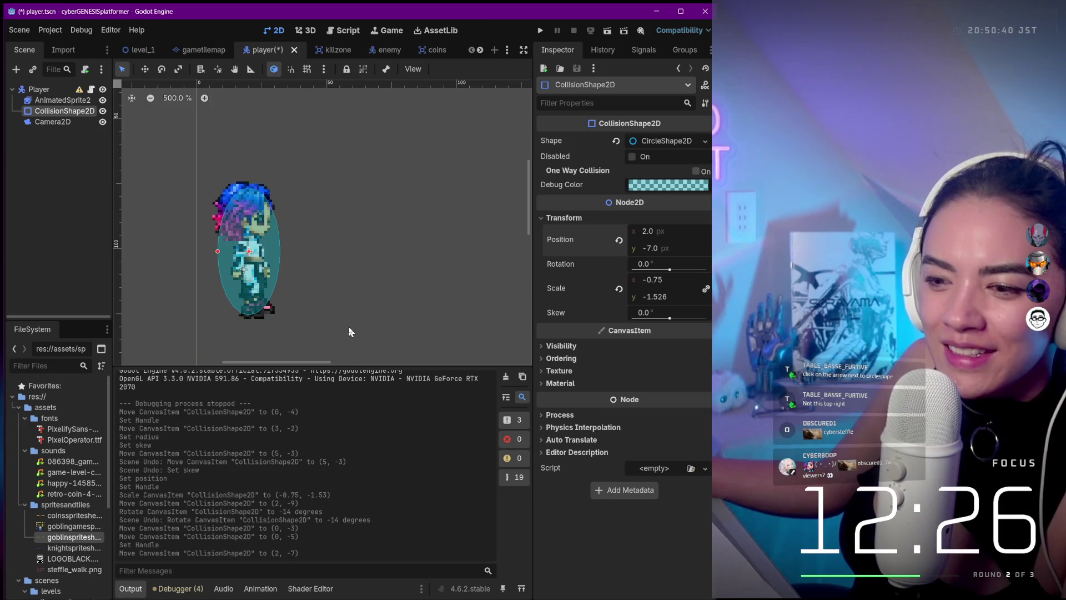
- Deselect the shape, pan the canvas, and select the AnimatedSprite2D
{"action": "left_click", "coordinate": [386, 251]}
{"action": "scroll", "coordinate": [357, 265], "scroll_direction": "up", "scroll_amount": 1}
{"action": "mouse_move", "coordinate": [358, 265]}
{"action": "left_mouse_down"}
{"action": "mouse_move", "coordinate": [476, 278]}
{"action": "mouse_move", "coordinate": [451, 243]}
{"action": "left_mouse_up"}
{"action": "scroll", "coordinate": [431, 249], "scroll_direction": "down", "scroll_amount": 3}
{"action": "left_click", "coordinate": [385, 249]}
{"action": "left_click", "coordinate": [386, 249]}
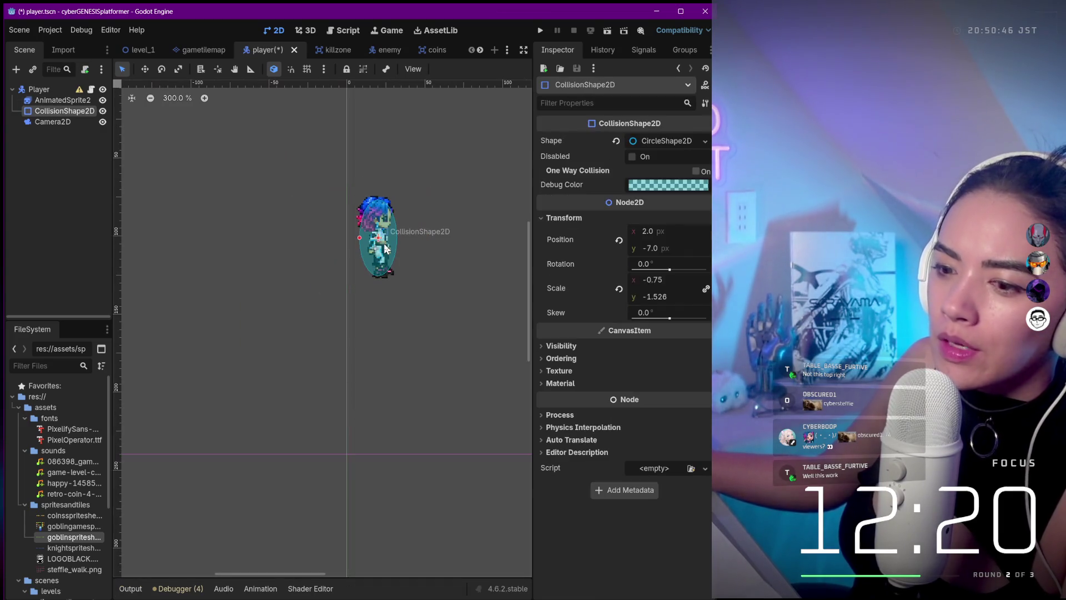
{"action": "left_click", "coordinate": [408, 262]}
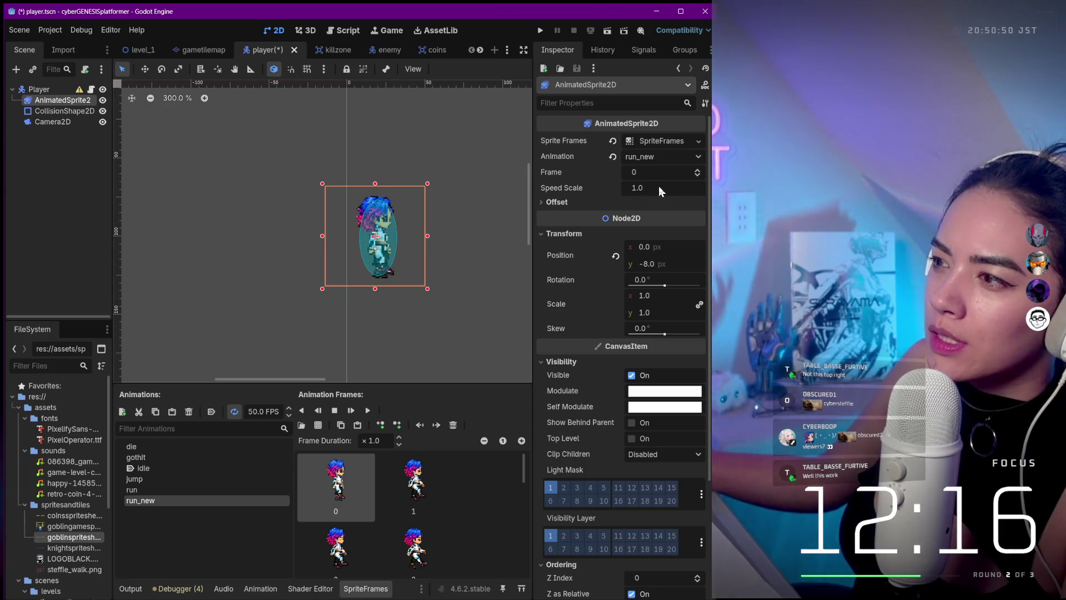
- Expand the sprite's Offset, select Camera2D, then save and run the game
{"action": "left_click", "coordinate": [548, 203]}
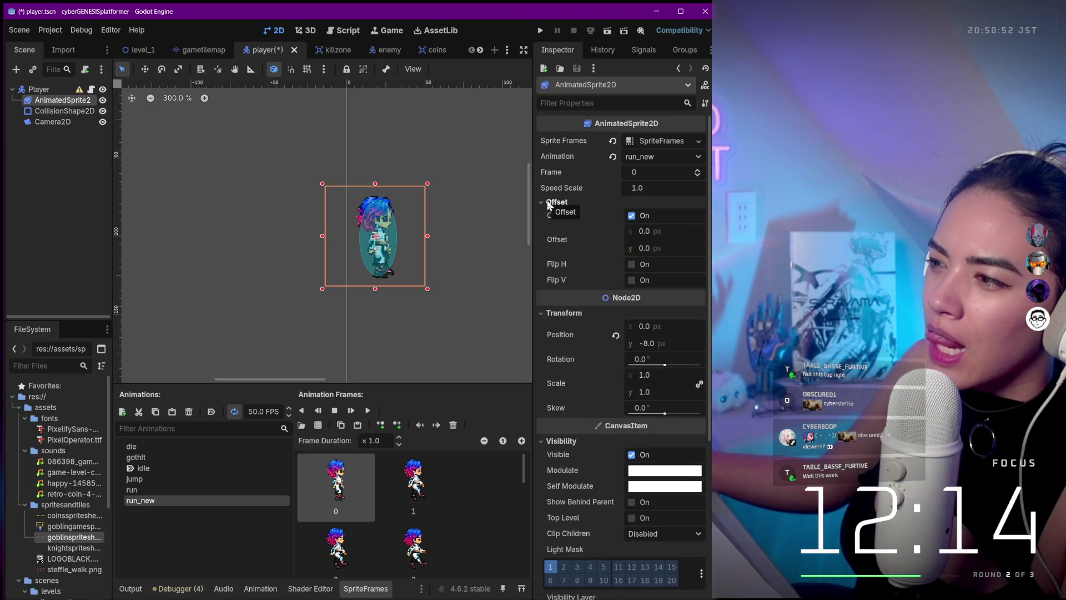
{"action": "left_click", "coordinate": [378, 251]}
{"action": "scroll", "coordinate": [405, 261], "scroll_direction": "down", "scroll_amount": 10}
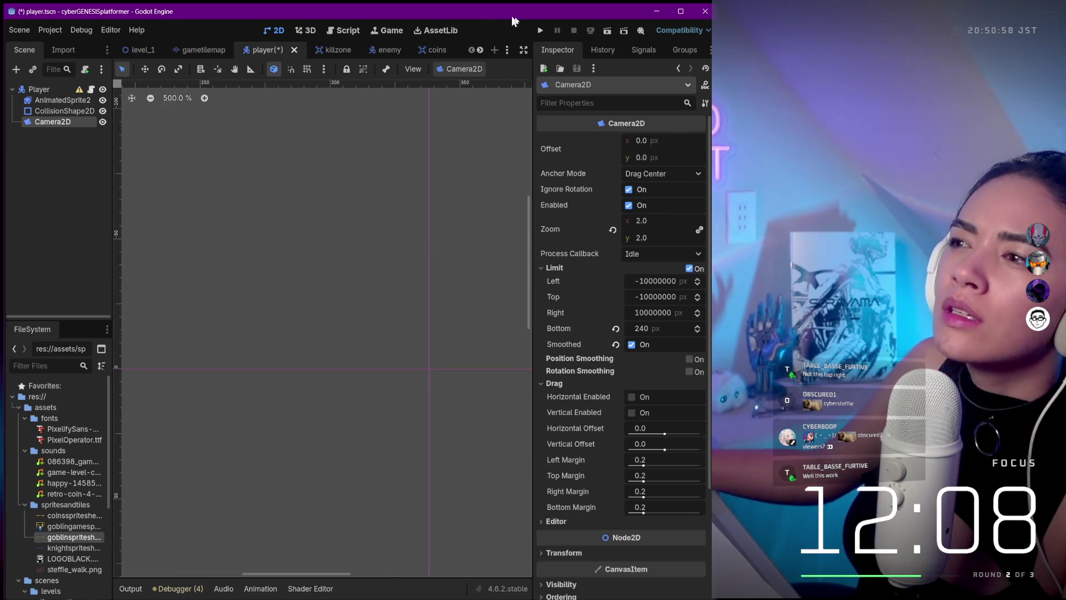
{"action": "left_click", "coordinate": [540, 30]}
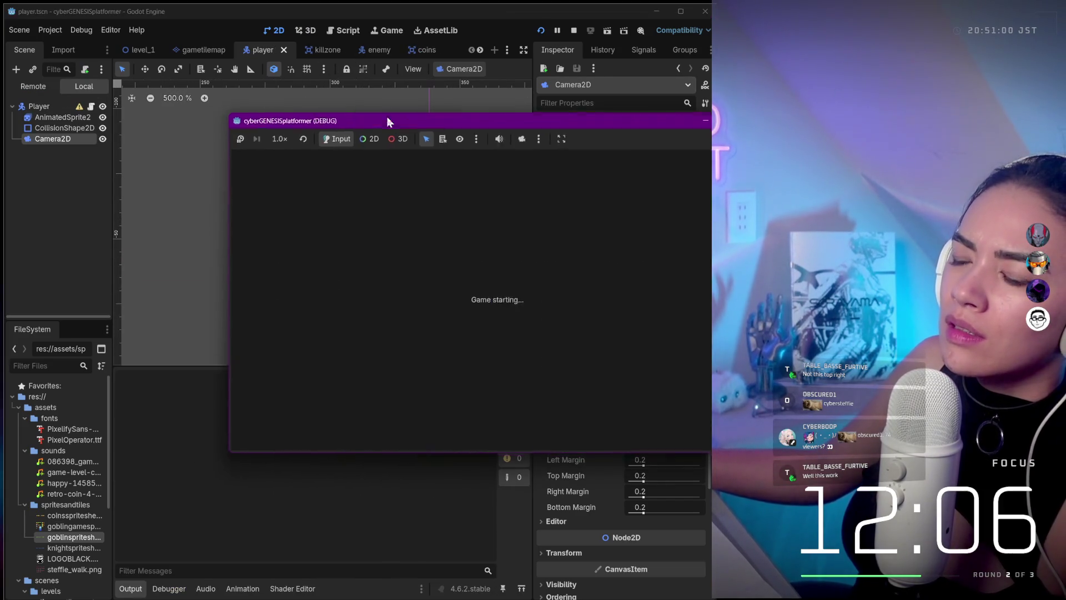
- Move the game window over the editor and run the player right, jumping the first gap
{"action": "mouse_move", "coordinate": [583, 123]}
{"action": "left_mouse_down"}
{"action": "mouse_move", "coordinate": [202, 127]}
{"action": "mouse_move", "coordinate": [176, 145]}
{"action": "left_mouse_up"}
{"action": "key", "text": "Right"}
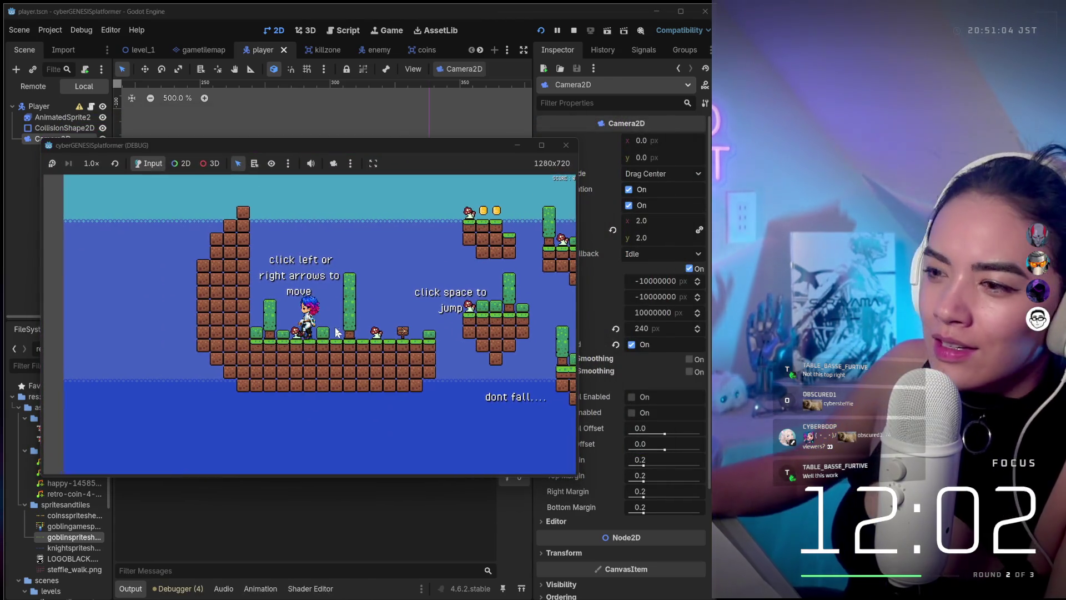
{"action": "key", "text": "Left"}
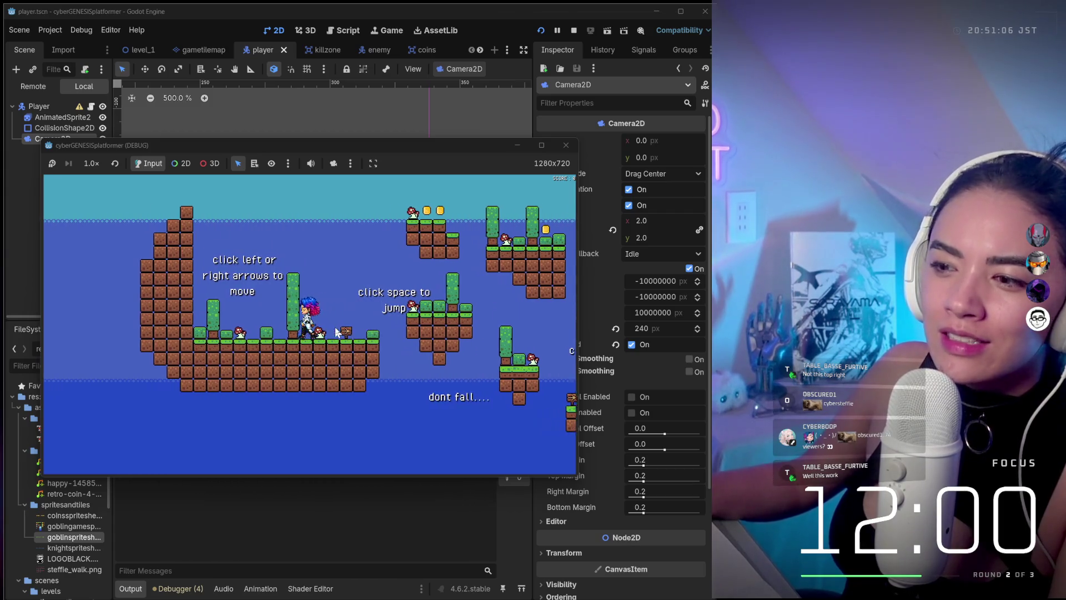
{"action": "key", "text": "Right"}
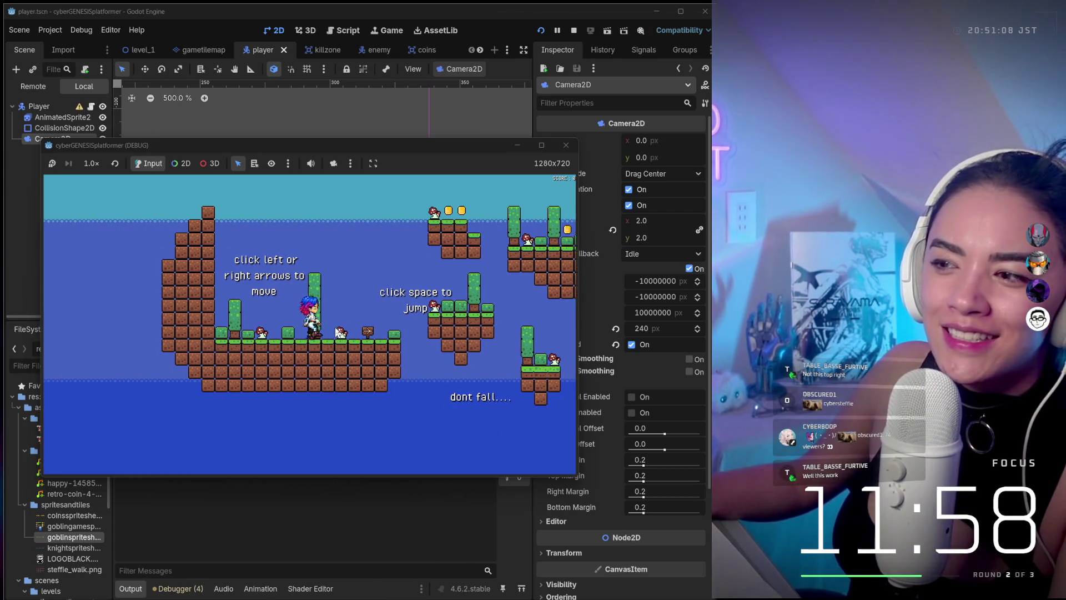
{"action": "key", "text": "Right"}
{"action": "key", "text": "space"}
{"action": "key", "text": "Right"}
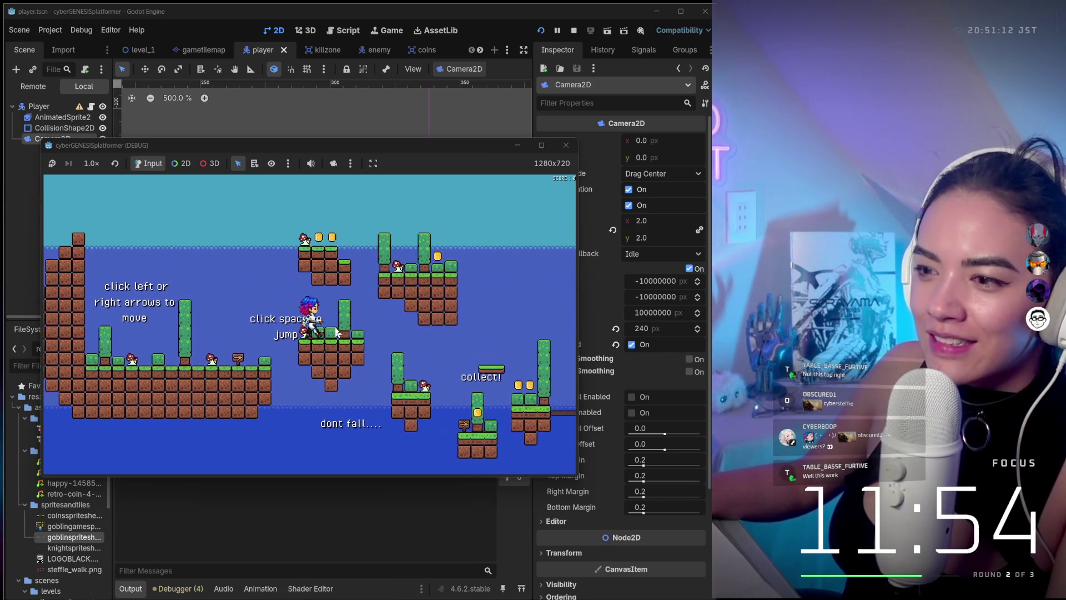
- Run right past the careful sign grabbing coins, hit the slime, and close the game
{"action": "key", "text": "Right"}
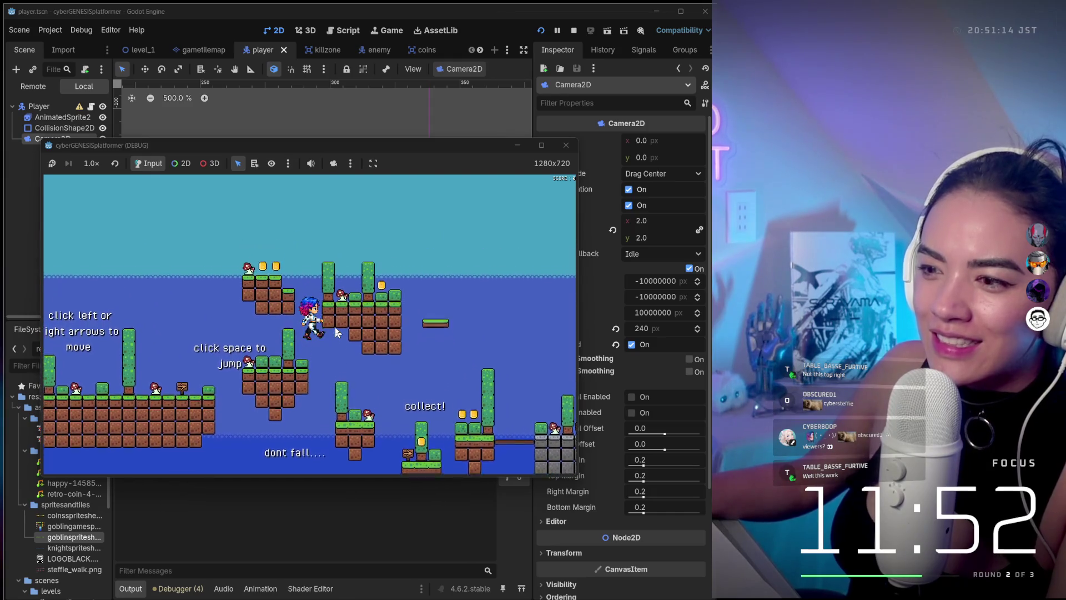
{"action": "key", "text": "Right"}
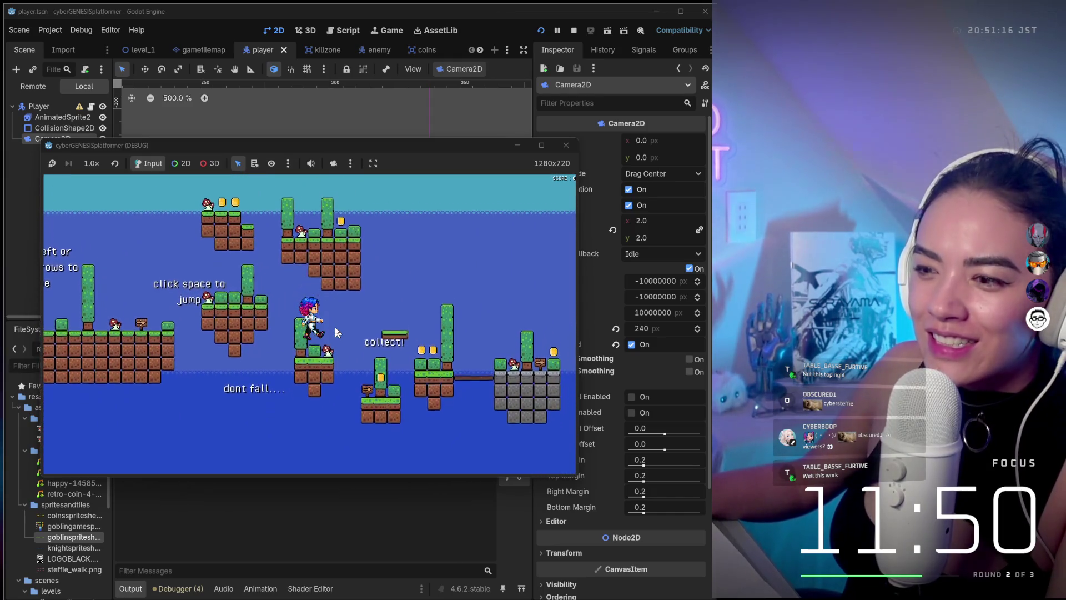
{"action": "key", "text": "Right"}
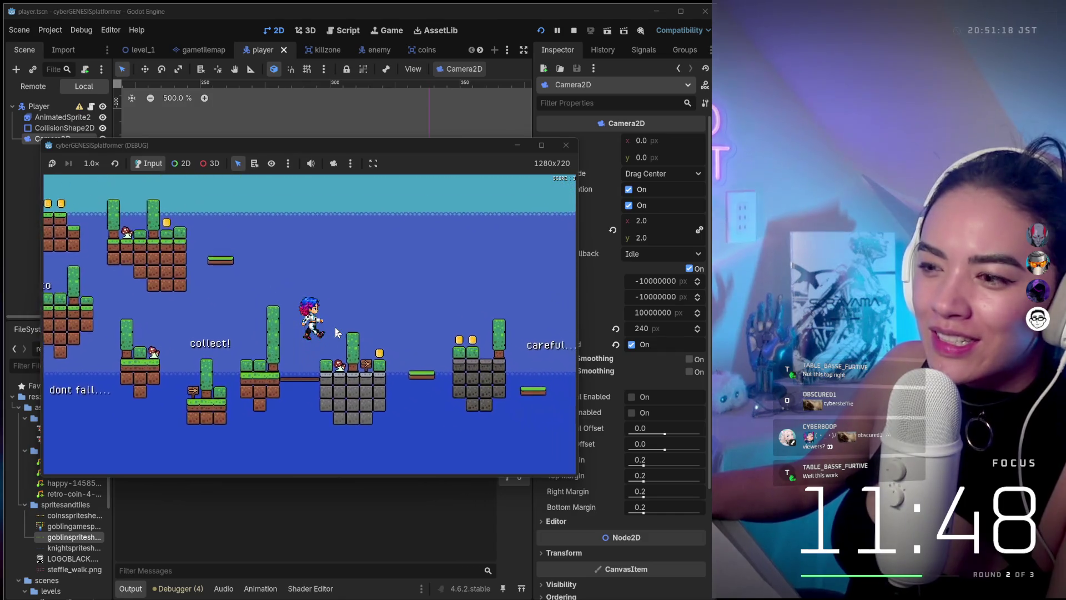
{"action": "key", "text": "Right"}
{"action": "key", "text": "space"}
{"action": "key", "text": "Right"}
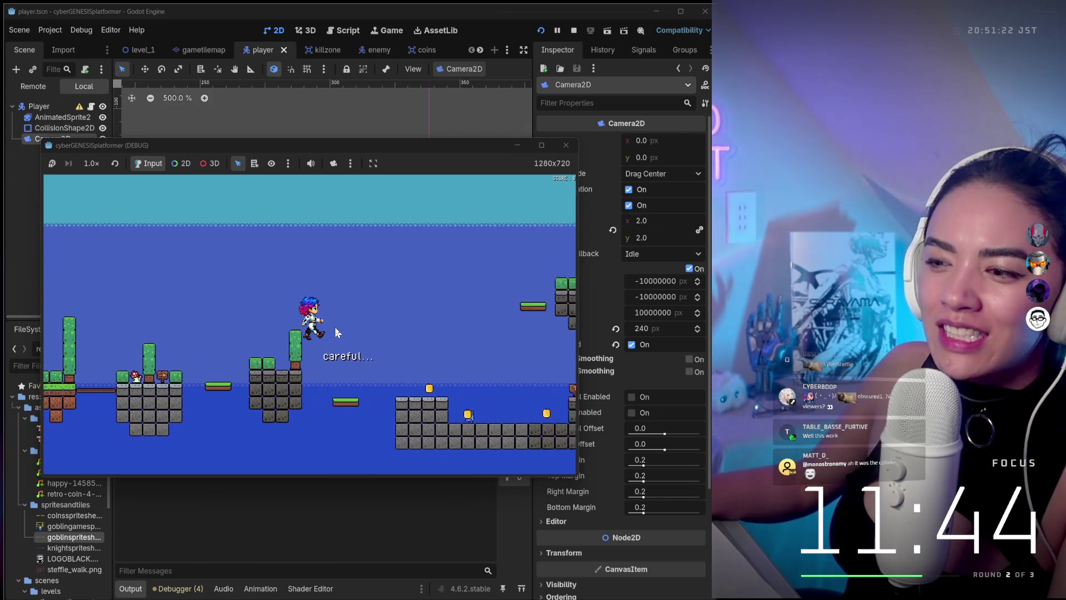
{"action": "key", "text": "Right"}
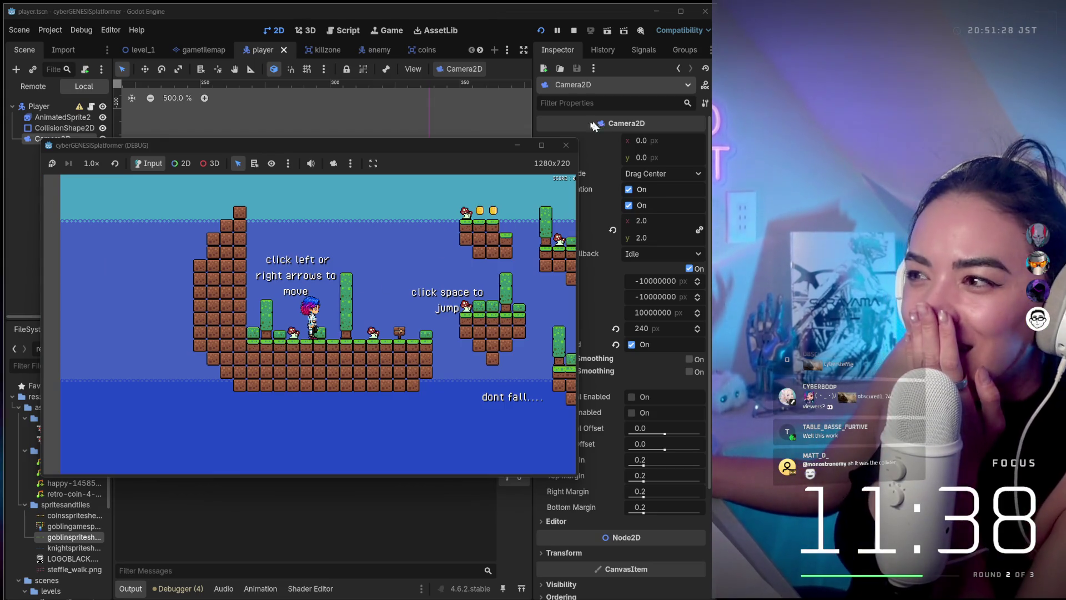
{"action": "left_click", "coordinate": [565, 145]}
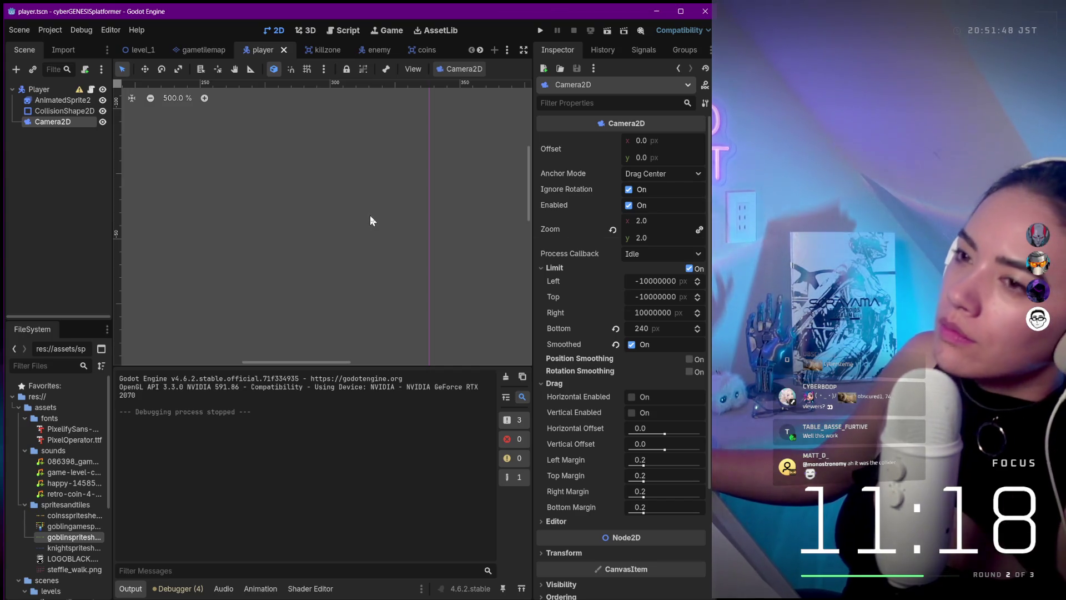
- Open the level_1 scene and click through gametilemap2, gametilemap and the game manager node
{"action": "left_click", "coordinate": [196, 48]}
{"action": "left_click", "coordinate": [142, 48]}
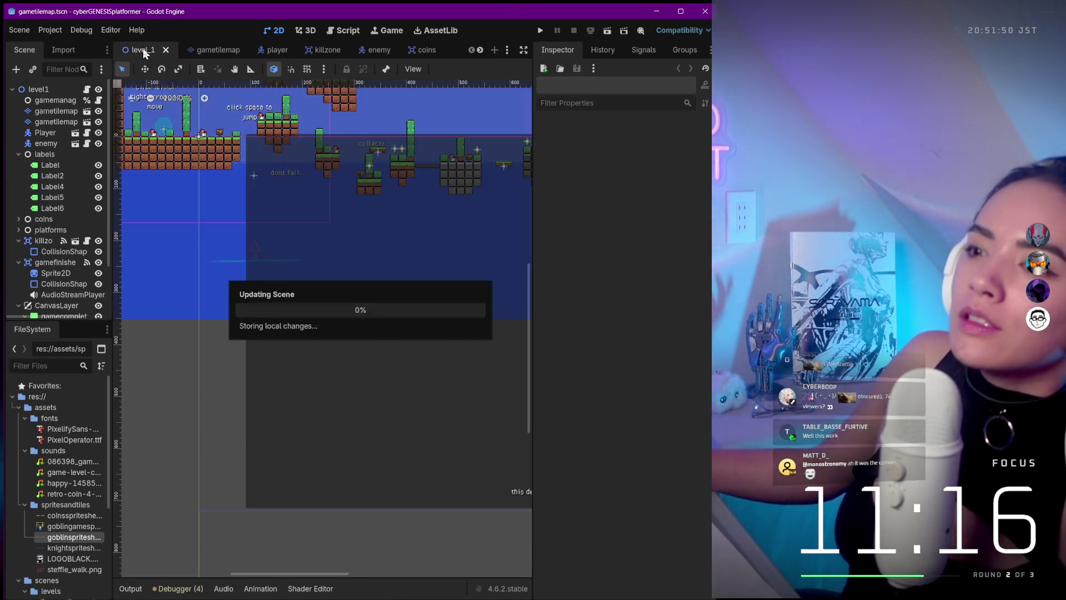
{"action": "scroll", "coordinate": [318, 281], "scroll_direction": "up", "scroll_amount": 6}
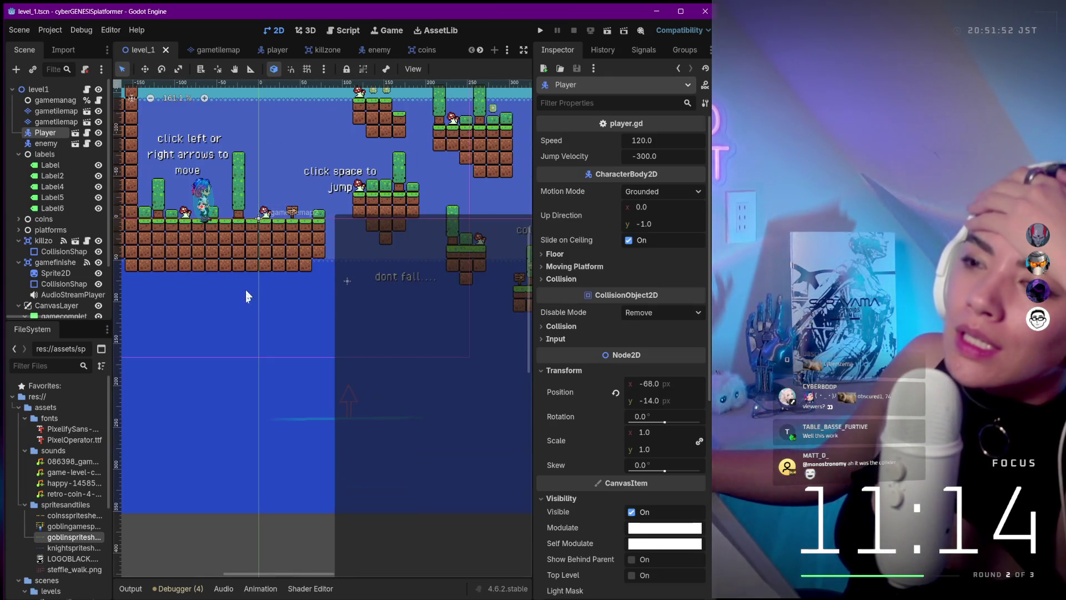
{"action": "left_click", "coordinate": [246, 293]}
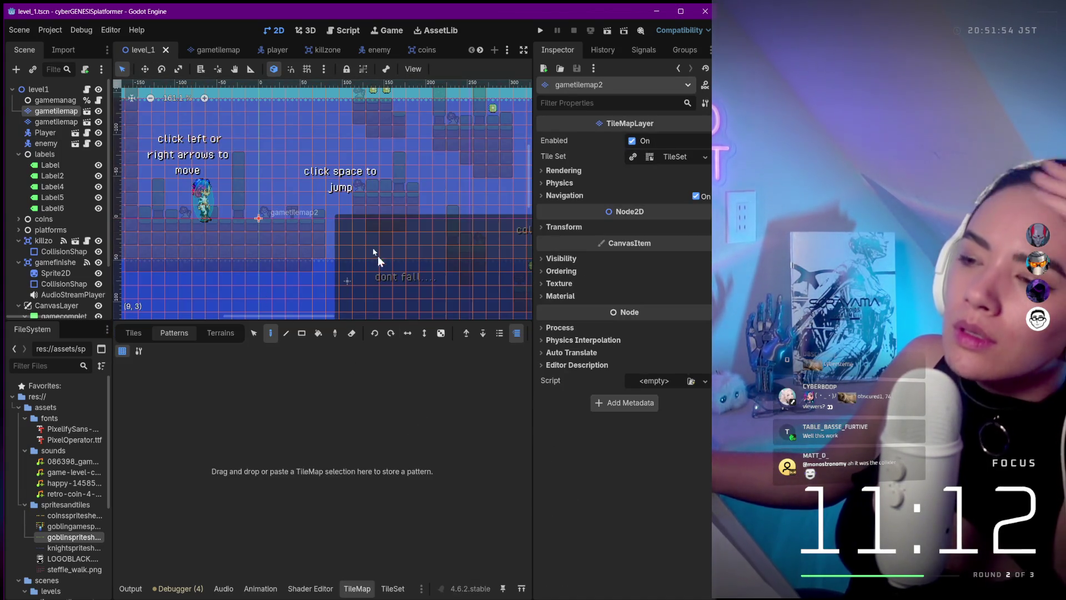
{"action": "scroll", "coordinate": [362, 220], "scroll_direction": "down", "scroll_amount": 15}
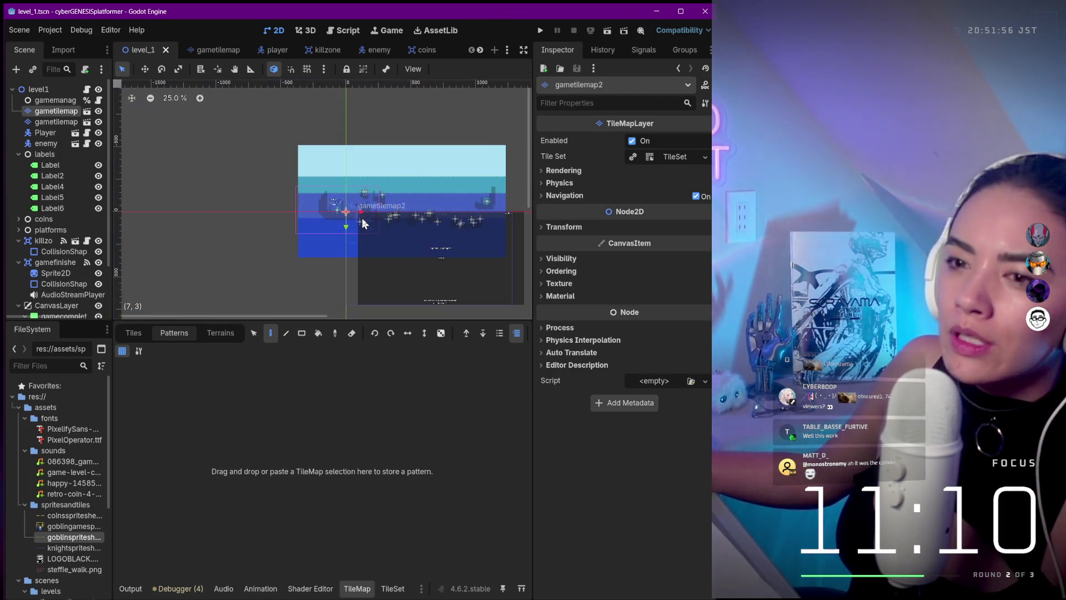
{"action": "left_click", "coordinate": [43, 103]}
{"action": "left_click", "coordinate": [43, 111]}
{"action": "left_click", "coordinate": [44, 101]}
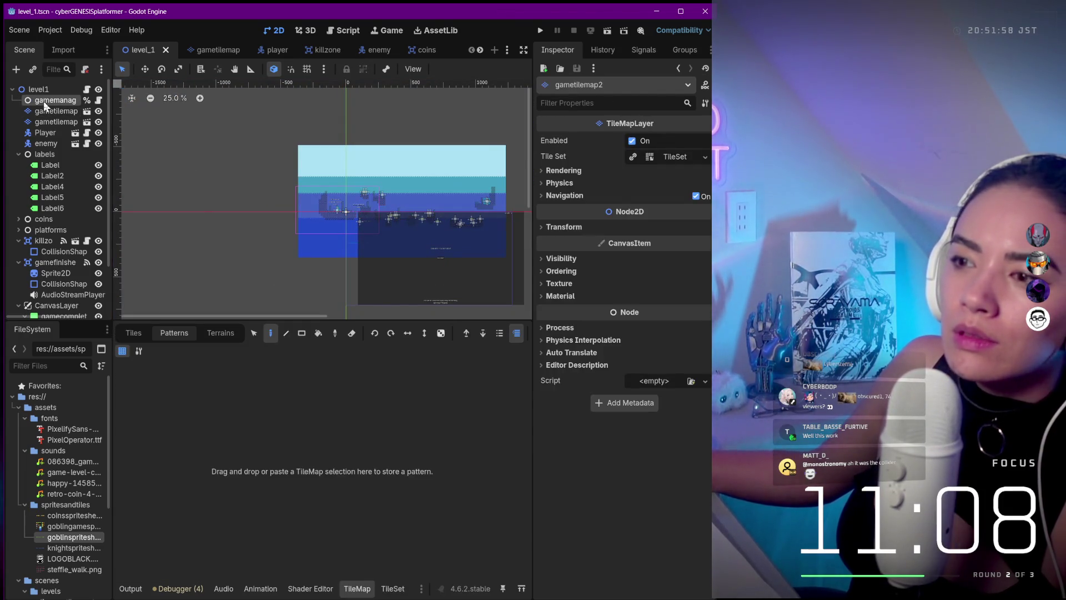
- Select the main gametilemap layer, briefly picking gametilemap2 through List Select first
{"action": "scroll", "coordinate": [383, 170], "scroll_direction": "up", "scroll_amount": 8}
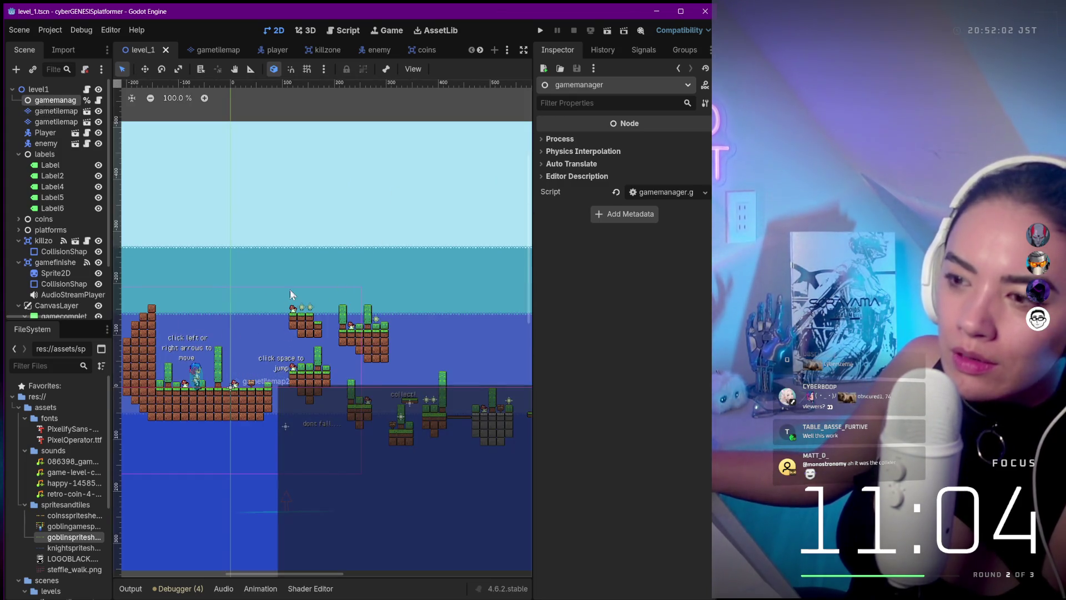
{"action": "left_click", "coordinate": [300, 322]}
{"action": "scroll", "coordinate": [389, 278], "scroll_direction": "down", "scroll_amount": 5}
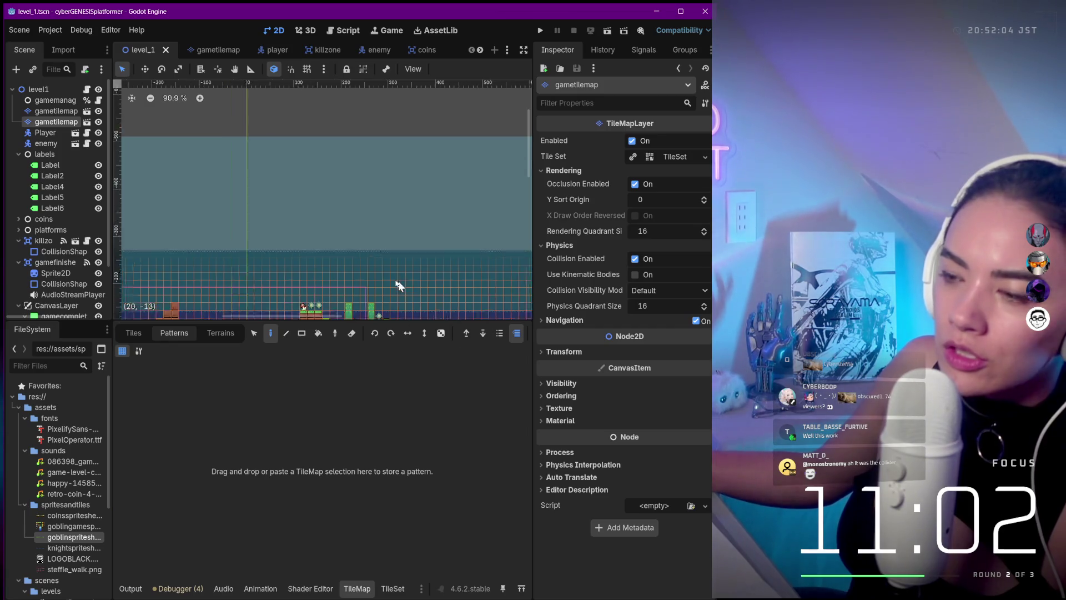
{"action": "scroll", "coordinate": [366, 249], "scroll_direction": "up", "scroll_amount": 10}
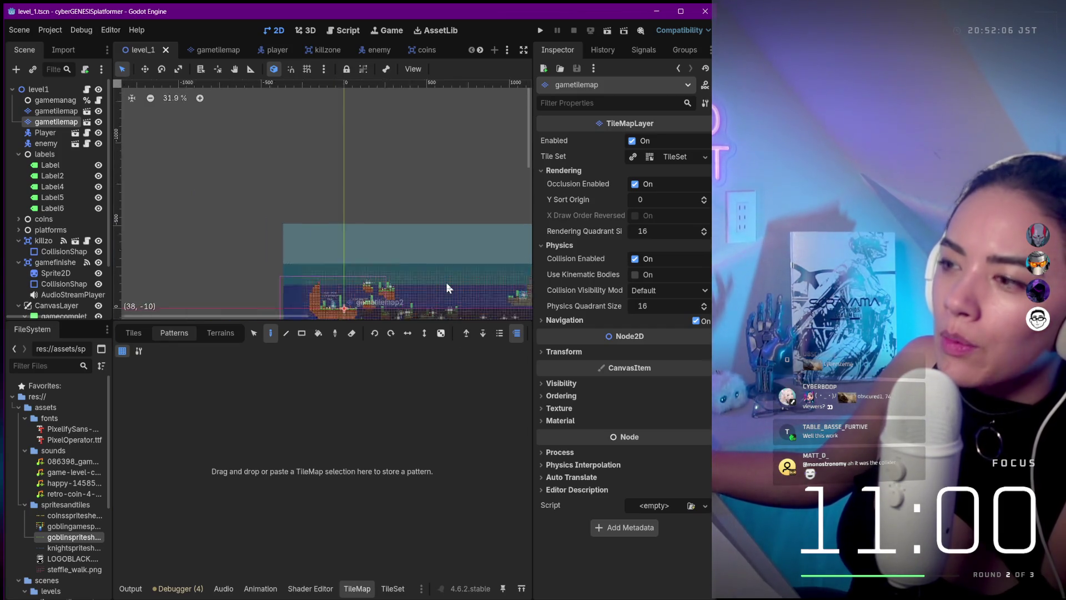
{"action": "scroll", "coordinate": [339, 244], "scroll_direction": "down", "scroll_amount": 7}
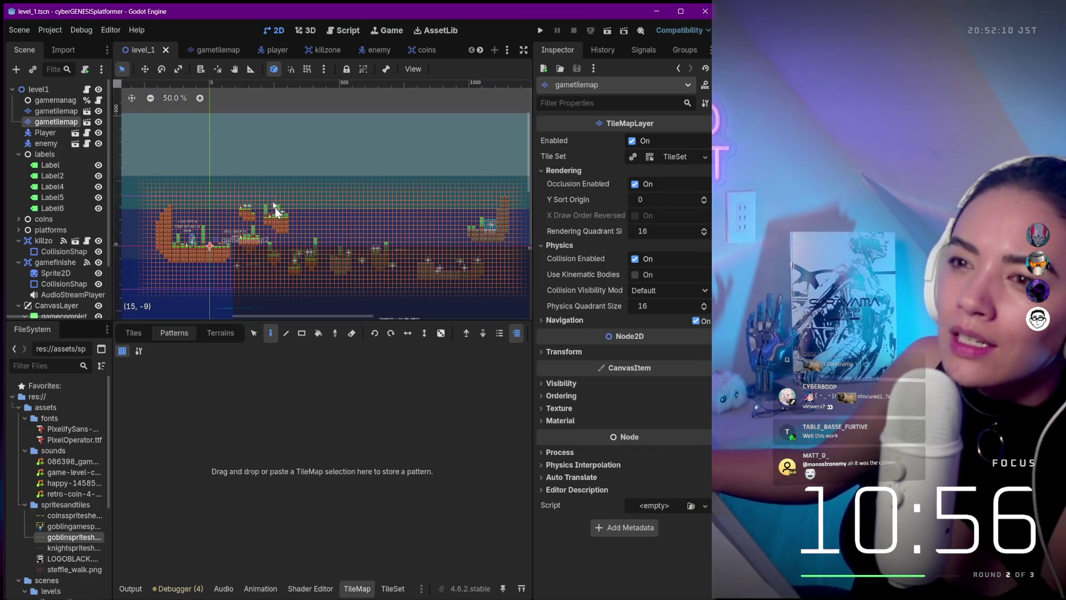
{"action": "left_click", "coordinate": [200, 69]}
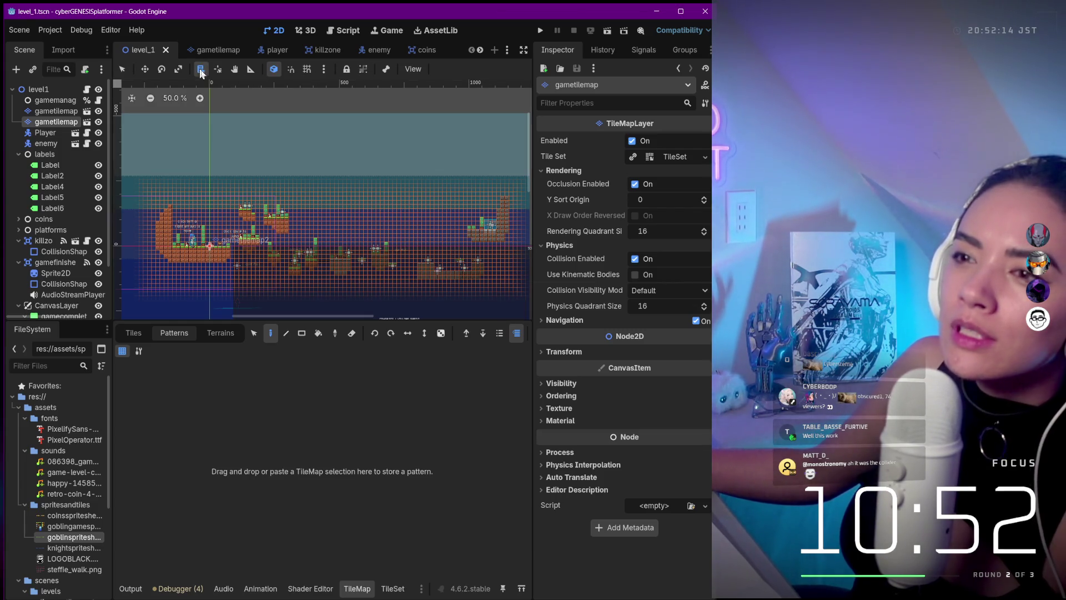
{"action": "left_click", "coordinate": [232, 172]}
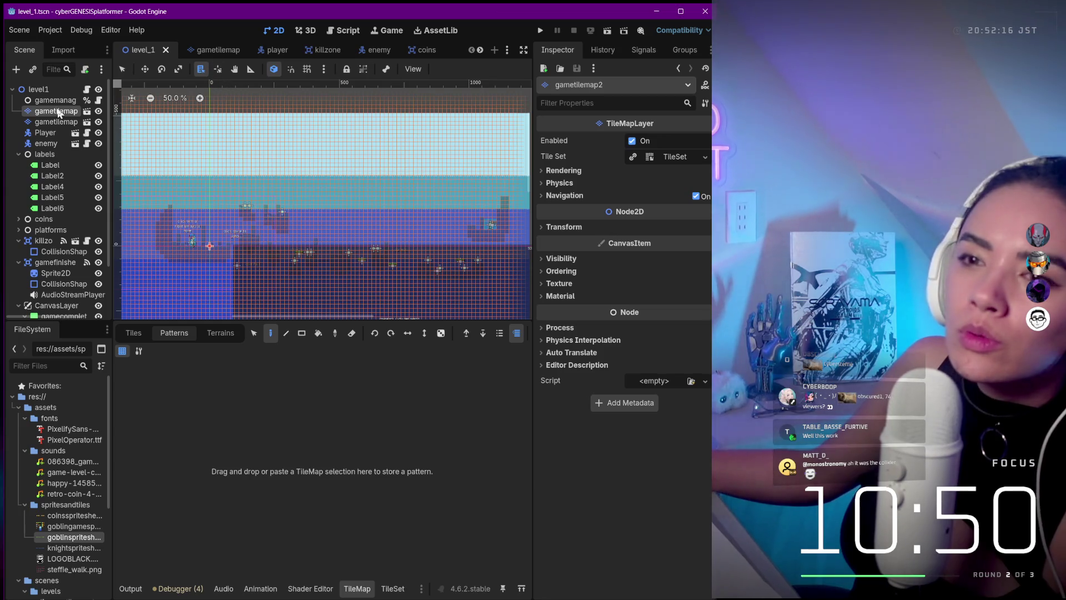
{"action": "left_click", "coordinate": [56, 121]}
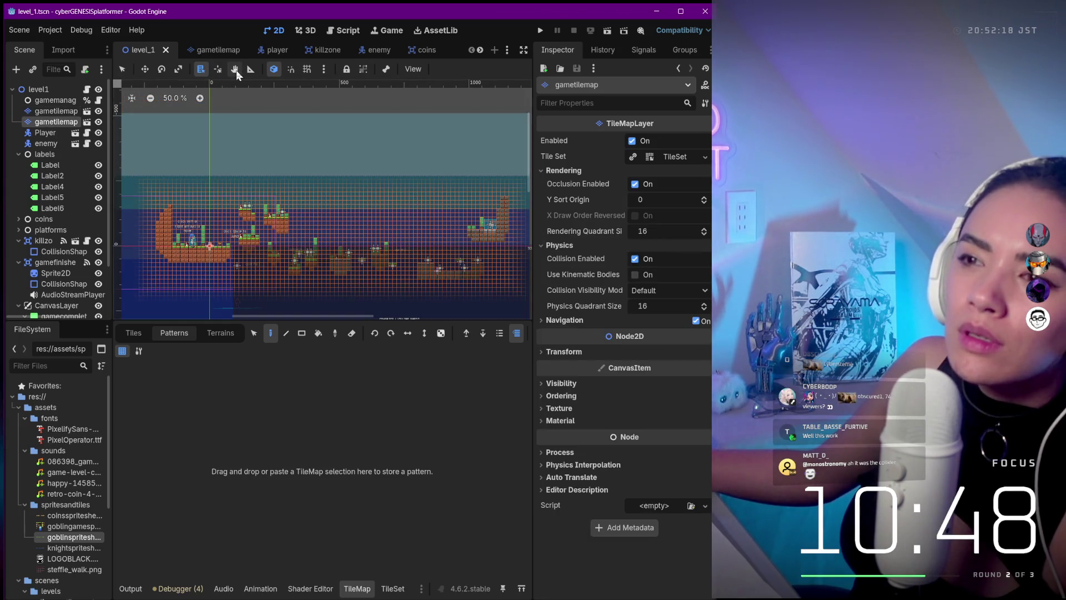
- Use the Pan tool to nudge the level view and zoom around it
{"action": "left_click", "coordinate": [236, 70]}
{"action": "left_click_drag", "start_coordinate": [247, 214], "coordinate": [252, 208]}
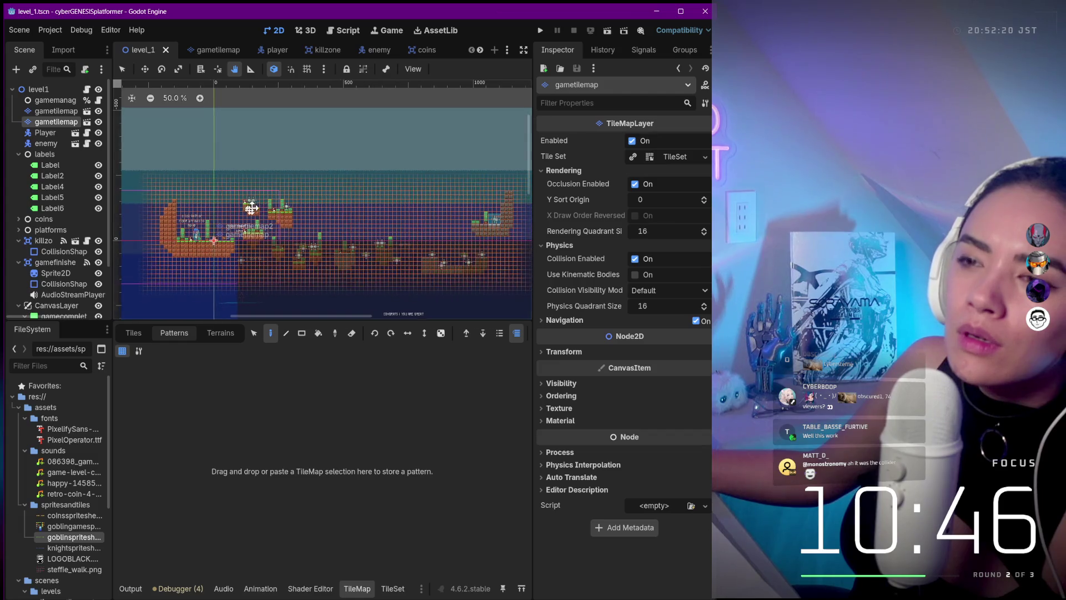
{"action": "scroll", "coordinate": [249, 217], "scroll_direction": "up", "scroll_amount": 4}
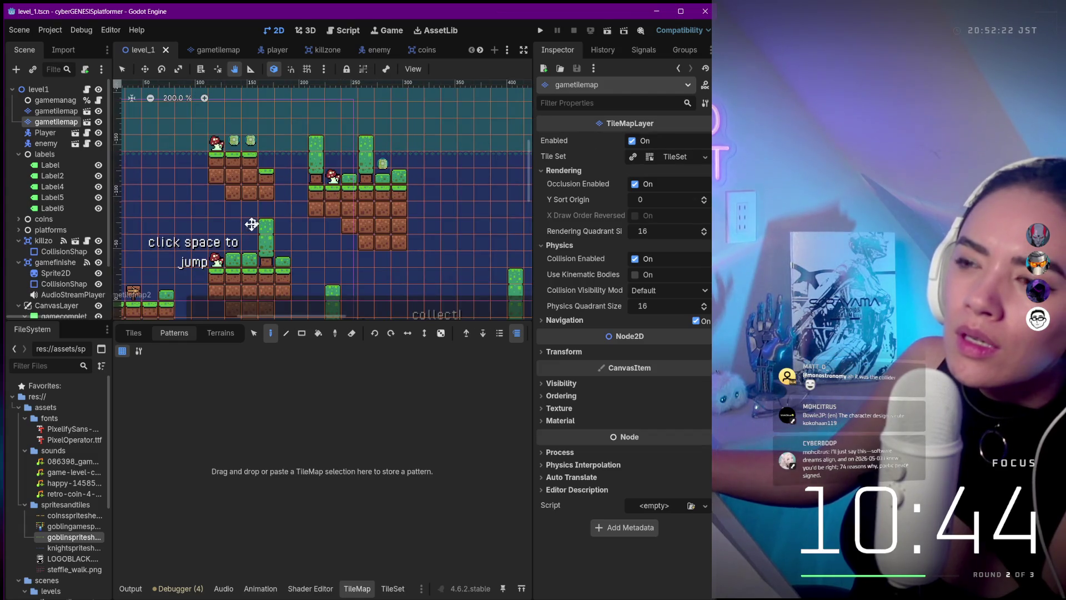
{"action": "scroll", "coordinate": [256, 222], "scroll_direction": "down", "scroll_amount": 3}
{"action": "scroll", "coordinate": [264, 221], "scroll_direction": "up", "scroll_amount": 2}
{"action": "scroll", "coordinate": [270, 220], "scroll_direction": "down", "scroll_amount": 1}
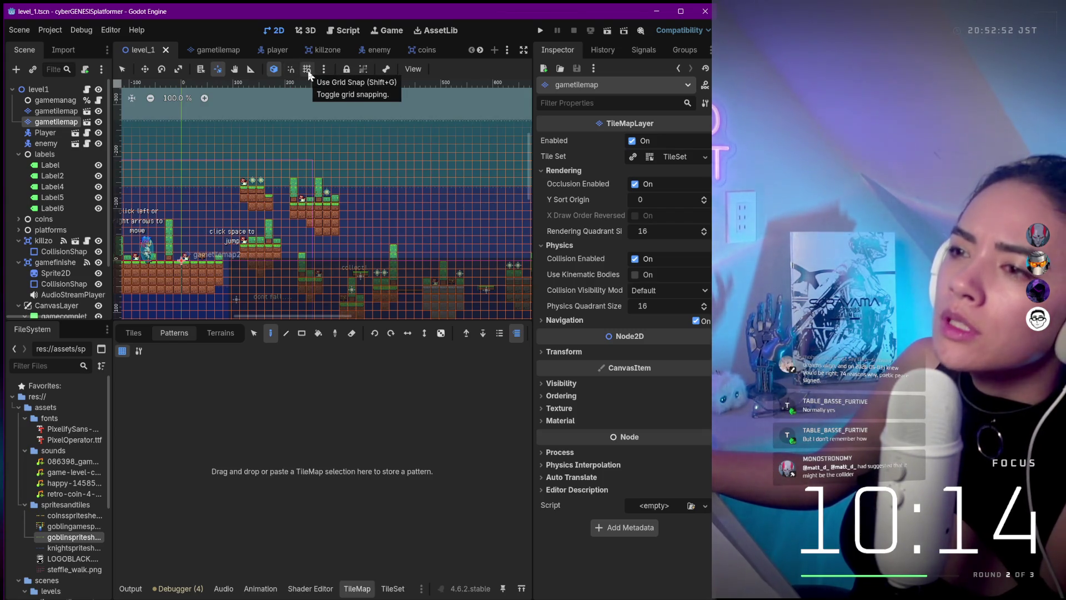
- Enable Use Grid Snap on the level canvas and check the snapping options menu
{"action": "left_click", "coordinate": [308, 70]}
{"action": "left_click", "coordinate": [324, 70]}
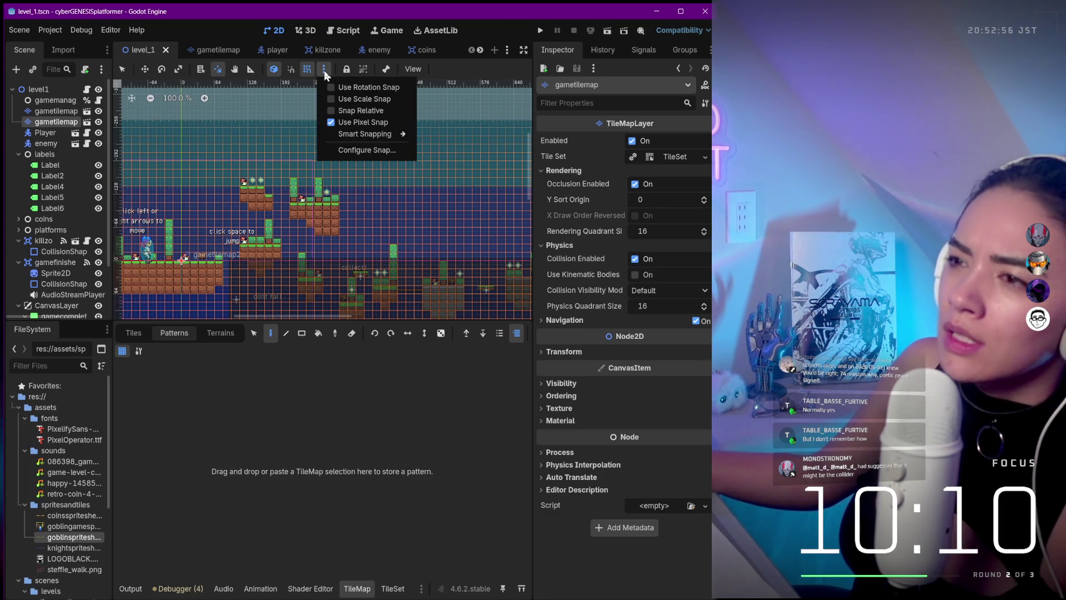
{"action": "left_click", "coordinate": [413, 70]}
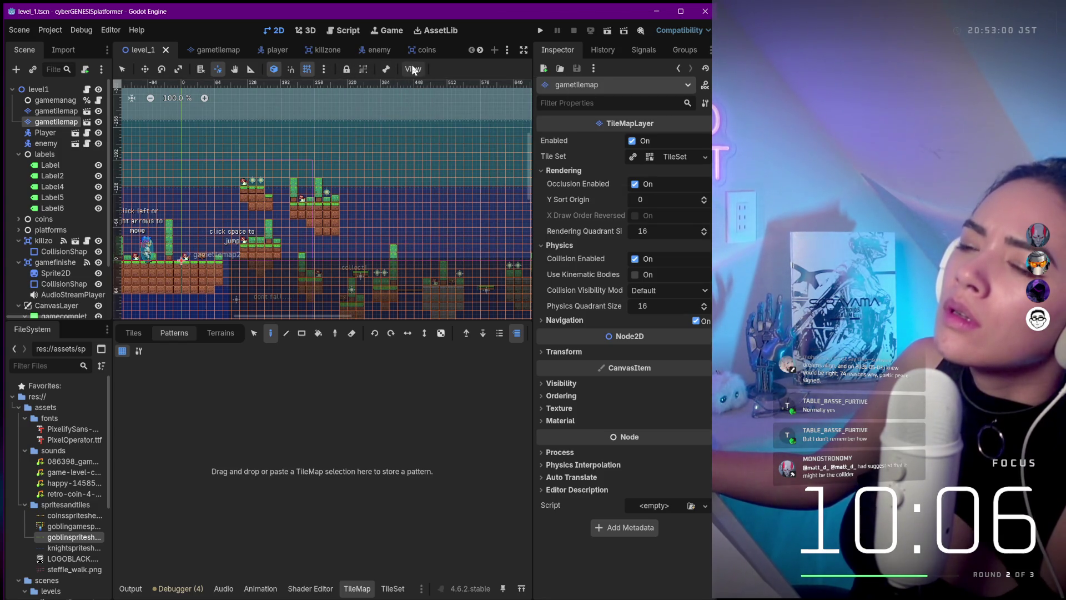
- Zoom the level view out and back, then bring Figma's PFPs window forward and shift it left
{"action": "scroll", "coordinate": [400, 128], "scroll_direction": "down", "scroll_amount": 3}
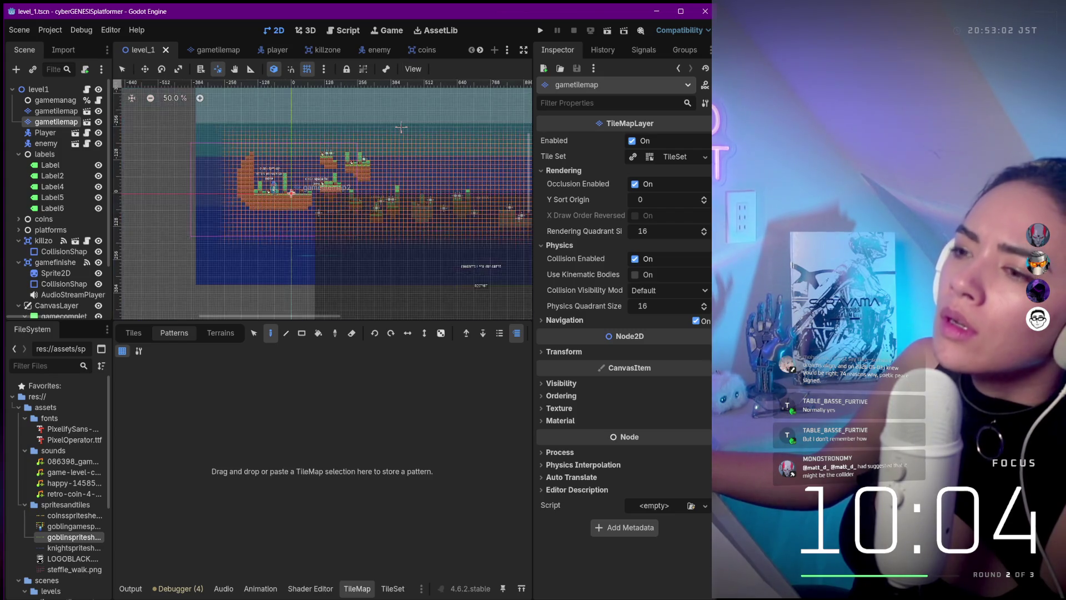
{"action": "scroll", "coordinate": [373, 121], "scroll_direction": "up", "scroll_amount": 3}
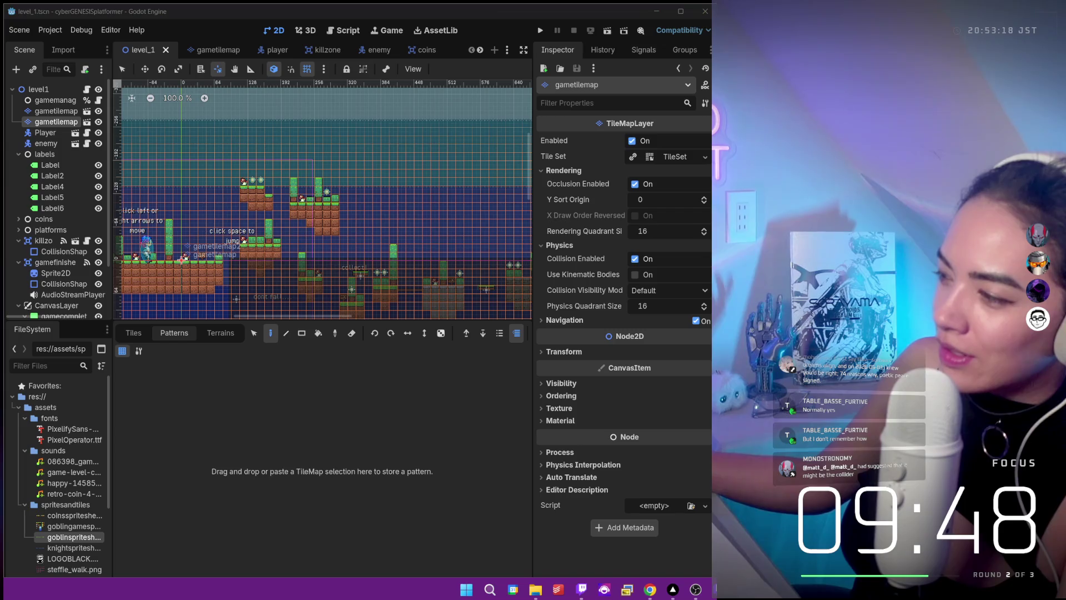
{"action": "key", "text": "alt+Tab"}
{"action": "left_click_drag", "start_coordinate": [465, 40], "coordinate": [395, 41]}
- Hide Figma's side panels, scroll to the PFP card grid, and select the CYBERBOOP card
{"action": "scroll", "coordinate": [348, 164], "scroll_direction": "down", "scroll_amount": 5}
{"action": "left_click", "coordinate": [125, 65]}
{"action": "scroll", "coordinate": [310, 215], "scroll_direction": "down", "scroll_amount": 3}
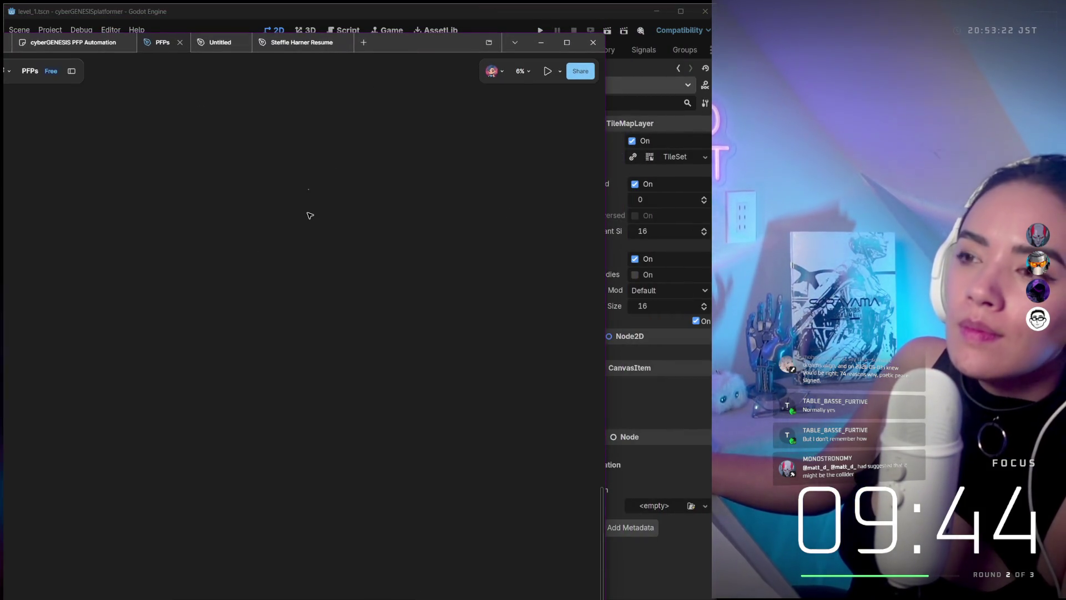
{"action": "scroll", "coordinate": [318, 215], "scroll_direction": "up", "scroll_amount": 10}
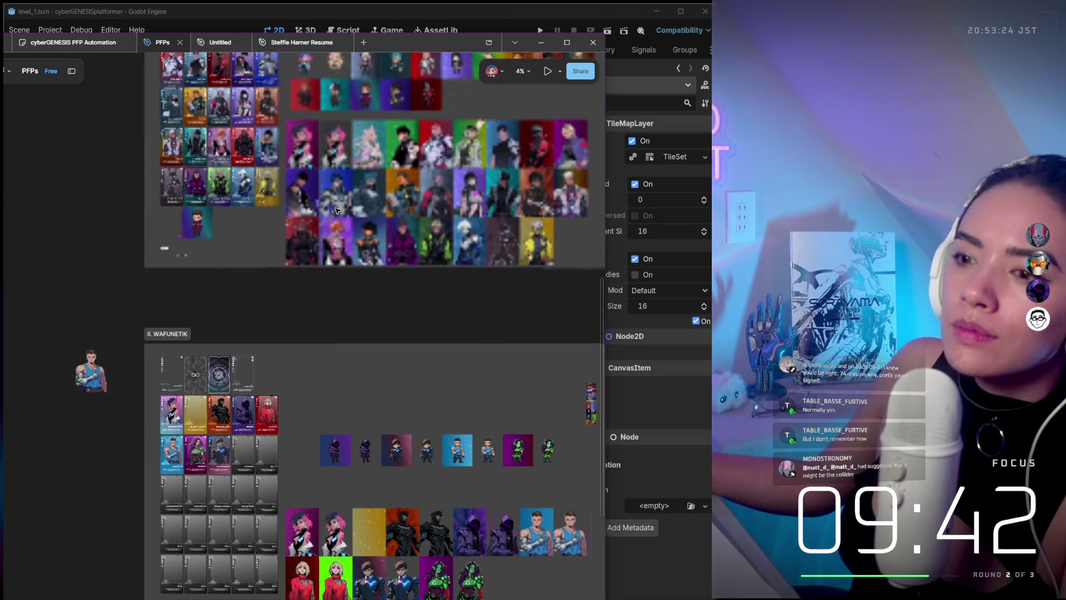
{"action": "scroll", "coordinate": [340, 211], "scroll_direction": "up", "scroll_amount": 5}
{"action": "scroll", "coordinate": [222, 434], "scroll_direction": "up", "scroll_amount": 8}
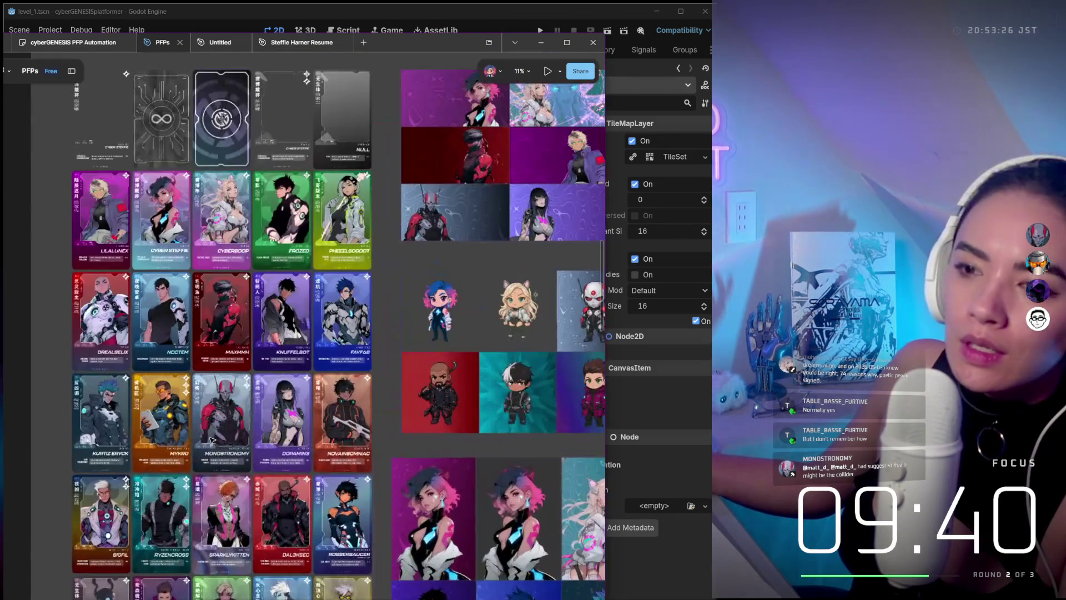
{"action": "scroll", "coordinate": [332, 359], "scroll_direction": "up", "scroll_amount": 2}
{"action": "scroll", "coordinate": [263, 177], "scroll_direction": "up", "scroll_amount": 3}
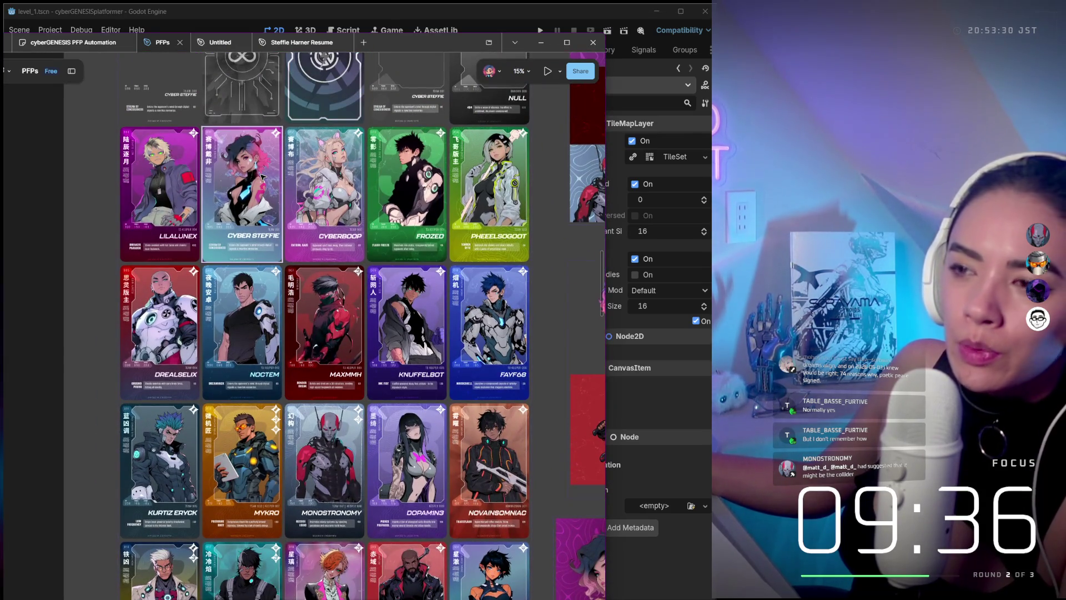
{"action": "left_click", "coordinate": [325, 244]}
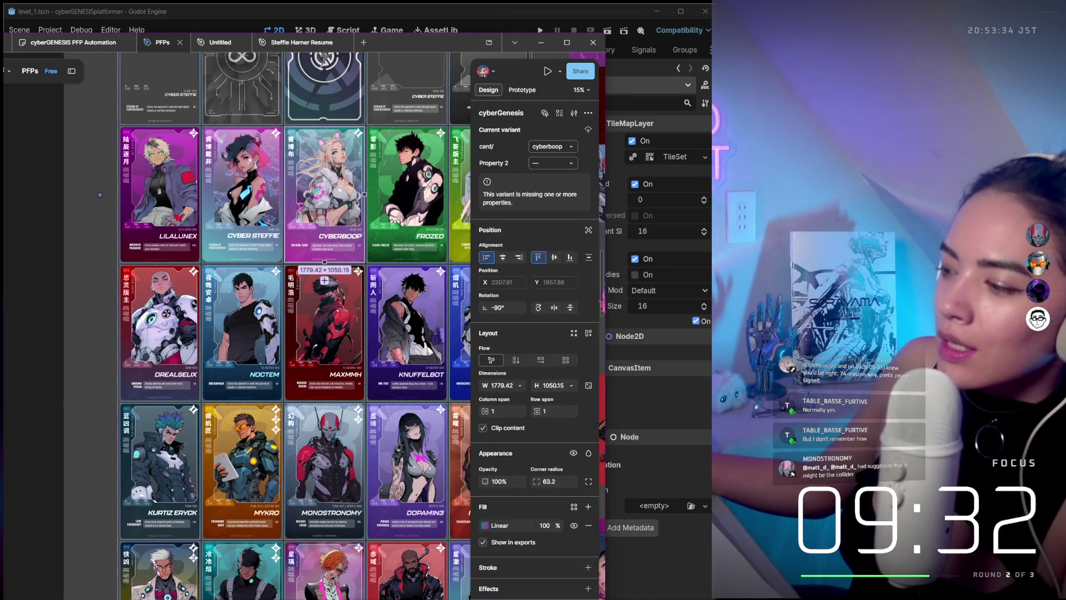
{"action": "mouse_move", "coordinate": [324, 598]}
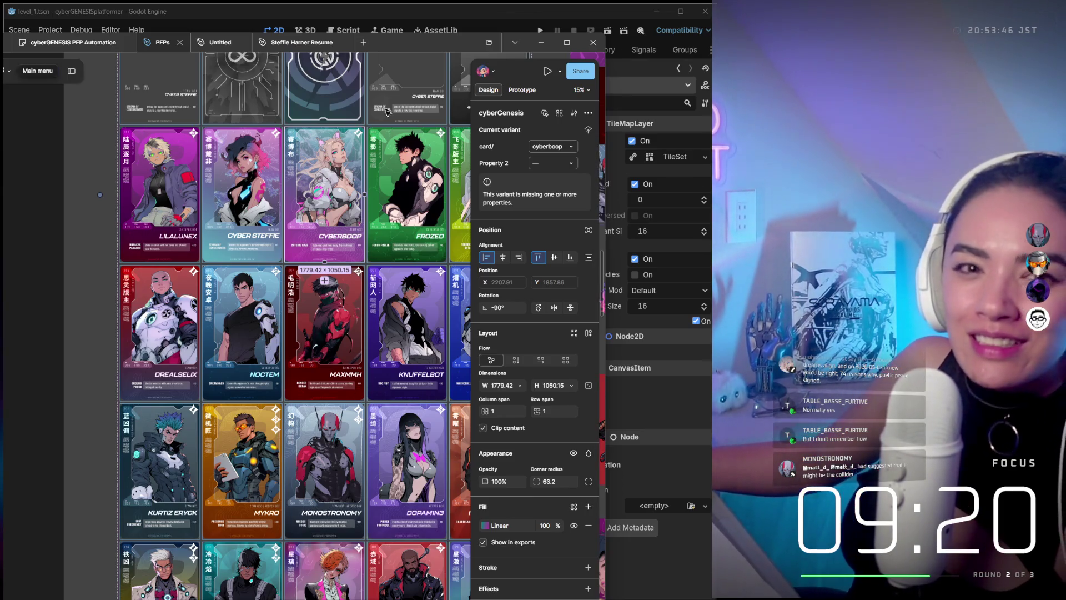
{"action": "scroll", "coordinate": [256, 445], "scroll_direction": "right", "scroll_amount": 5}
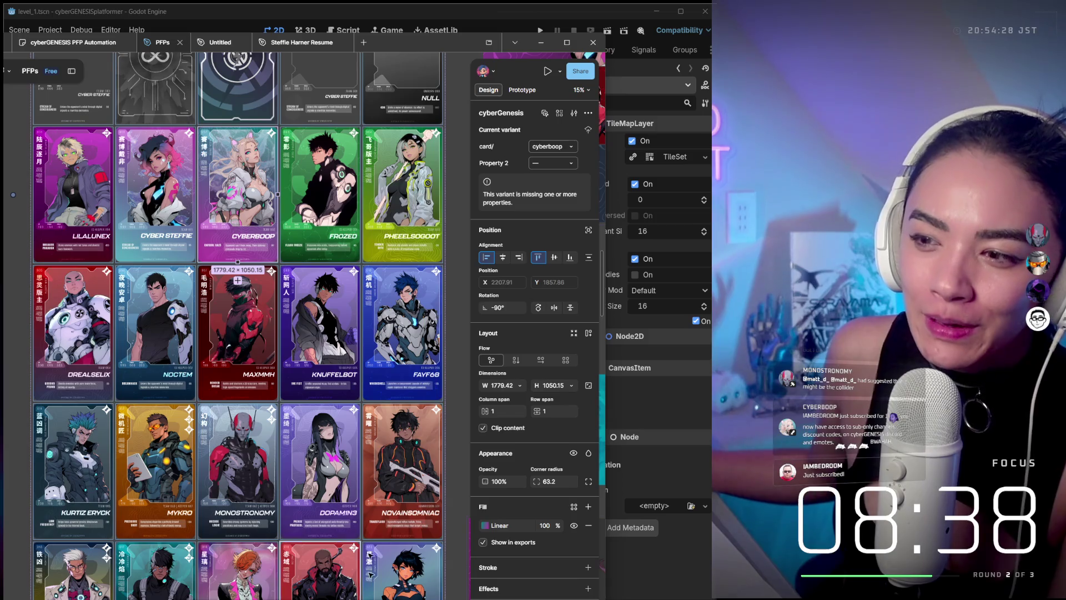
- Deselect the CYBERBOOP card and scroll around the PFPs card grid
{"action": "scroll", "coordinate": [249, 392], "scroll_direction": "up", "scroll_amount": 2}
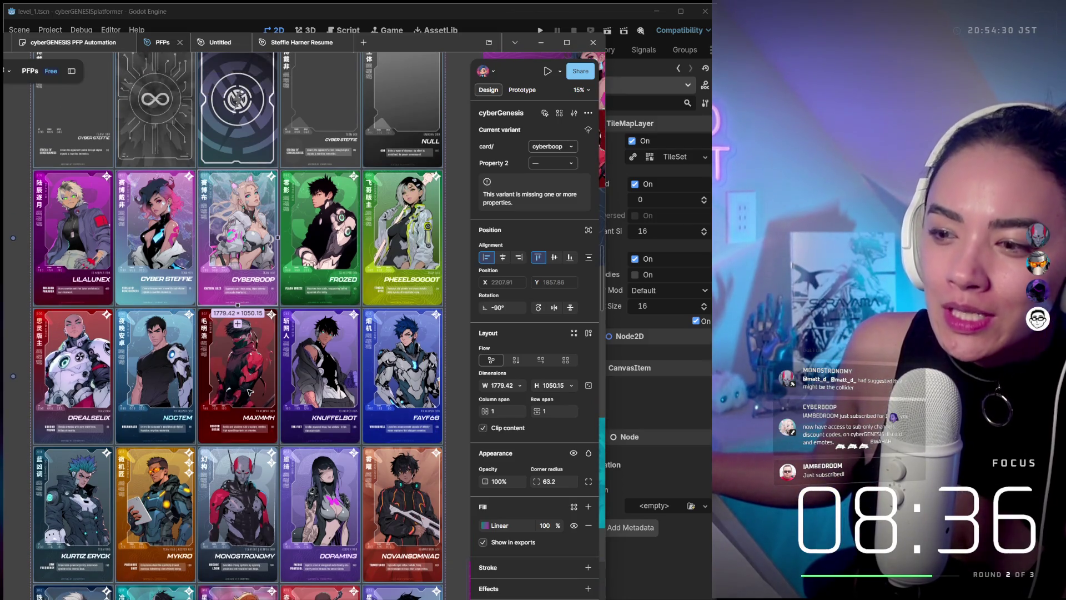
{"action": "left_click", "coordinate": [462, 357]}
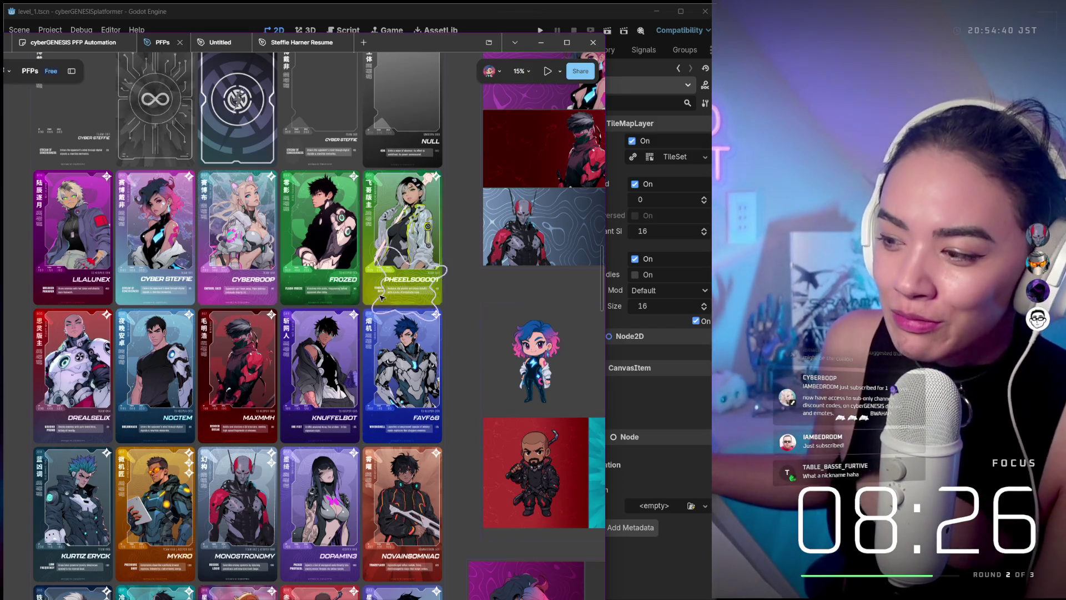
{"action": "scroll", "coordinate": [383, 300], "scroll_direction": "down", "scroll_amount": 3, "text": "ctrl"}
{"action": "scroll", "coordinate": [394, 309], "scroll_direction": "right", "scroll_amount": 5}
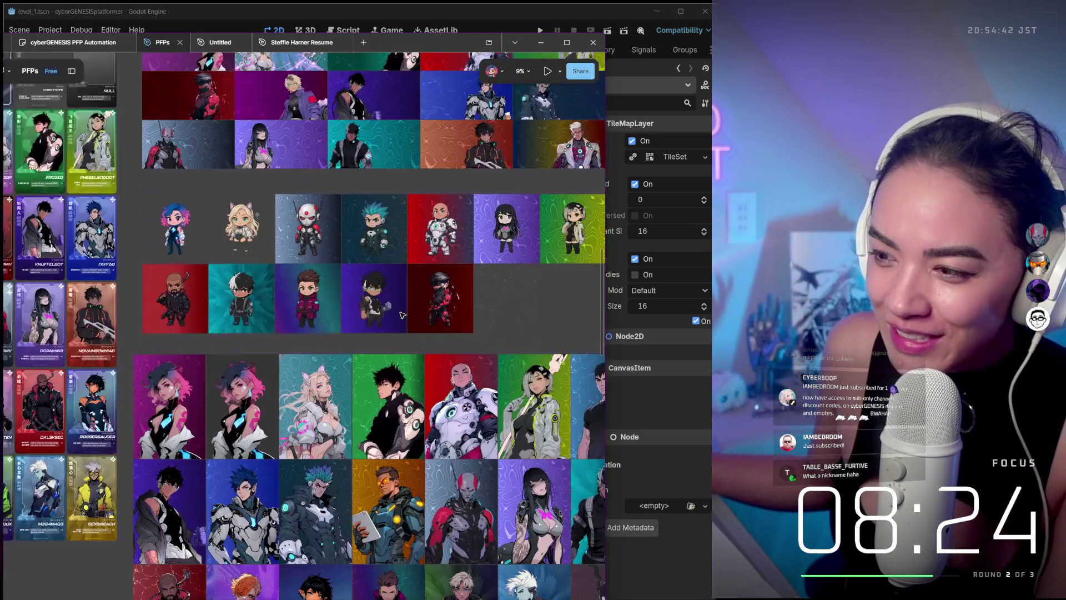
{"action": "scroll", "coordinate": [402, 315], "scroll_direction": "down", "scroll_amount": 5}
{"action": "scroll", "coordinate": [333, 410], "scroll_direction": "up", "scroll_amount": 3, "text": "ctrl"}
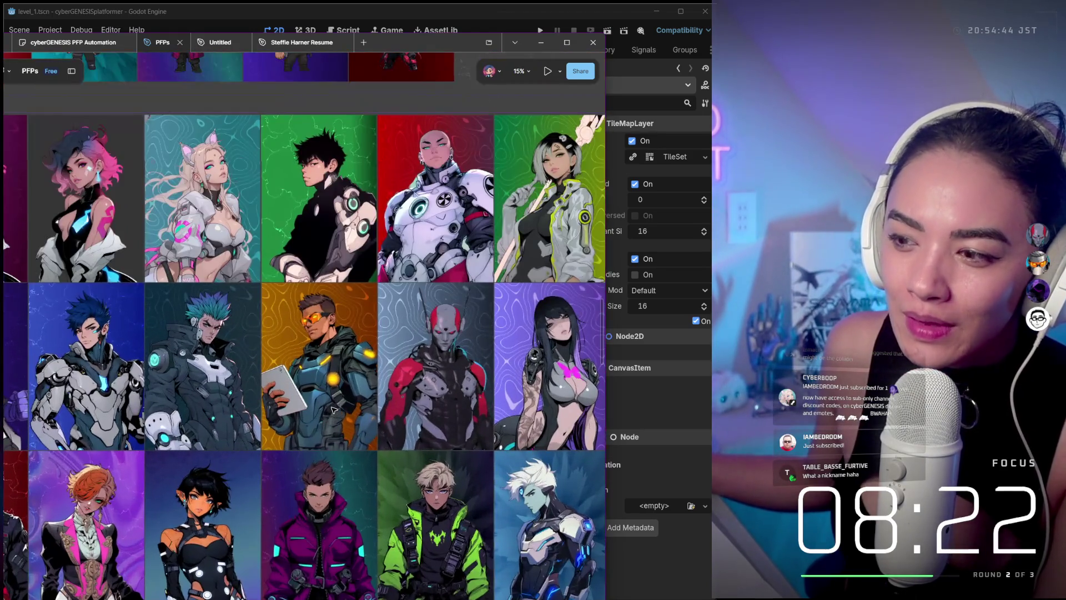
{"action": "scroll", "coordinate": [333, 410], "scroll_direction": "right", "scroll_amount": 8}
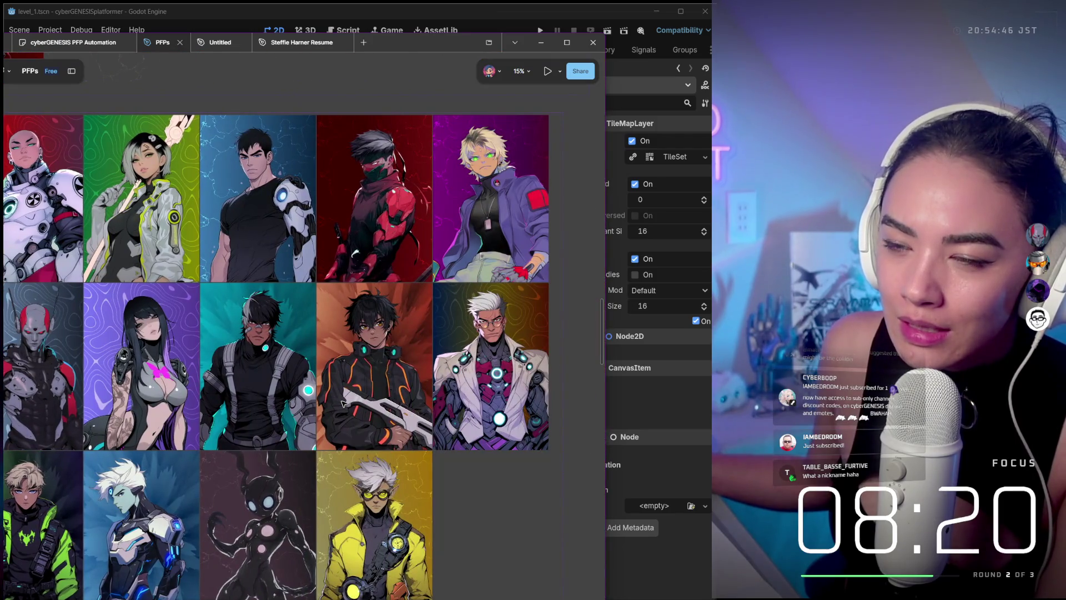
{"action": "scroll", "coordinate": [343, 404], "scroll_direction": "left", "scroll_amount": 10}
{"action": "scroll", "coordinate": [344, 405], "scroll_direction": "down", "scroll_amount": 2, "text": "ctrl"}
{"action": "scroll", "coordinate": [212, 284], "scroll_direction": "up", "scroll_amount": 5}
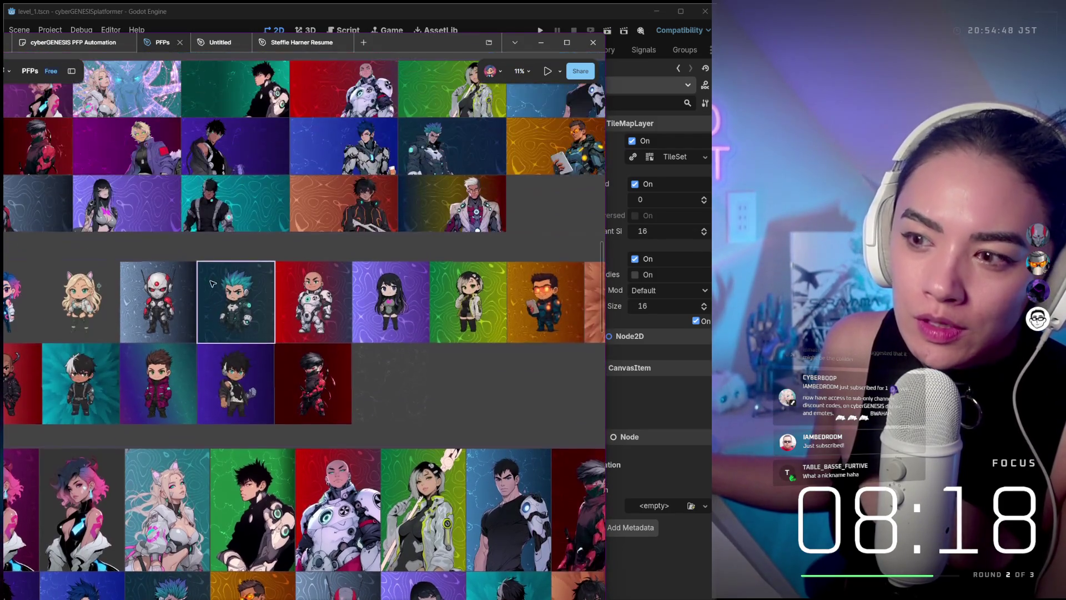
- Keep panning the canvas, reselecting and then clearing the CYBERBOOP card
{"action": "scroll", "coordinate": [212, 284], "scroll_direction": "up", "scroll_amount": 6, "text": "ctrl"}
{"action": "scroll", "coordinate": [311, 330], "scroll_direction": "right", "scroll_amount": 3}
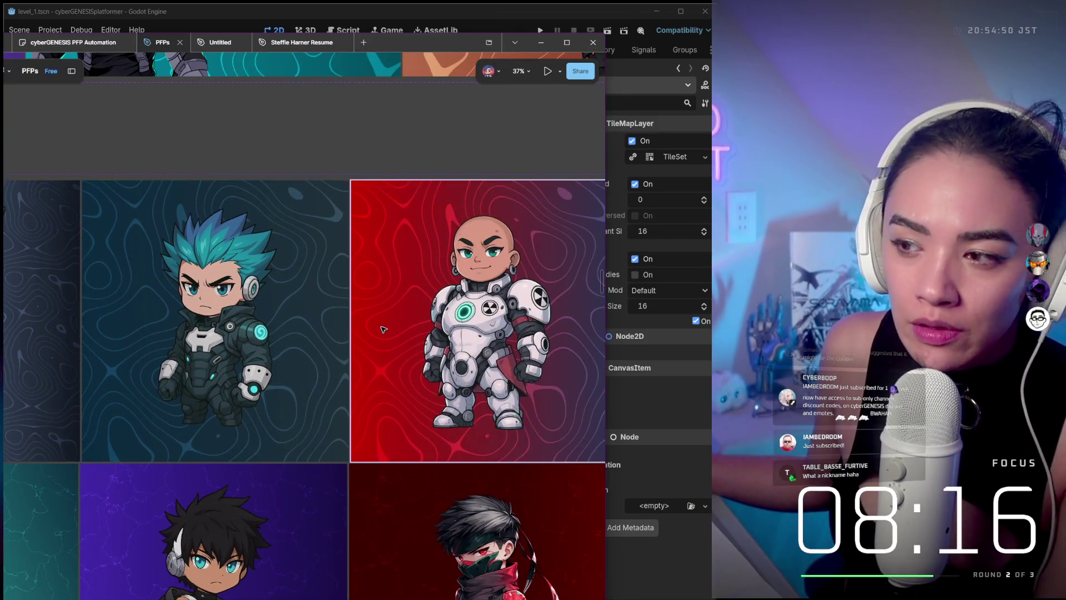
{"action": "scroll", "coordinate": [383, 330], "scroll_direction": "down", "scroll_amount": 3, "text": "ctrl"}
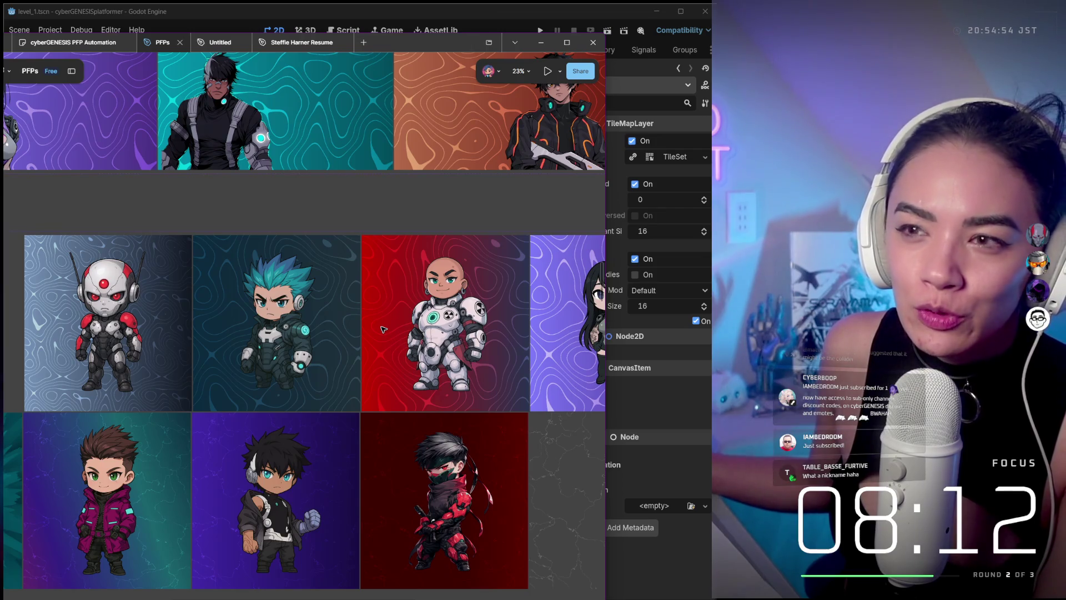
{"action": "scroll", "coordinate": [383, 330], "scroll_direction": "left", "scroll_amount": 9}
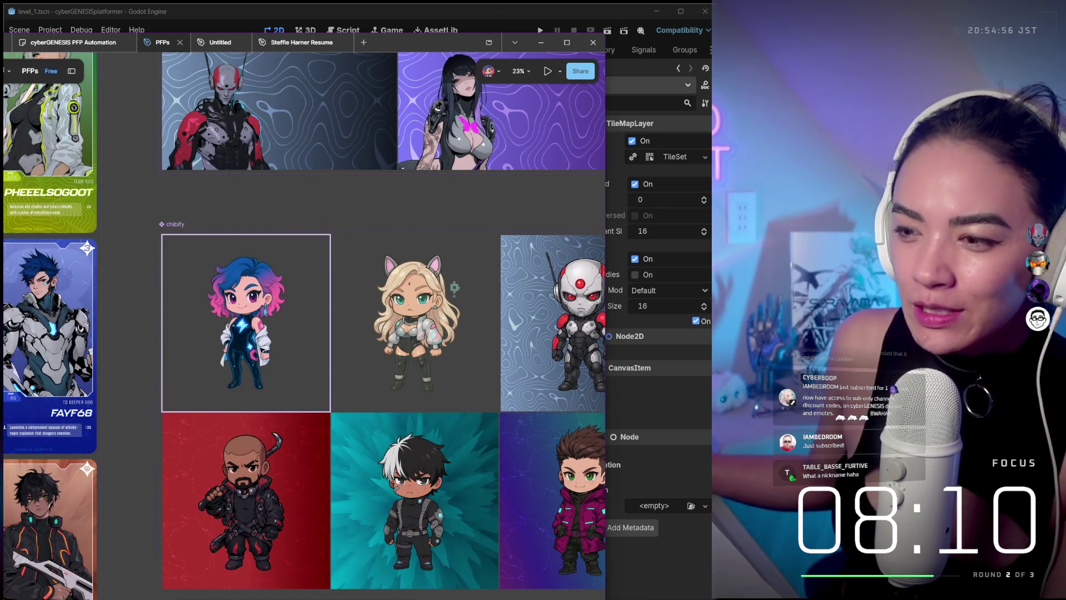
{"action": "scroll", "coordinate": [260, 346], "scroll_direction": "down", "scroll_amount": 3, "text": "ctrl"}
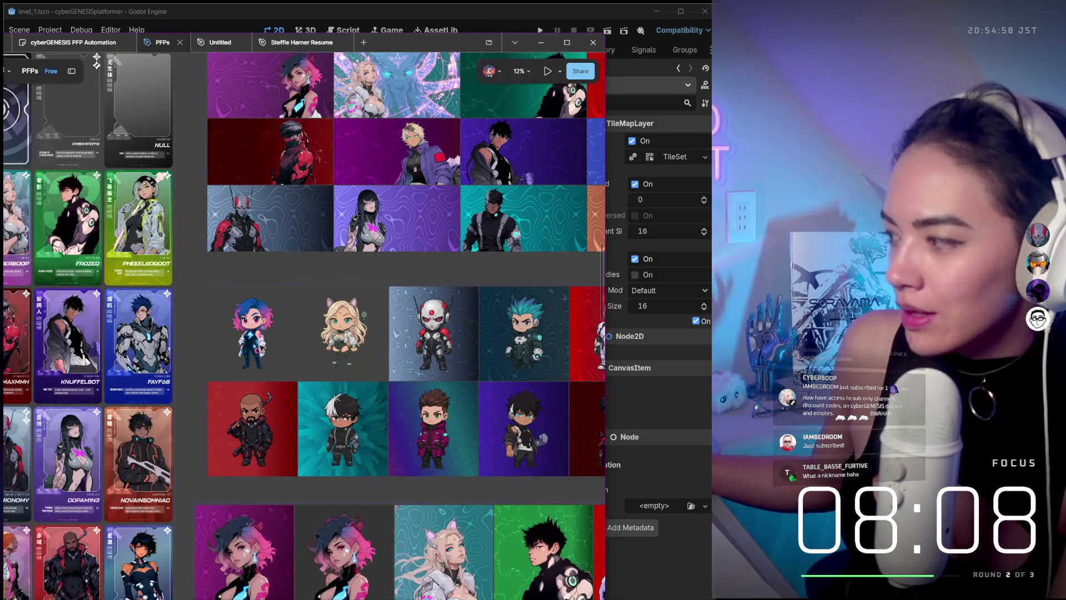
{"action": "scroll", "coordinate": [259, 346], "scroll_direction": "left", "scroll_amount": 3}
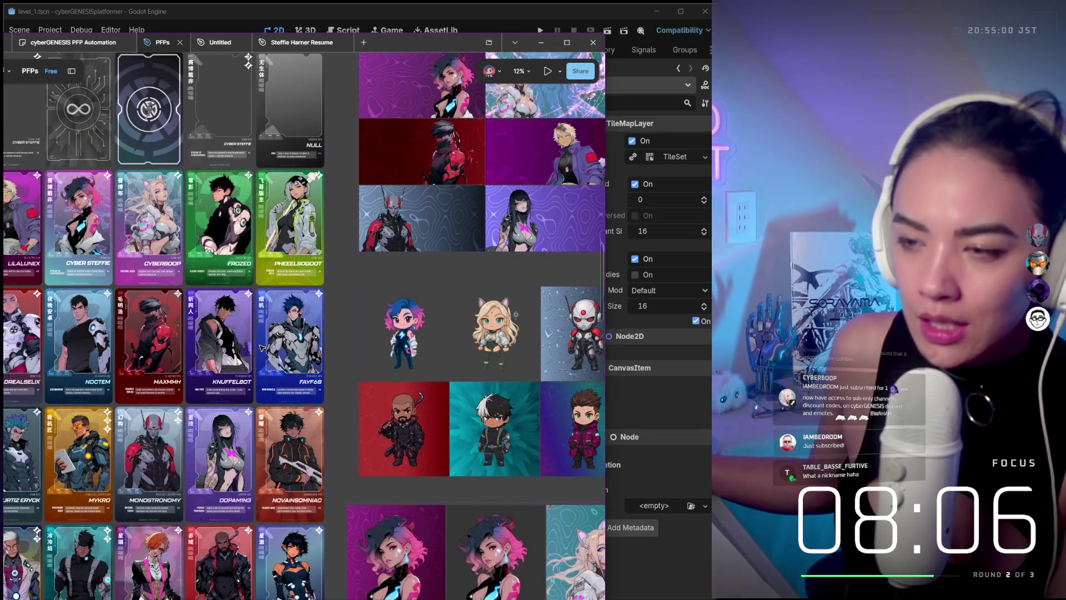
{"action": "scroll", "coordinate": [260, 347], "scroll_direction": "left", "scroll_amount": 2}
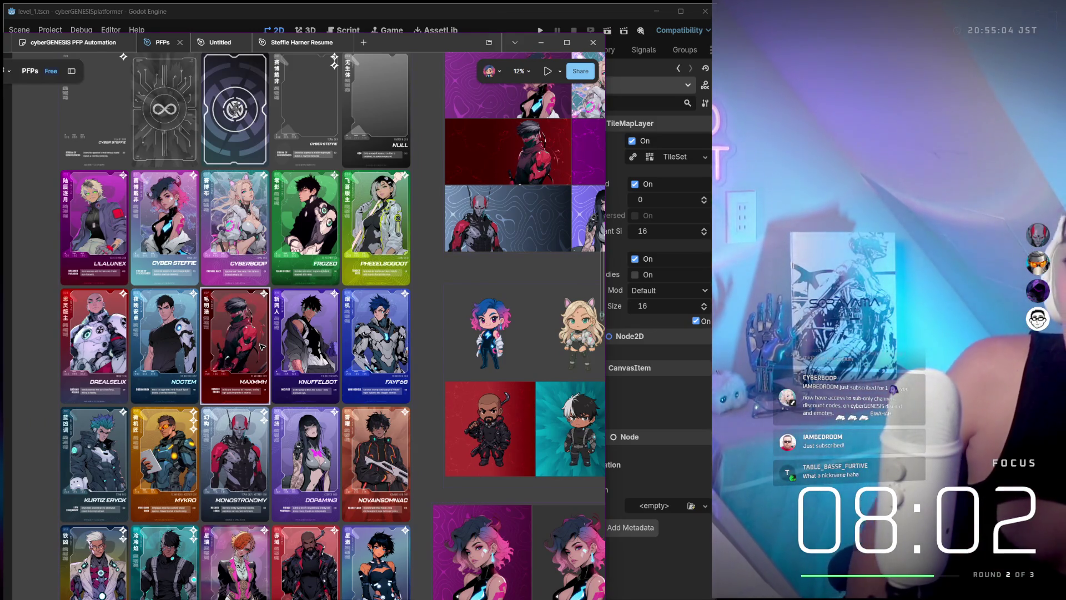
{"action": "left_click", "coordinate": [237, 203]}
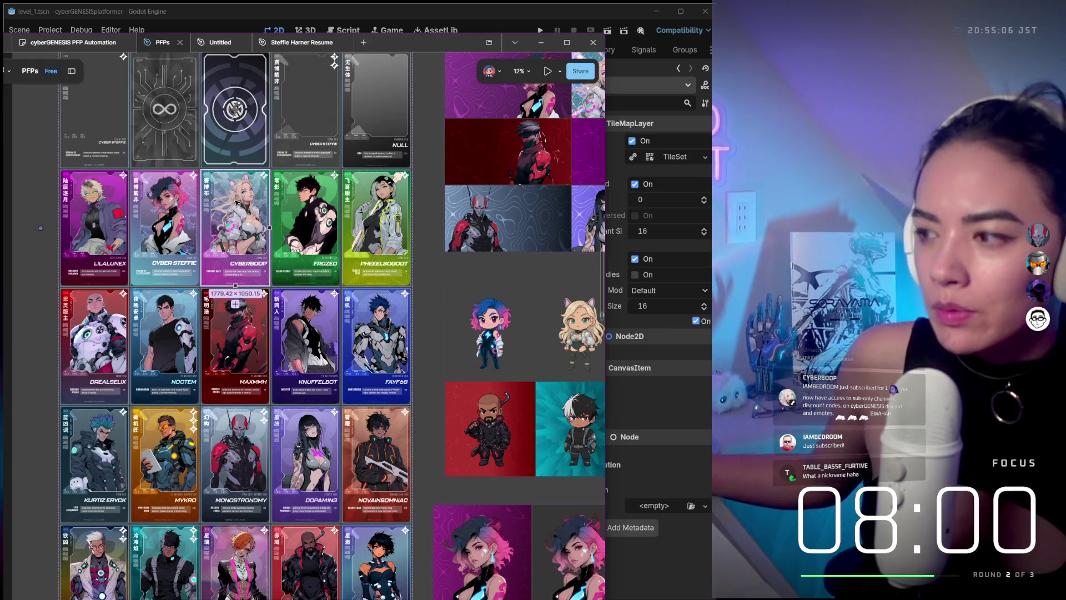
{"action": "left_click", "coordinate": [438, 360]}
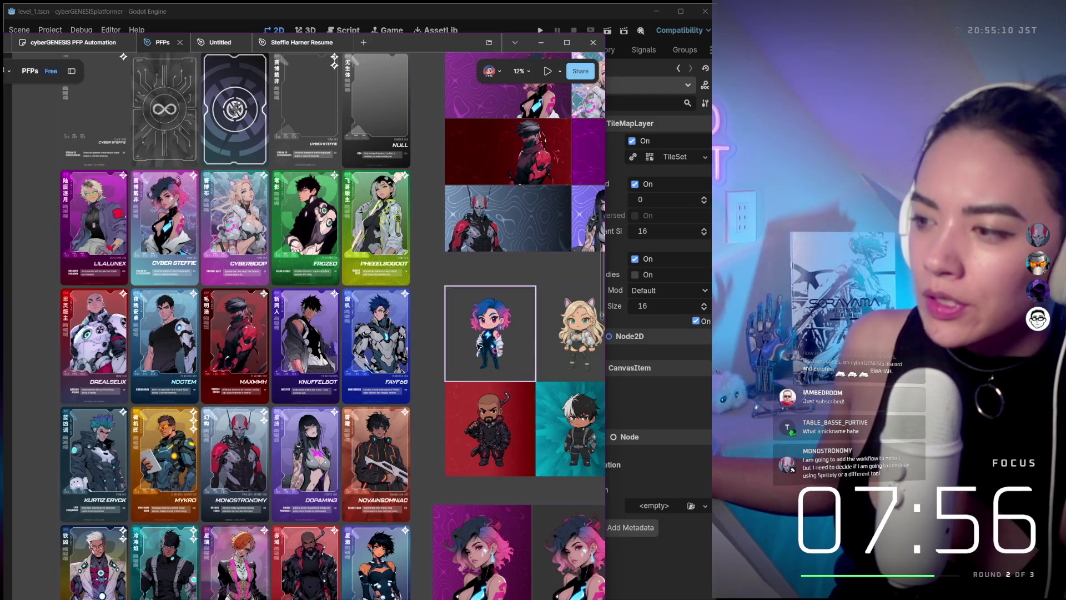
{"action": "scroll", "coordinate": [479, 346], "scroll_direction": "right", "scroll_amount": 3}
- Select the blue-haired chibi's 1385.61 × 1458.54 inner frame, then drag Figma down to uncover Godot
{"action": "left_click", "coordinate": [425, 338]}
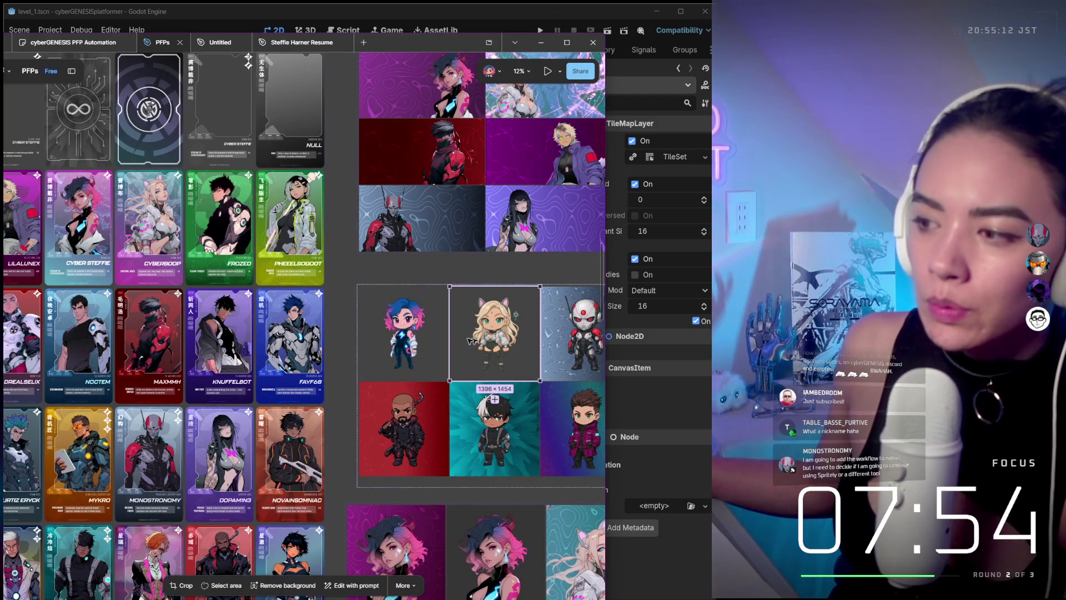
{"action": "left_click", "coordinate": [425, 338]}
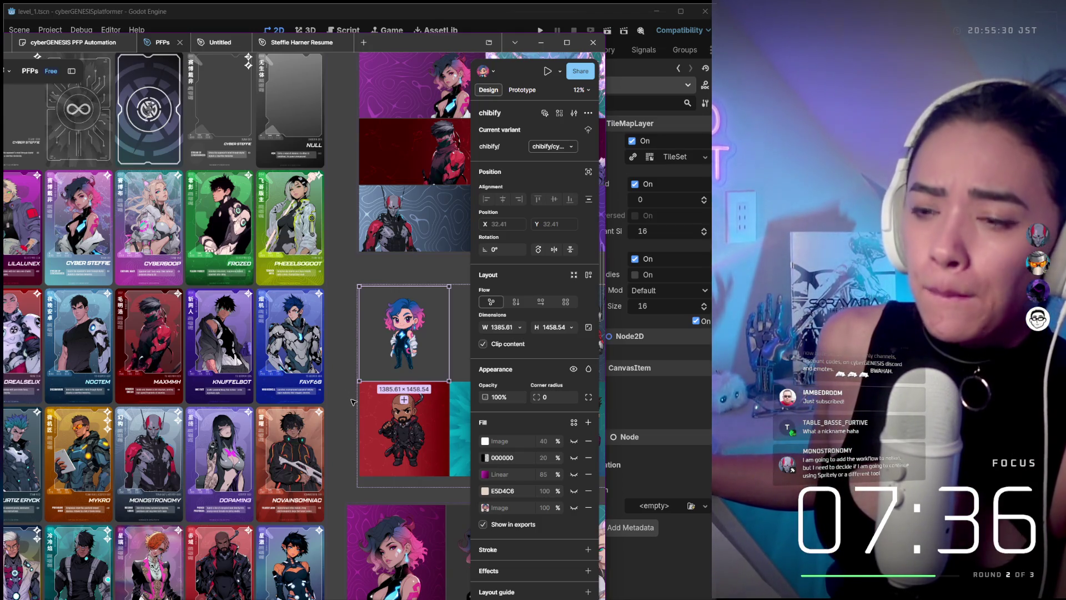
{"action": "mouse_move", "coordinate": [396, 36]}
{"action": "left_mouse_down"}
{"action": "mouse_move", "coordinate": [484, 247]}
{"action": "mouse_move", "coordinate": [470, 289]}
{"action": "mouse_move", "coordinate": [473, 387]}
{"action": "left_mouse_up"}
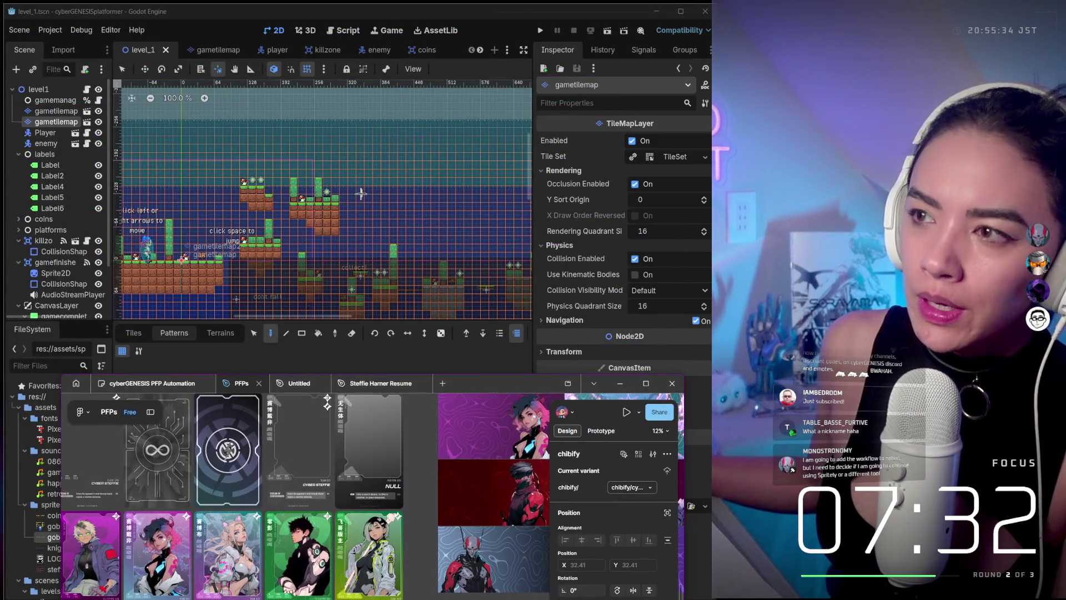
- Run the project, move the game window left, walk the player left and right, then stop
{"action": "left_click", "coordinate": [197, 36]}
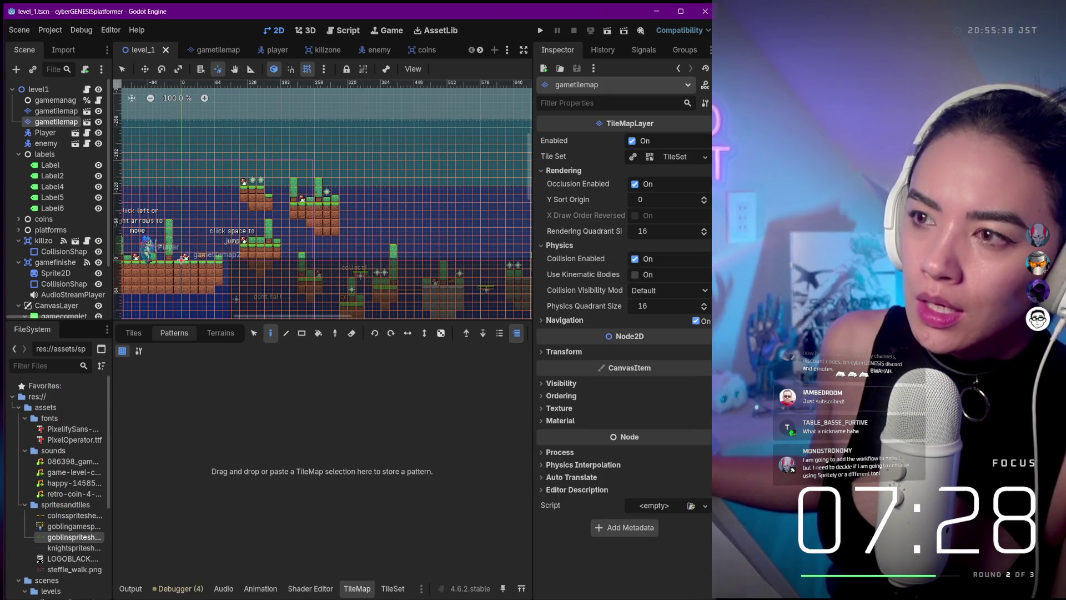
{"action": "left_click", "coordinate": [541, 32]}
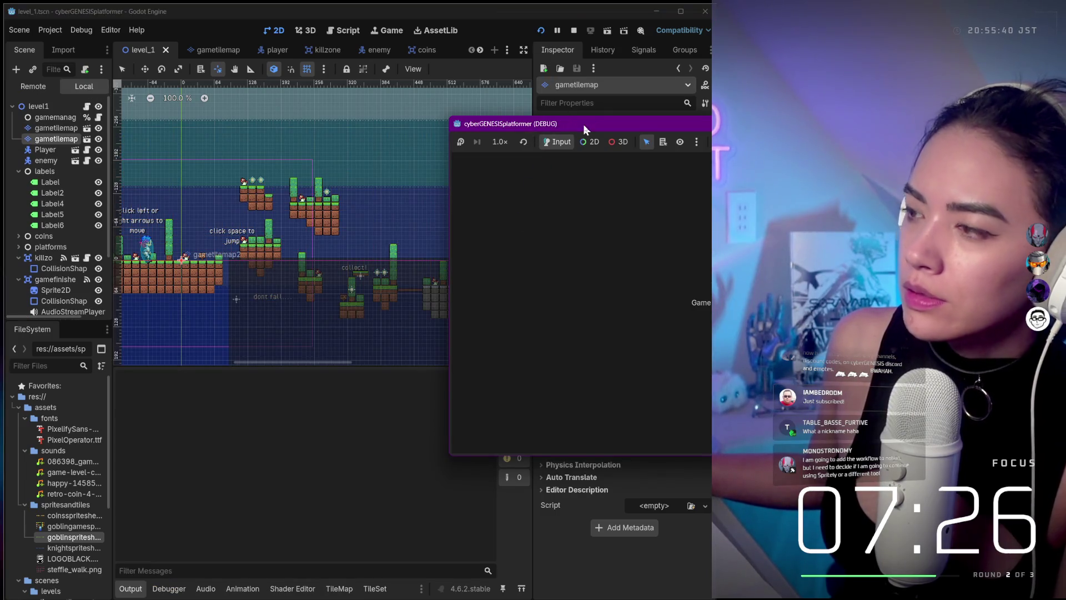
{"action": "mouse_move", "coordinate": [751, 123]}
{"action": "left_mouse_down"}
{"action": "mouse_move", "coordinate": [425, 122]}
{"action": "mouse_move", "coordinate": [335, 169]}
{"action": "left_mouse_up"}
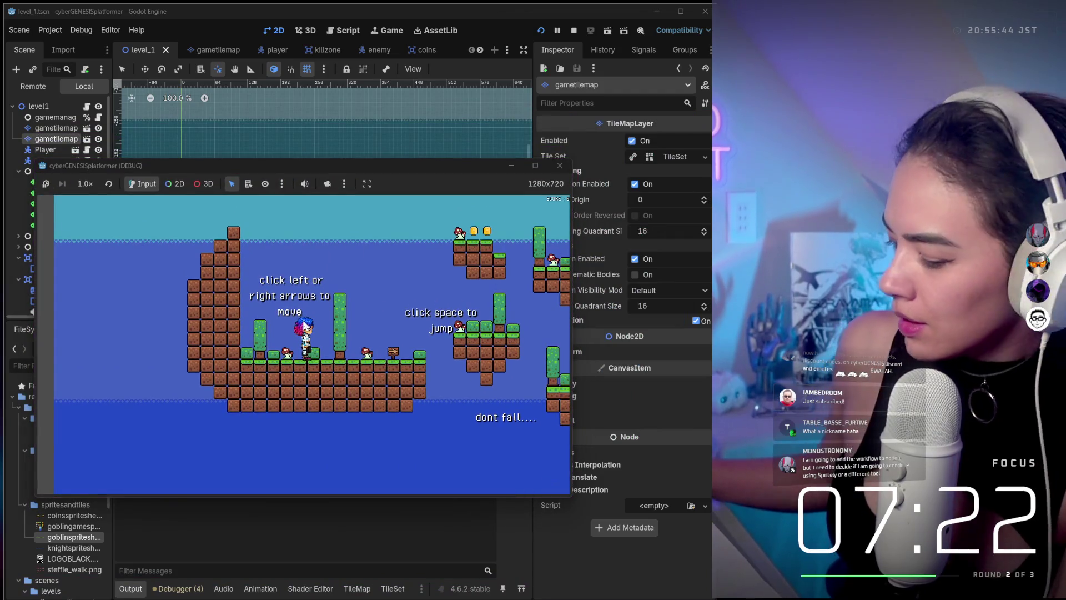
{"action": "key", "text": "Left"}
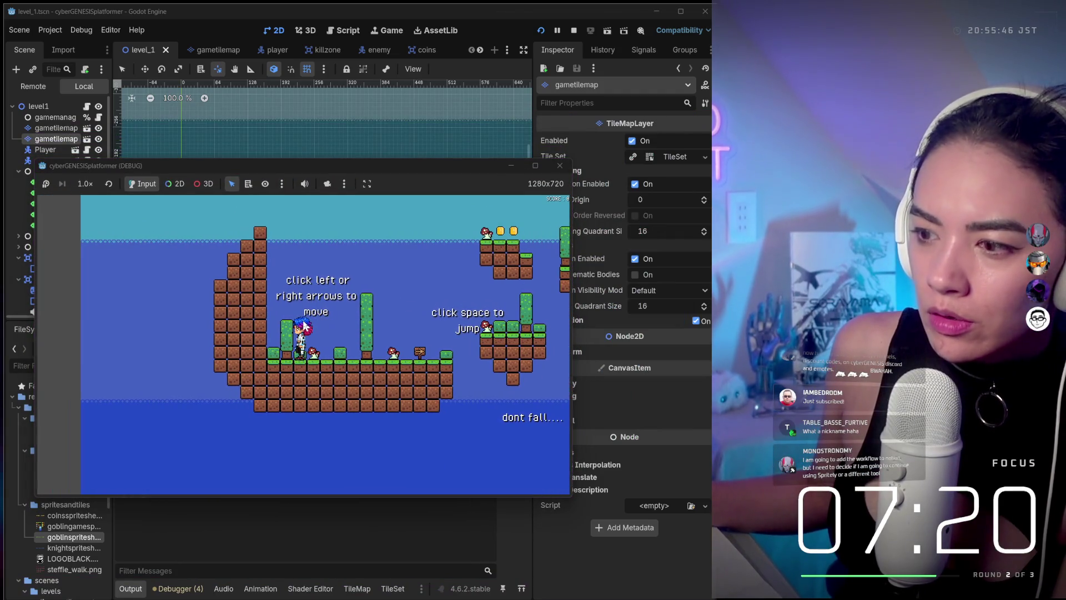
{"action": "key", "text": "Right"}
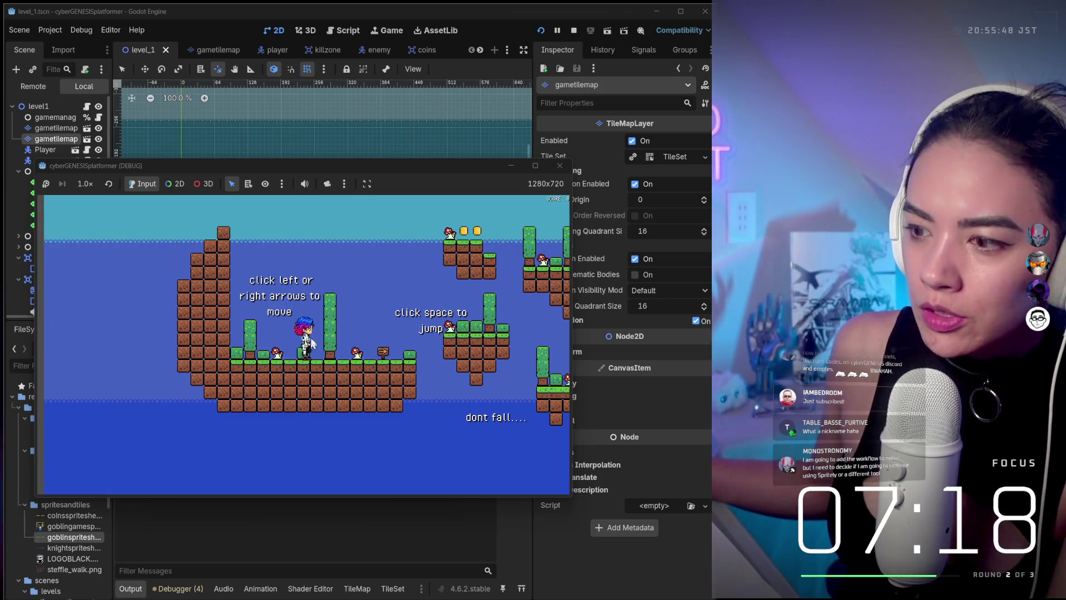
{"action": "key", "text": "Left"}
{"action": "key", "text": "Right"}
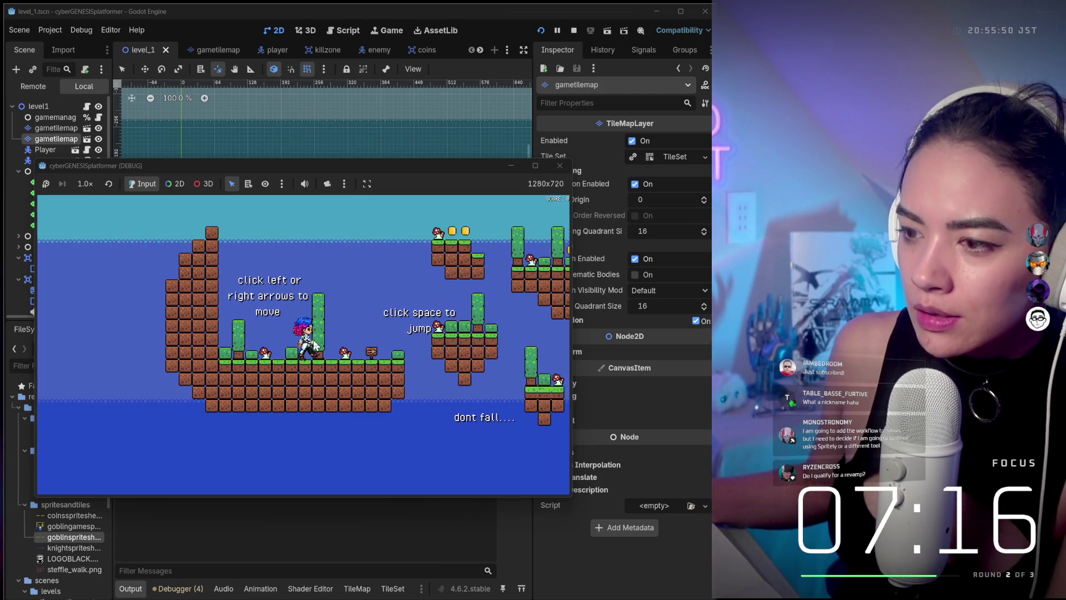
{"action": "key", "text": "Left"}
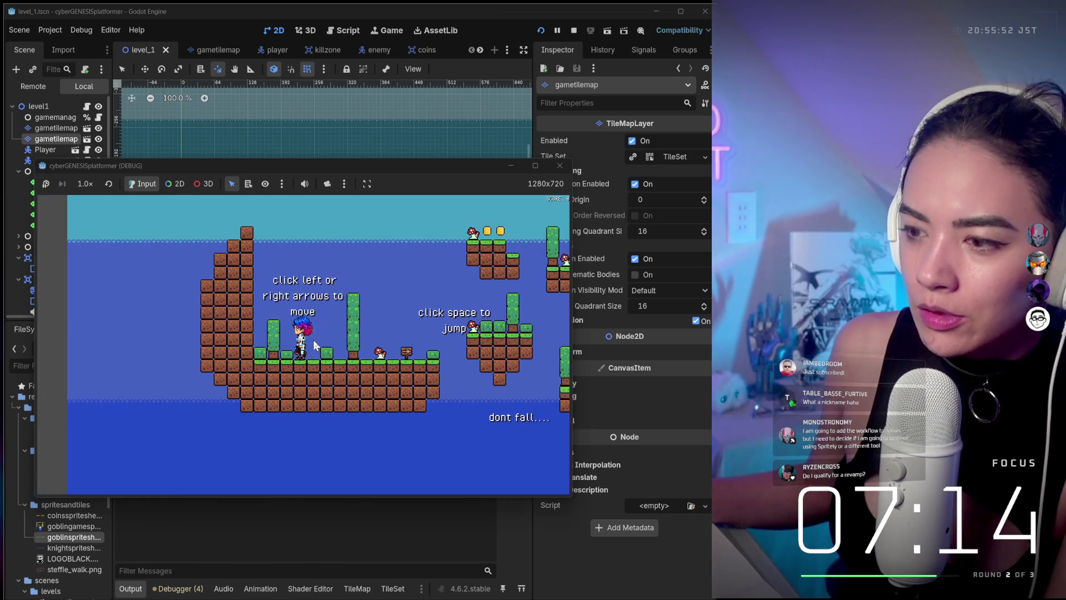
{"action": "key", "text": "Right"}
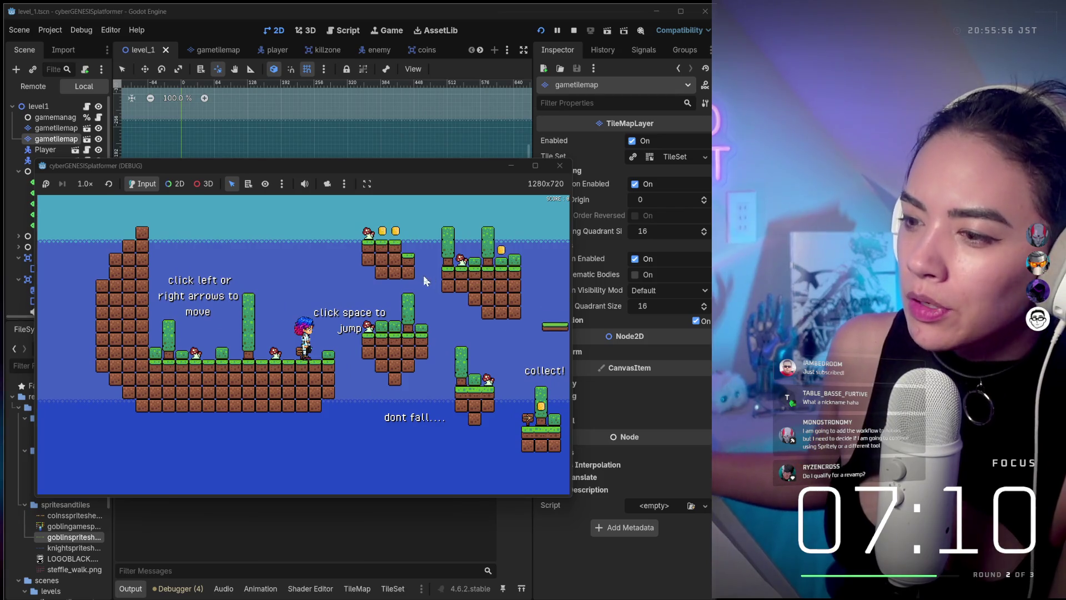
{"action": "left_click", "coordinate": [560, 165]}
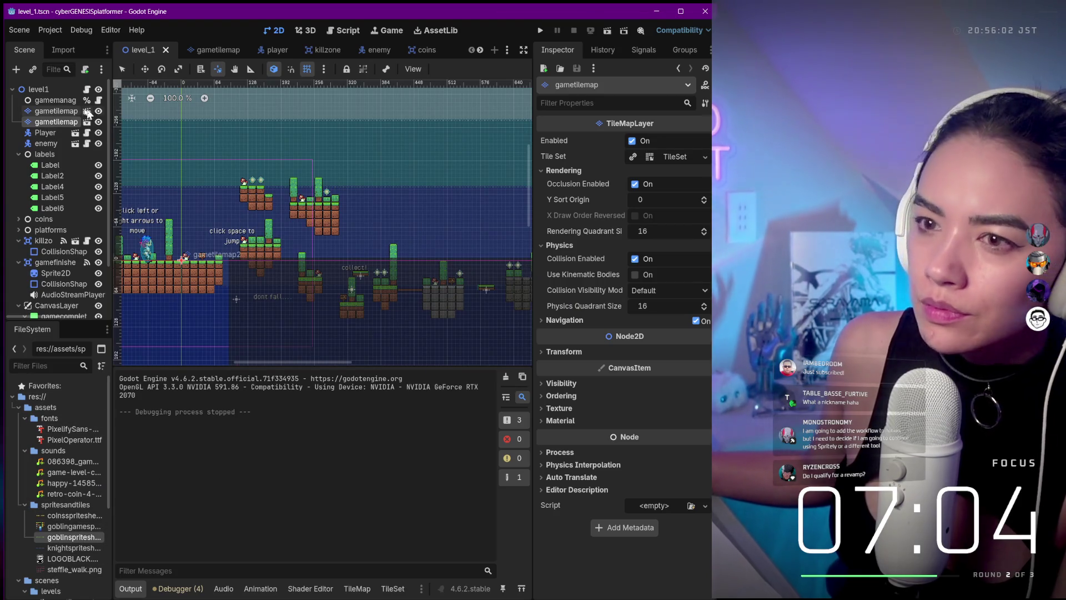
- Open the player scene and select its AnimatedSprite2D to show the run_new frames
{"action": "left_click", "coordinate": [40, 136]}
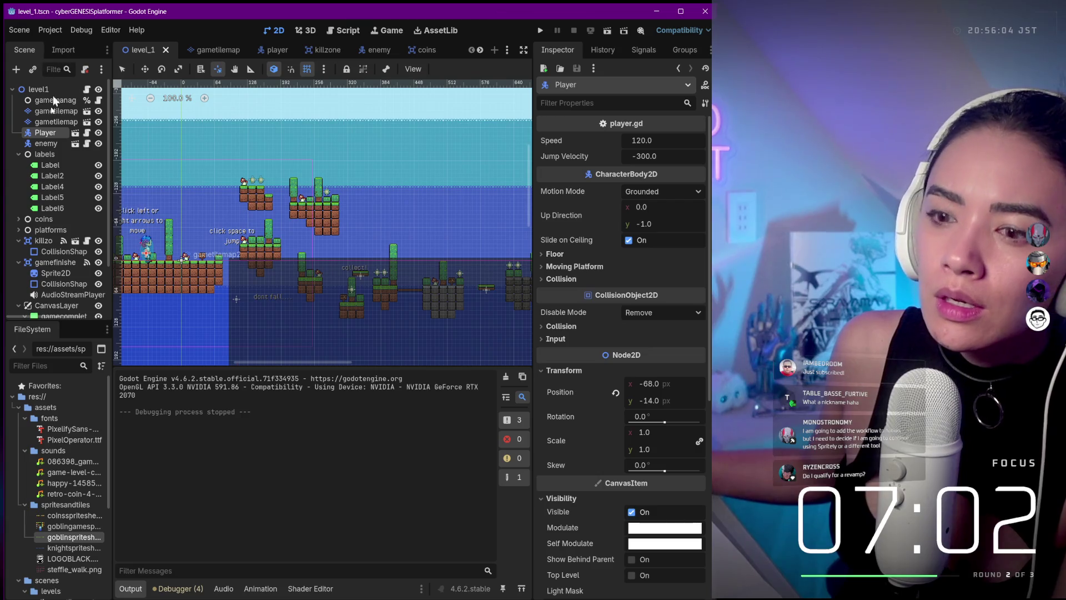
{"action": "scroll", "coordinate": [56, 194], "scroll_direction": "down", "scroll_amount": 3}
{"action": "left_click", "coordinate": [277, 50]}
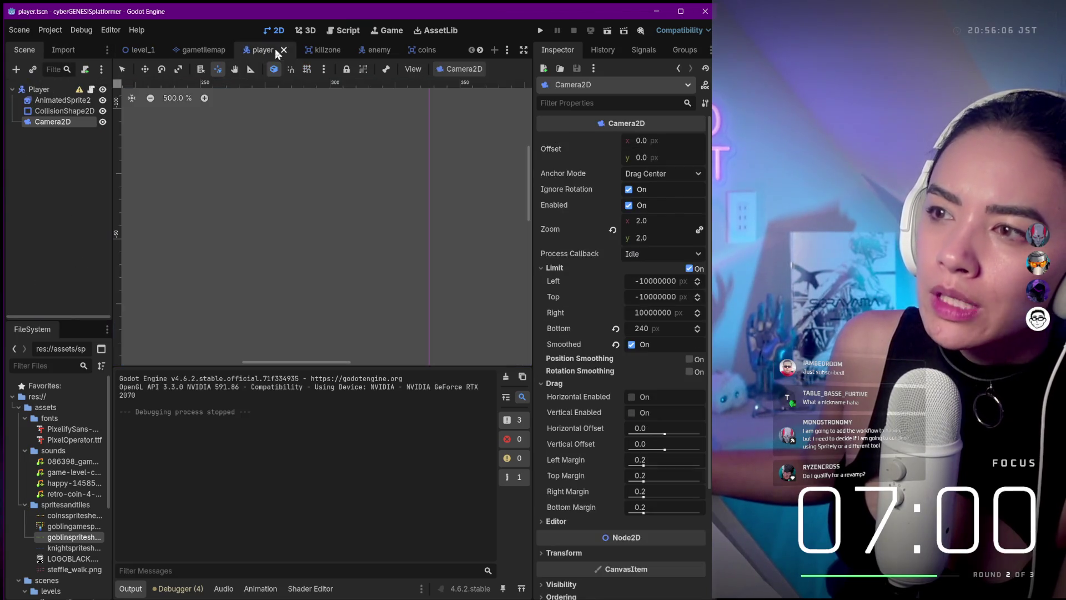
{"action": "left_click", "coordinate": [58, 111]}
{"action": "left_click", "coordinate": [49, 101]}
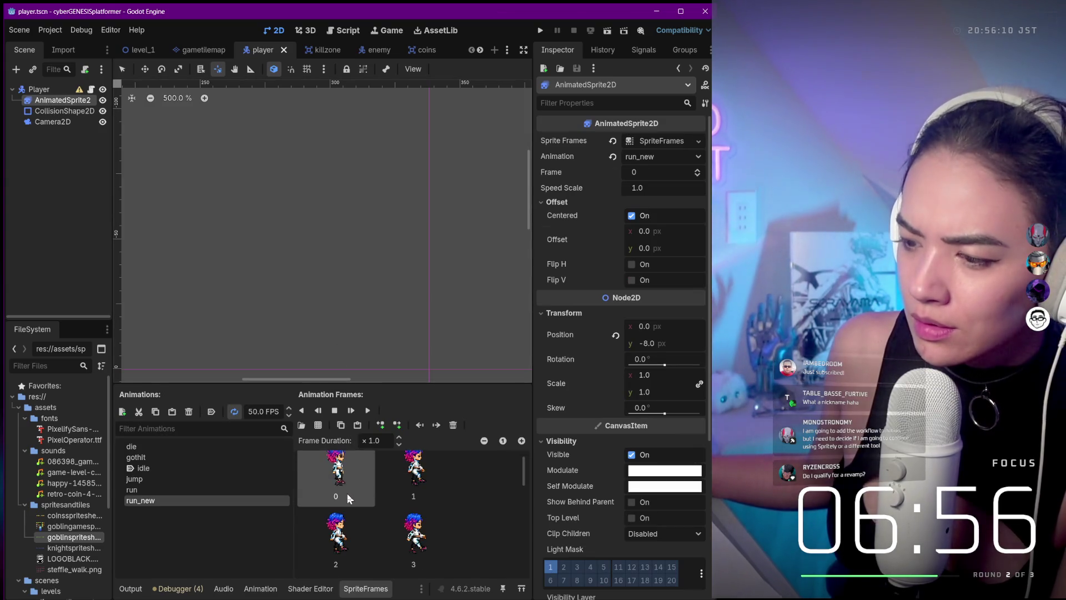
- Use Show in FileSystem on frame 2 to locate steffie_walk.png in the project files
{"action": "scroll", "coordinate": [465, 508], "scroll_direction": "down", "scroll_amount": 2}
{"action": "scroll", "coordinate": [466, 510], "scroll_direction": "down", "scroll_amount": 1}
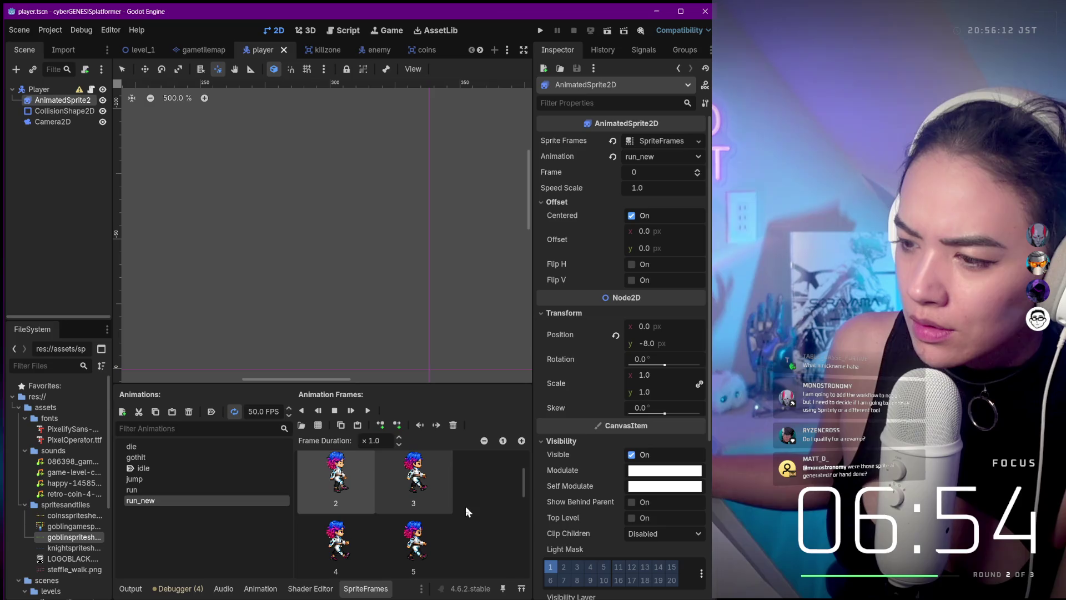
{"action": "right_click", "coordinate": [332, 479]}
{"action": "left_click", "coordinate": [347, 486]}
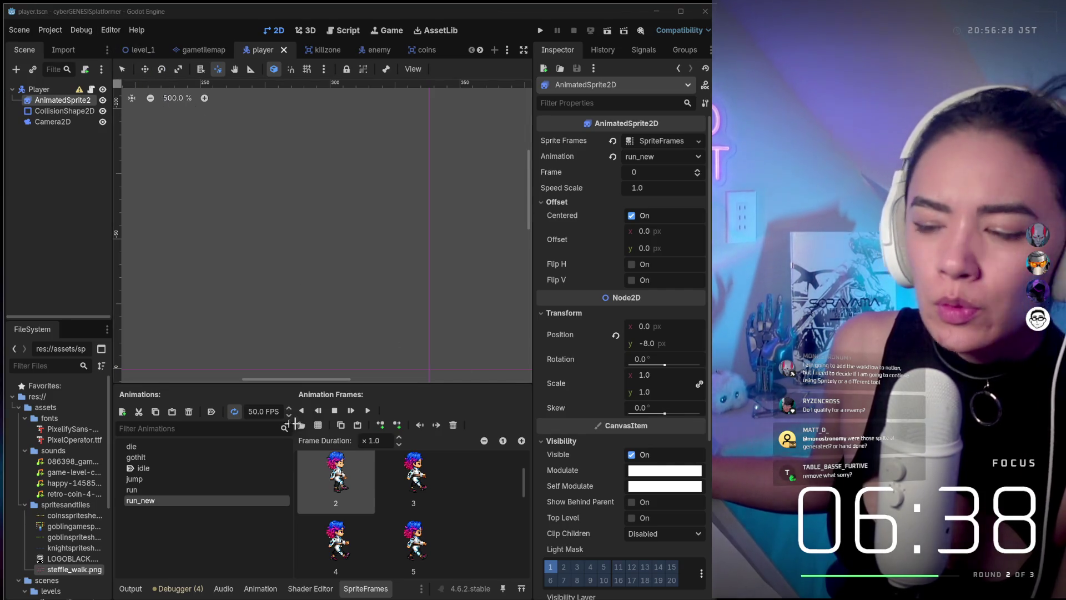
{"action": "scroll", "coordinate": [352, 487], "scroll_direction": "up", "scroll_amount": 2}
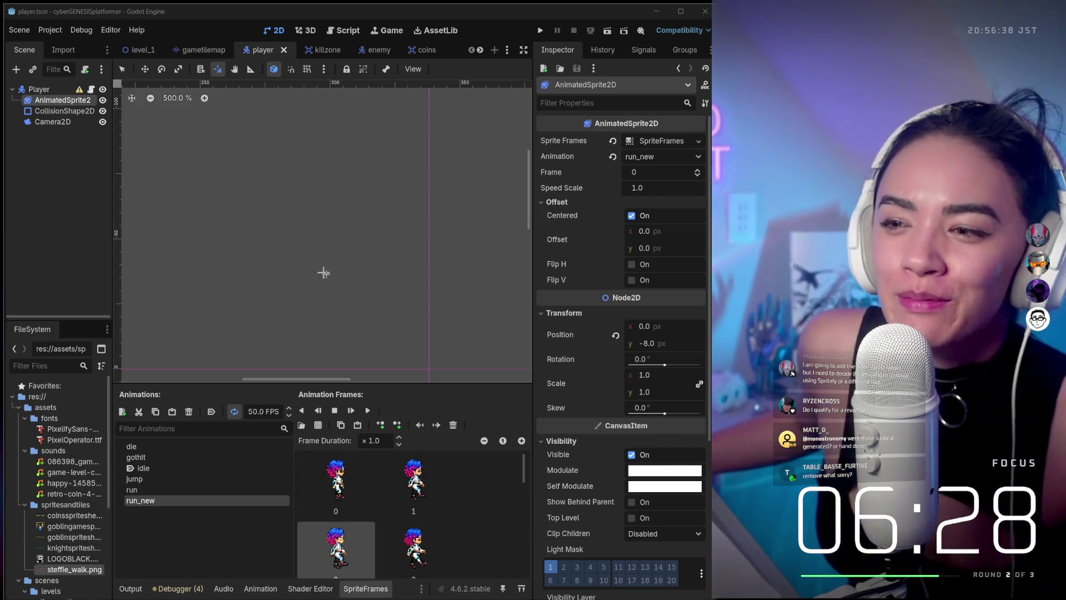
{"action": "scroll", "coordinate": [337, 279], "scroll_direction": "down", "scroll_amount": 2}
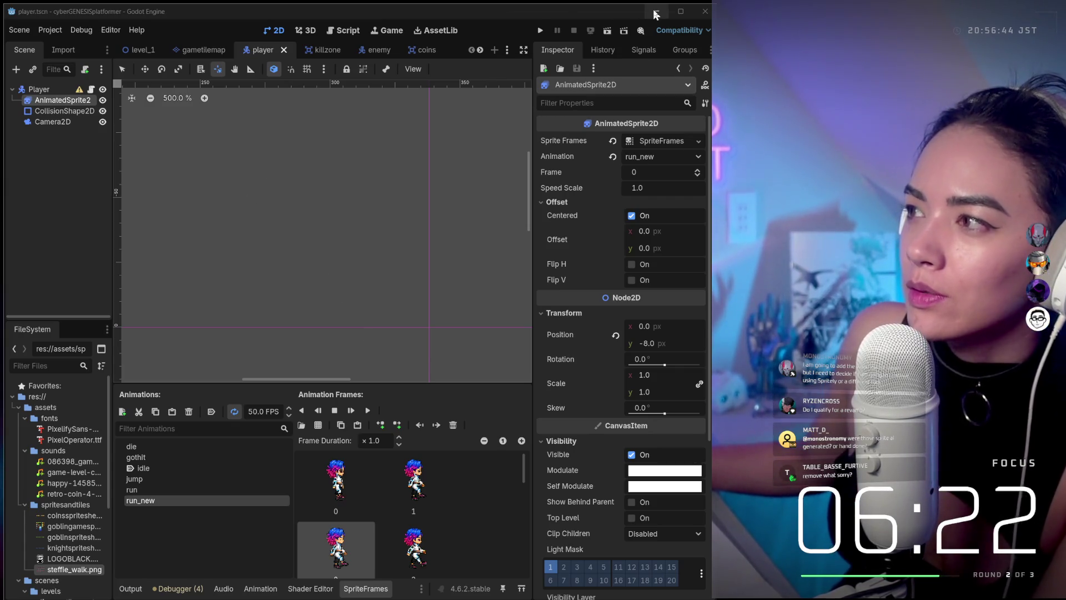
- Restore Figma from the taskbar, zoom into the WAFUNETIK card grid, and select the BIOHIZZLE card
{"action": "mouse_move", "coordinate": [610, 596]}
{"action": "mouse_move", "coordinate": [650, 590]}
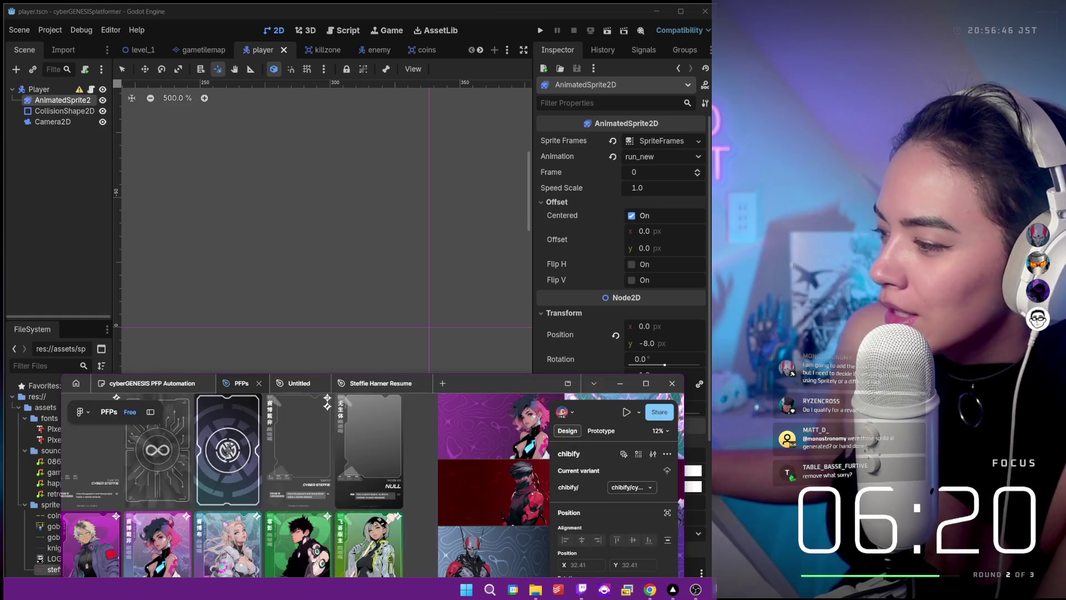
{"action": "left_click", "coordinate": [577, 539]}
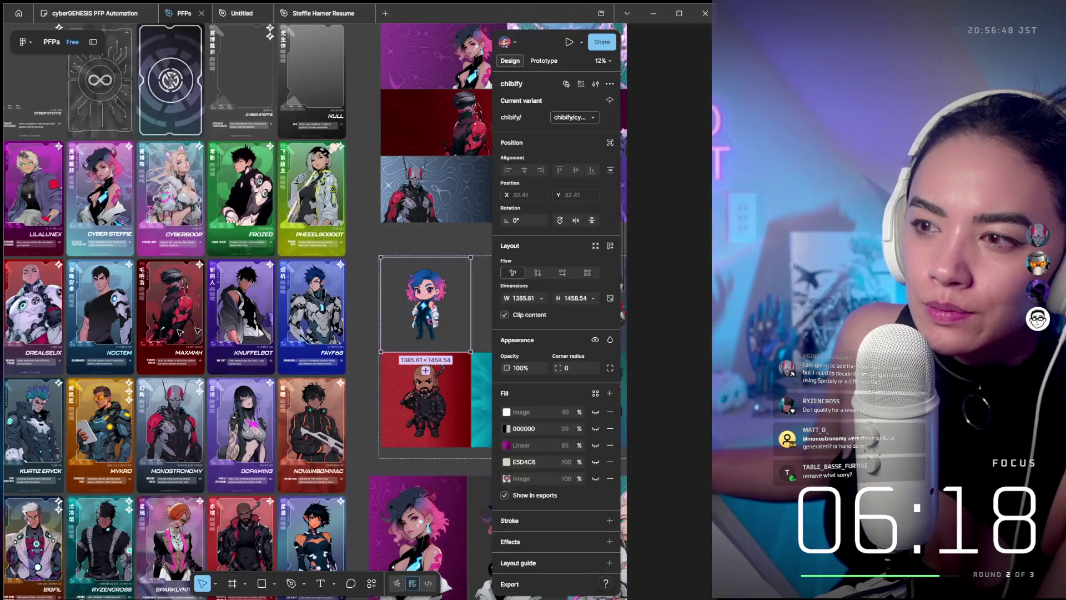
{"action": "scroll", "coordinate": [346, 305], "scroll_direction": "left", "scroll_amount": 5}
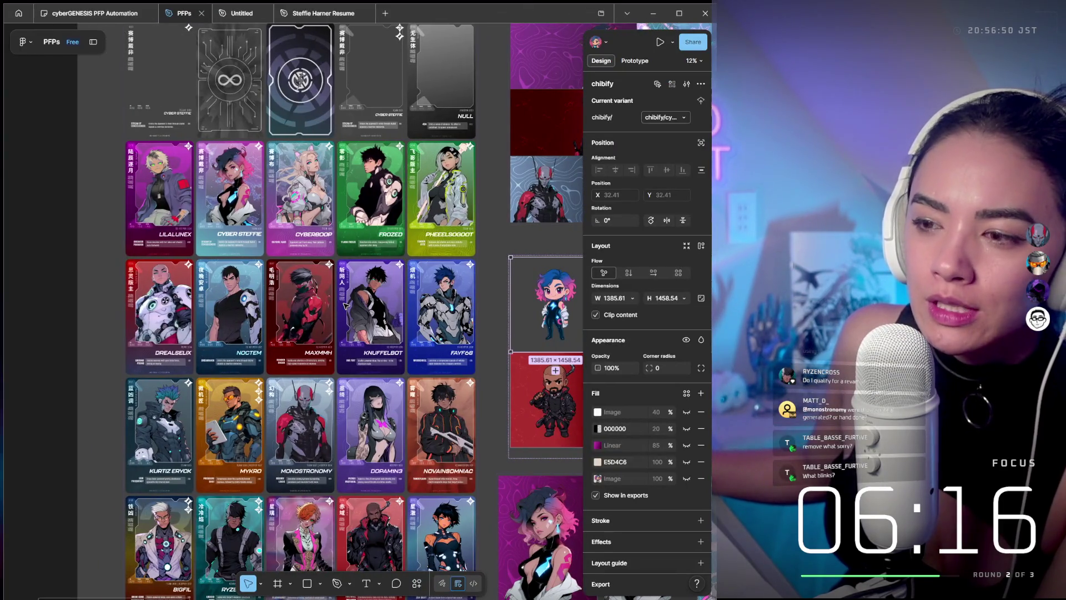
{"action": "scroll", "coordinate": [345, 305], "scroll_direction": "down", "scroll_amount": 2}
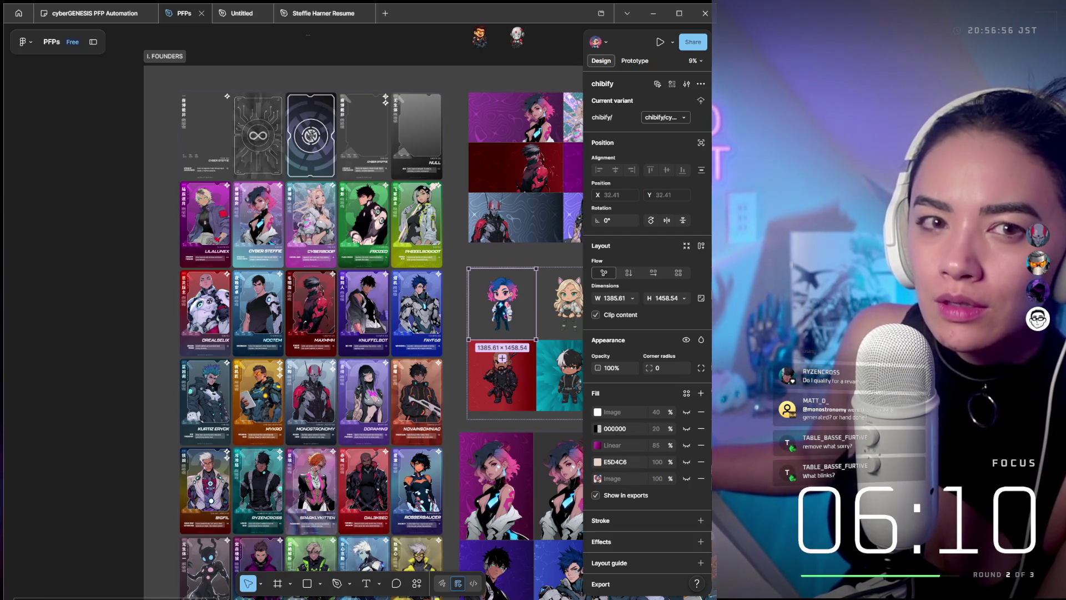
{"action": "scroll", "coordinate": [381, 317], "scroll_direction": "down", "scroll_amount": 5}
{"action": "scroll", "coordinate": [381, 317], "scroll_direction": "down", "scroll_amount": 5}
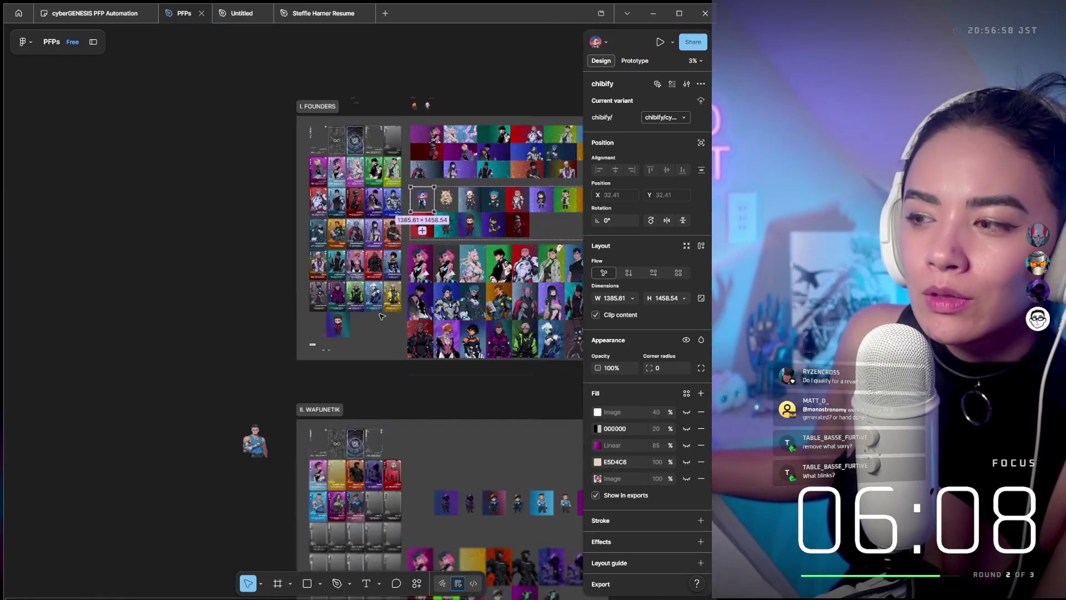
{"action": "scroll", "coordinate": [381, 316], "scroll_direction": "down", "scroll_amount": 2}
{"action": "scroll", "coordinate": [373, 333], "scroll_direction": "up", "scroll_amount": 5}
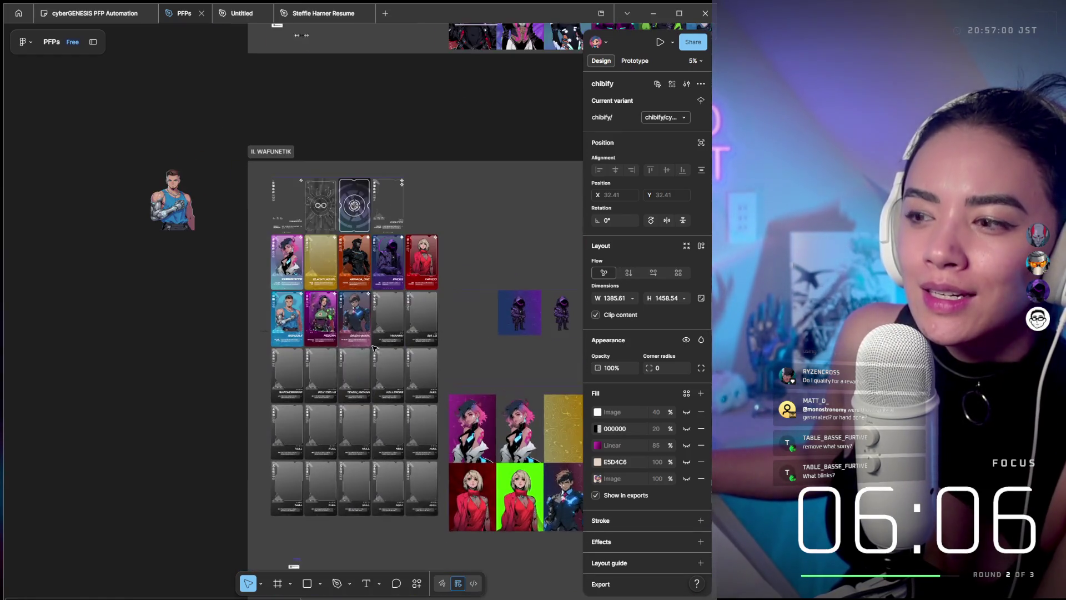
{"action": "scroll", "coordinate": [373, 348], "scroll_direction": "up", "scroll_amount": 3}
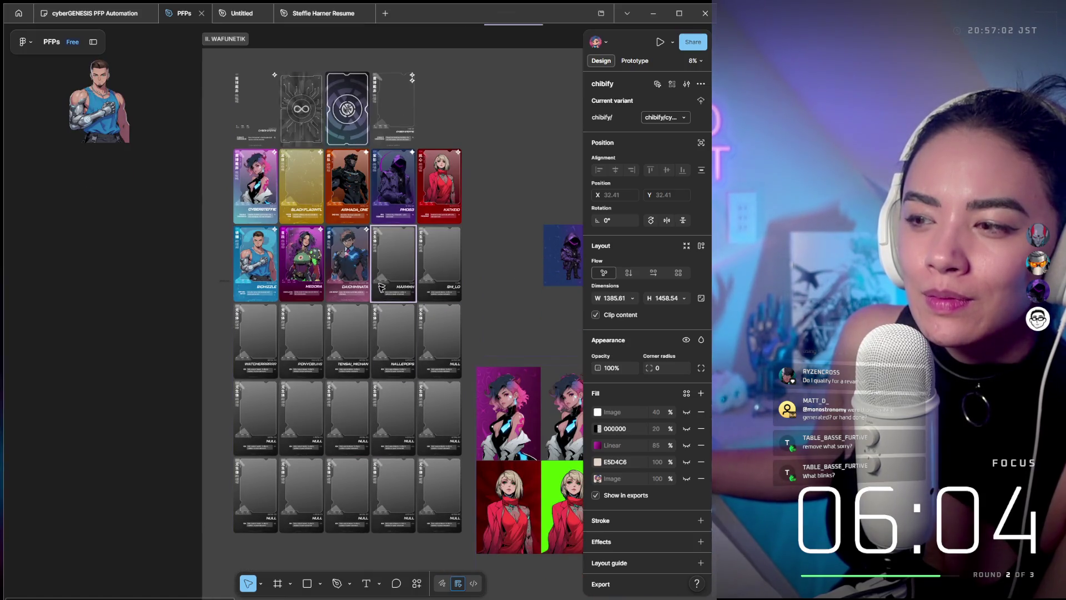
{"action": "scroll", "coordinate": [296, 221], "scroll_direction": "right", "scroll_amount": 3}
{"action": "scroll", "coordinate": [296, 221], "scroll_direction": "up", "scroll_amount": 5}
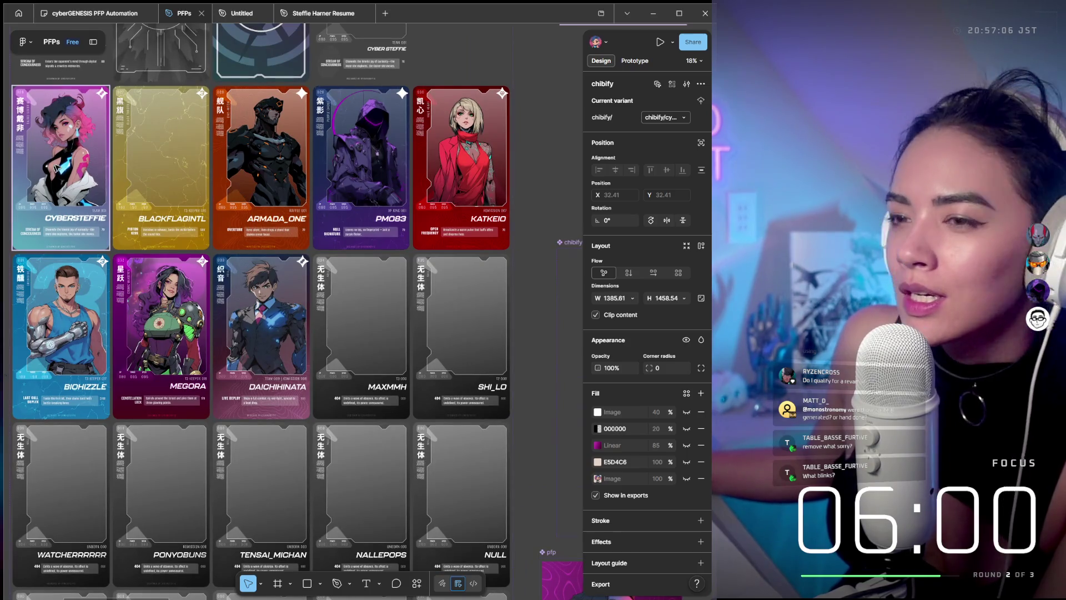
{"action": "left_click", "coordinate": [104, 272]}
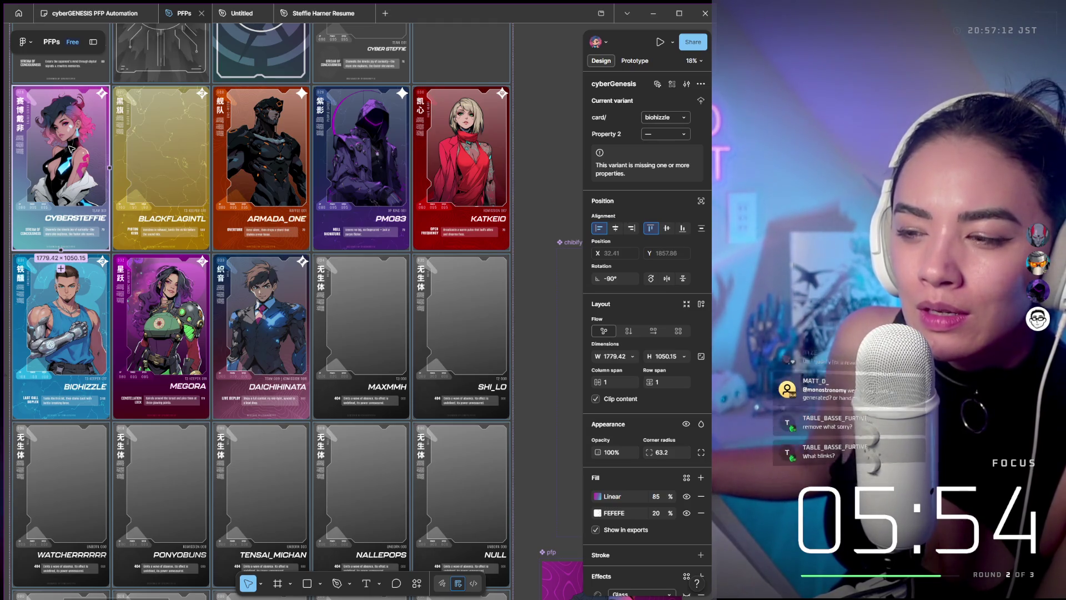
- Scroll across the finished and blank PFP cards, minimize Figma, and bring up the notes window
{"action": "scroll", "coordinate": [366, 421], "scroll_direction": "up", "scroll_amount": 2}
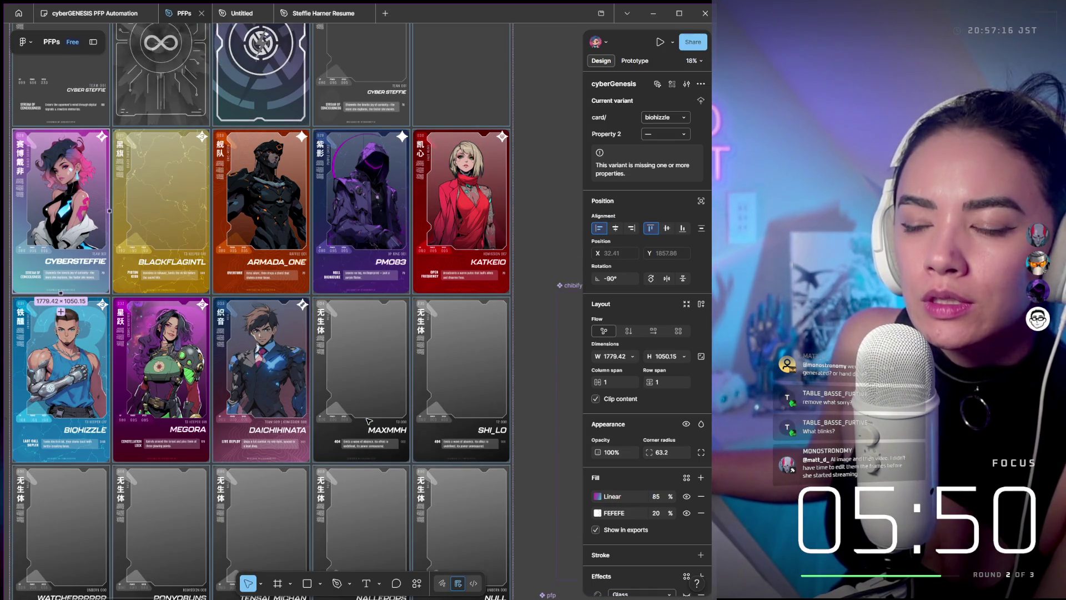
{"action": "scroll", "coordinate": [253, 201], "scroll_direction": "up", "scroll_amount": 2}
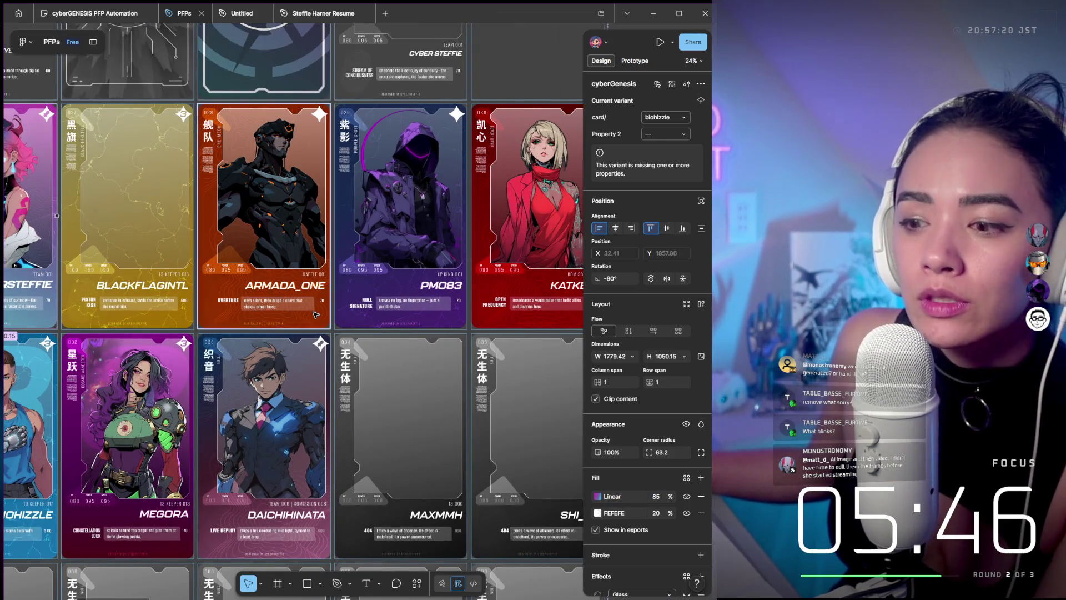
{"action": "scroll", "coordinate": [315, 315], "scroll_direction": "down", "scroll_amount": 4}
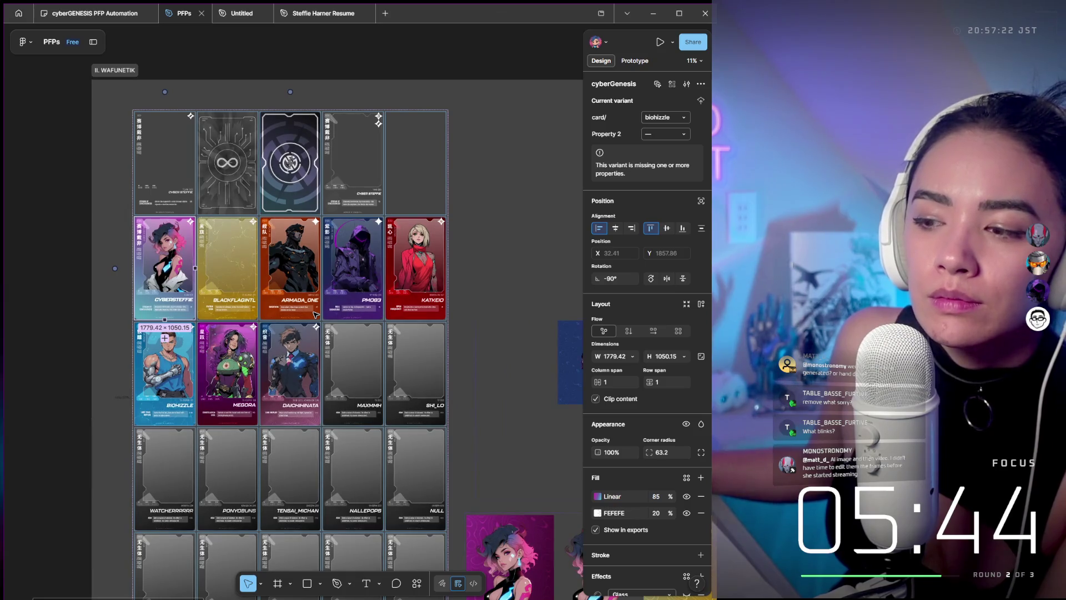
{"action": "scroll", "coordinate": [314, 314], "scroll_direction": "up", "scroll_amount": 10}
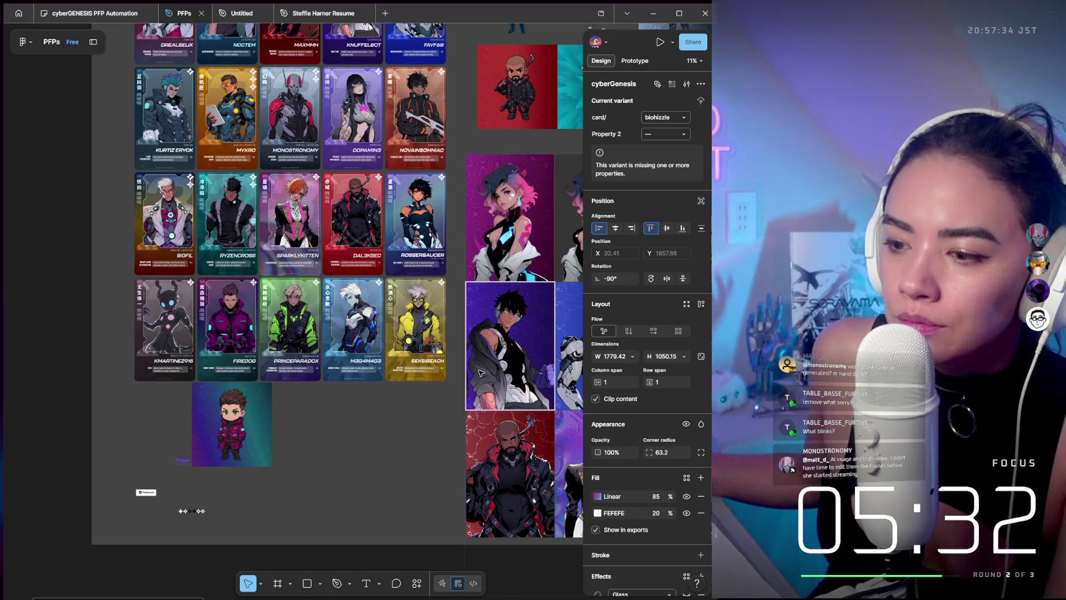
{"action": "scroll", "coordinate": [481, 372], "scroll_direction": "up", "scroll_amount": 3}
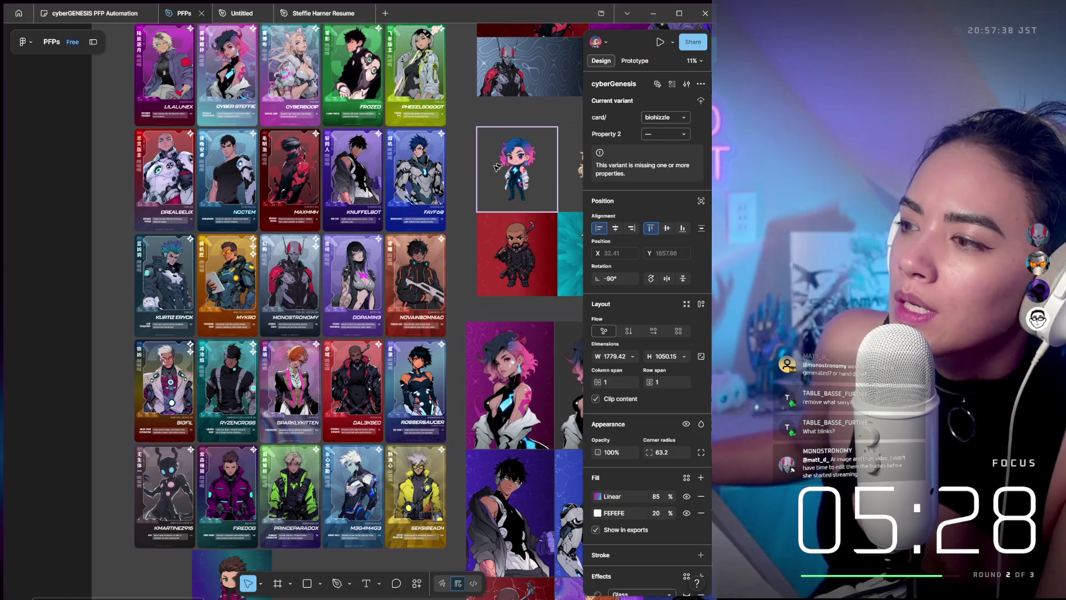
{"action": "scroll", "coordinate": [436, 161], "scroll_direction": "down", "scroll_amount": 3}
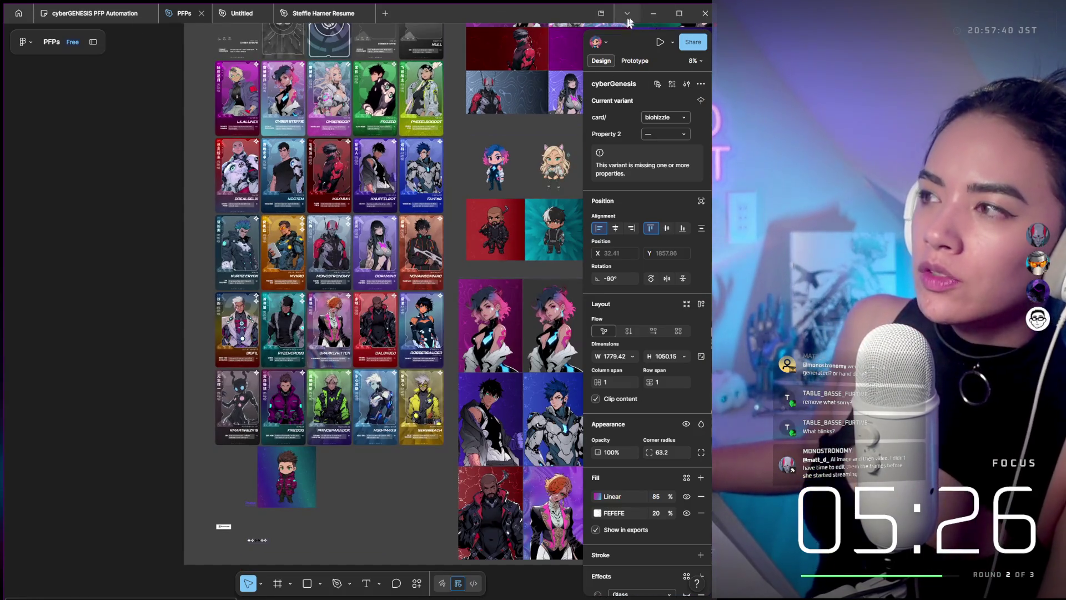
{"action": "left_click", "coordinate": [653, 16]}
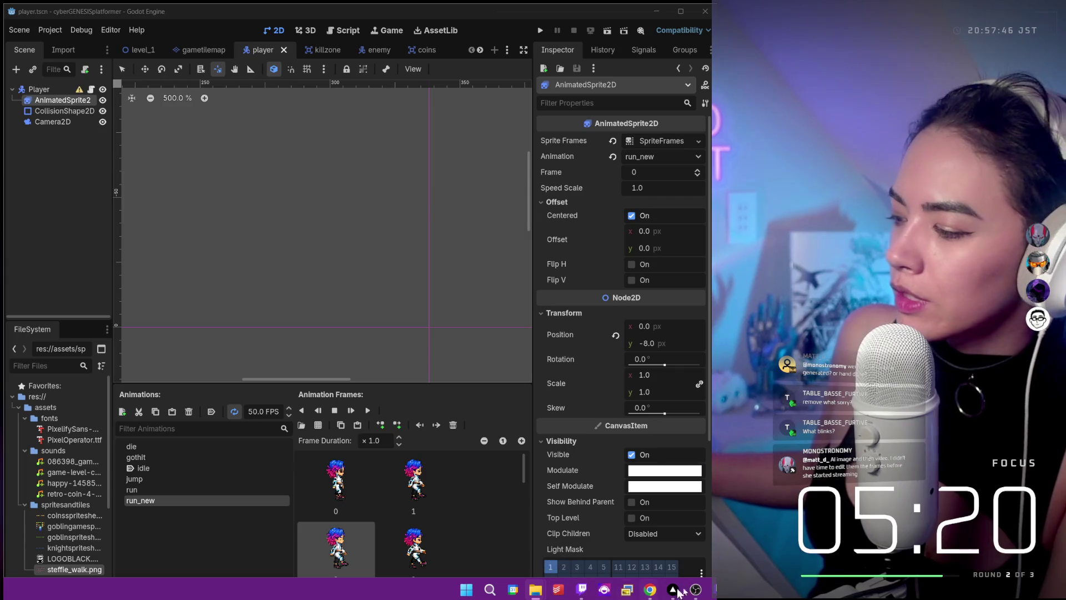
{"action": "left_click", "coordinate": [673, 589]}
- Snap Notion left and append ' Sprite Workflow' to the v0.1 Characters checklist item
{"action": "mouse_move", "coordinate": [366, 245]}
{"action": "left_mouse_down"}
{"action": "mouse_move", "coordinate": [199, 263]}
{"action": "mouse_move", "coordinate": [6, 310]}
{"action": "left_mouse_up"}
{"action": "scroll", "coordinate": [311, 317], "scroll_direction": "up", "scroll_amount": 7}
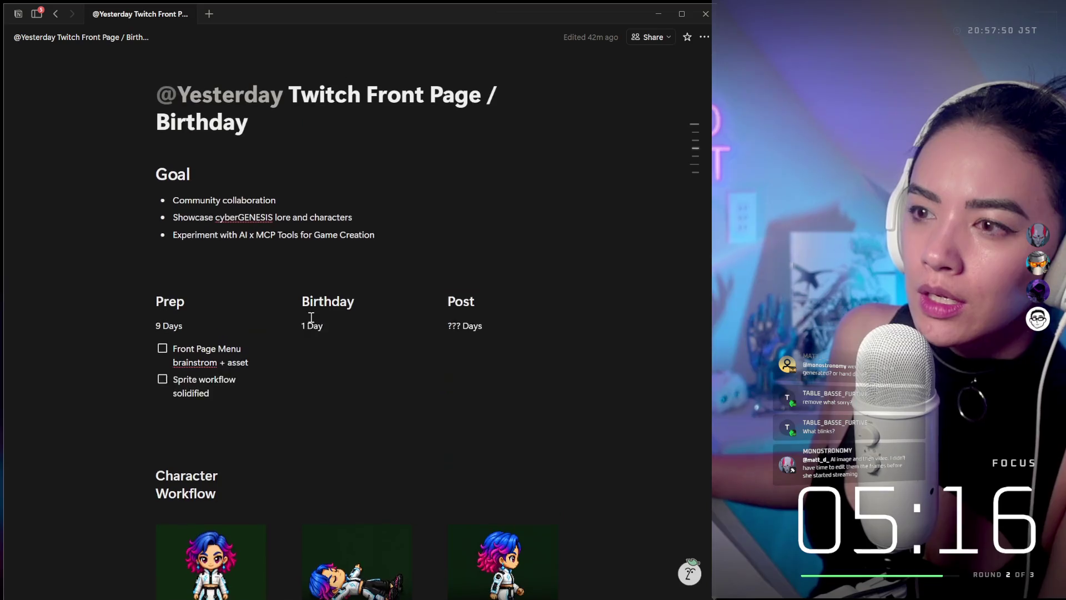
{"action": "scroll", "coordinate": [311, 318], "scroll_direction": "down", "scroll_amount": 9}
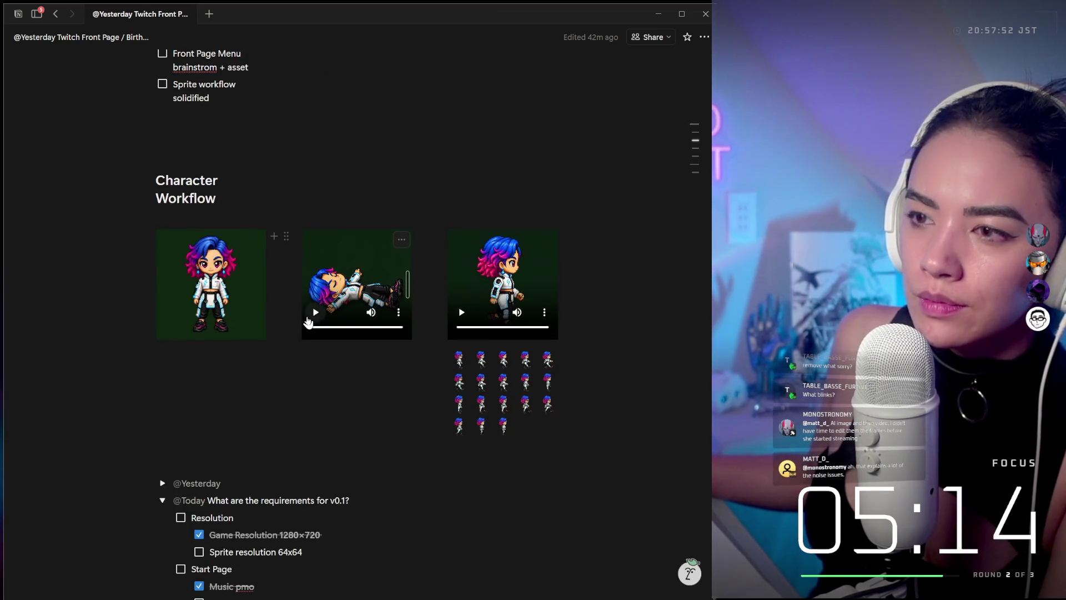
{"action": "scroll", "coordinate": [229, 298], "scroll_direction": "down", "scroll_amount": 1}
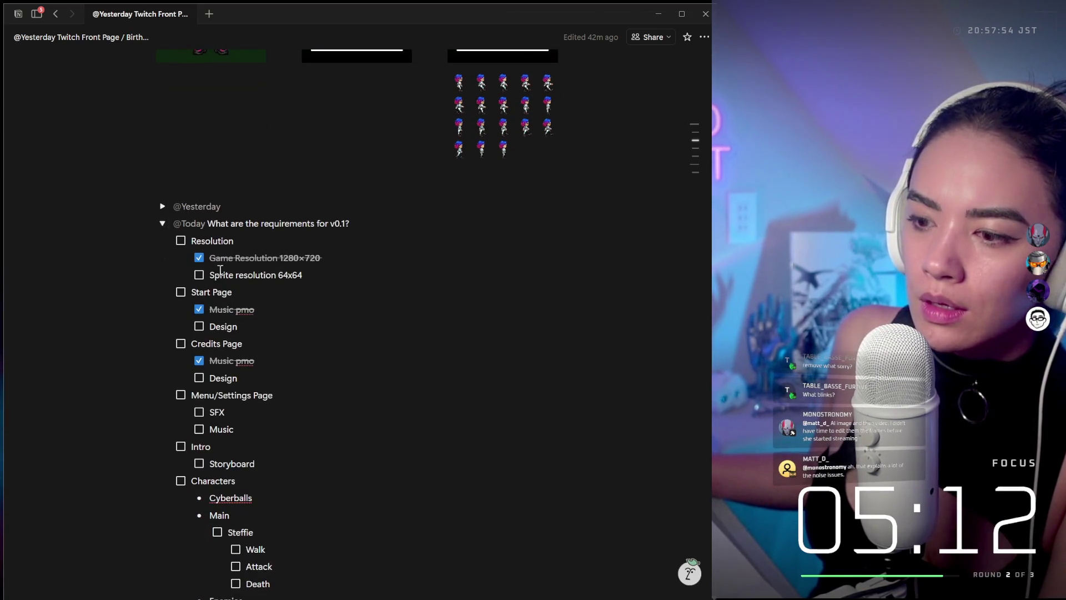
{"action": "scroll", "coordinate": [220, 270], "scroll_direction": "down", "scroll_amount": 3}
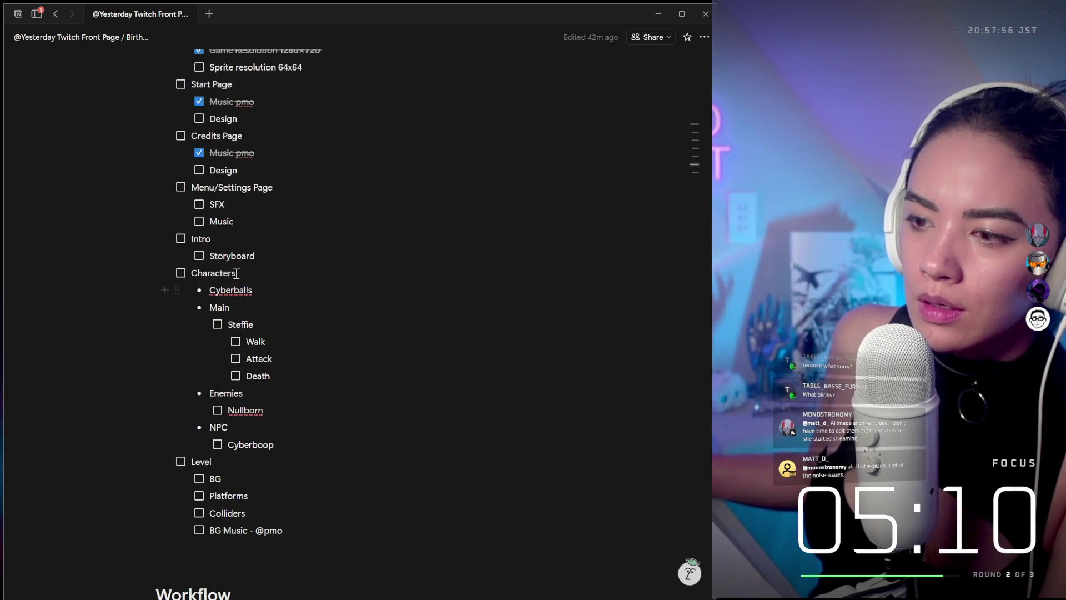
{"action": "left_click", "coordinate": [237, 273]}
{"action": "type", "text": "Sprit"}
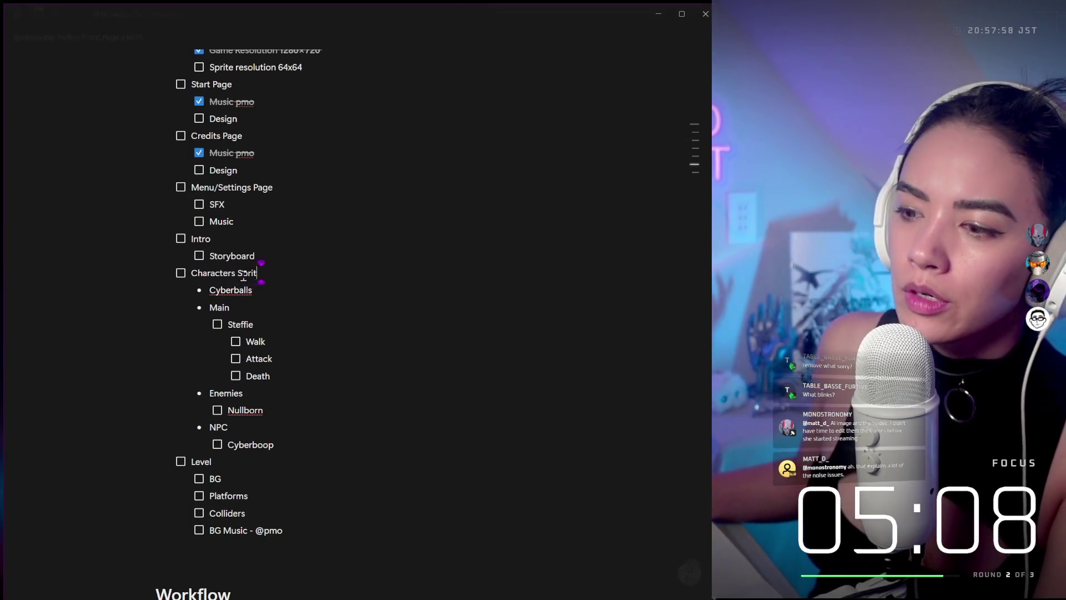
{"action": "type", "text": "e Workflow"}
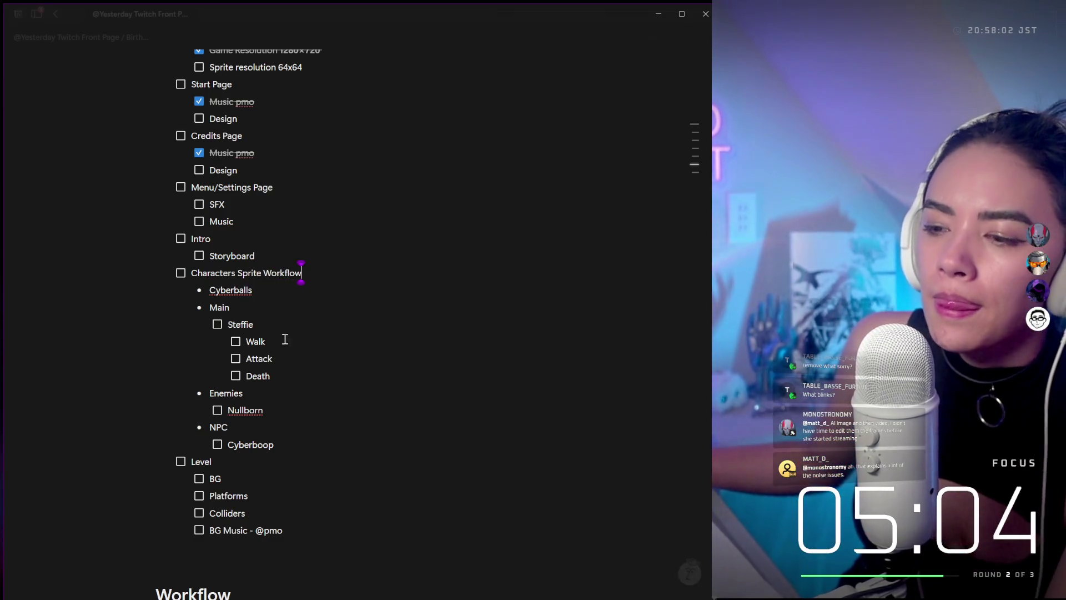
{"action": "scroll", "coordinate": [292, 469], "scroll_direction": "down", "scroll_amount": 4}
{"action": "left_click", "coordinate": [194, 447]}
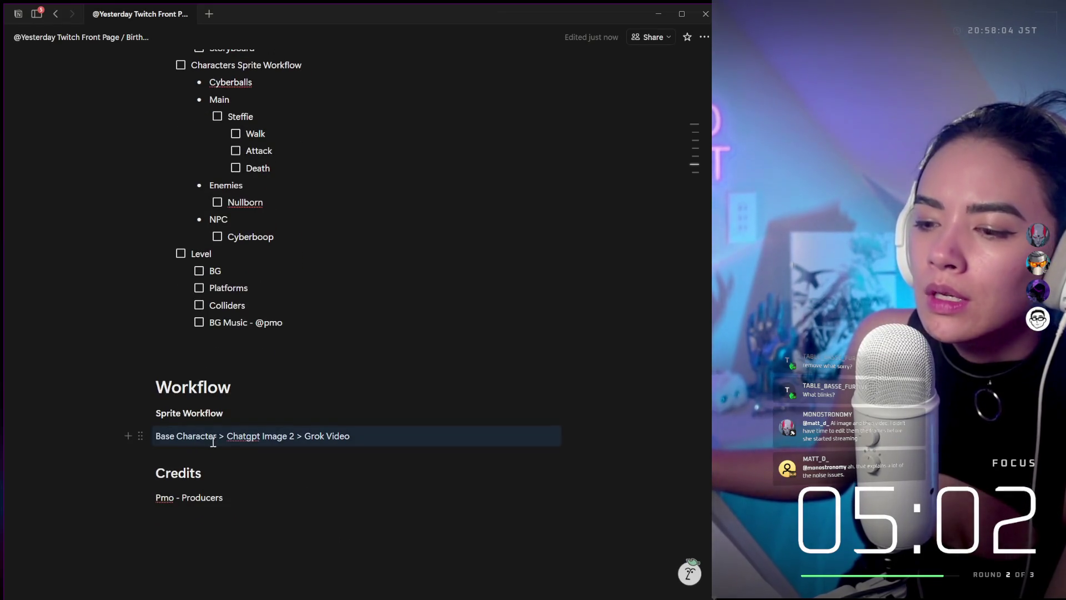
- Add '(Chibi)' after Base Character and '(?) >' after Grok Video, and correct 'Chatgpt' to 'ChatGPT'
{"action": "left_click", "coordinate": [217, 436]}
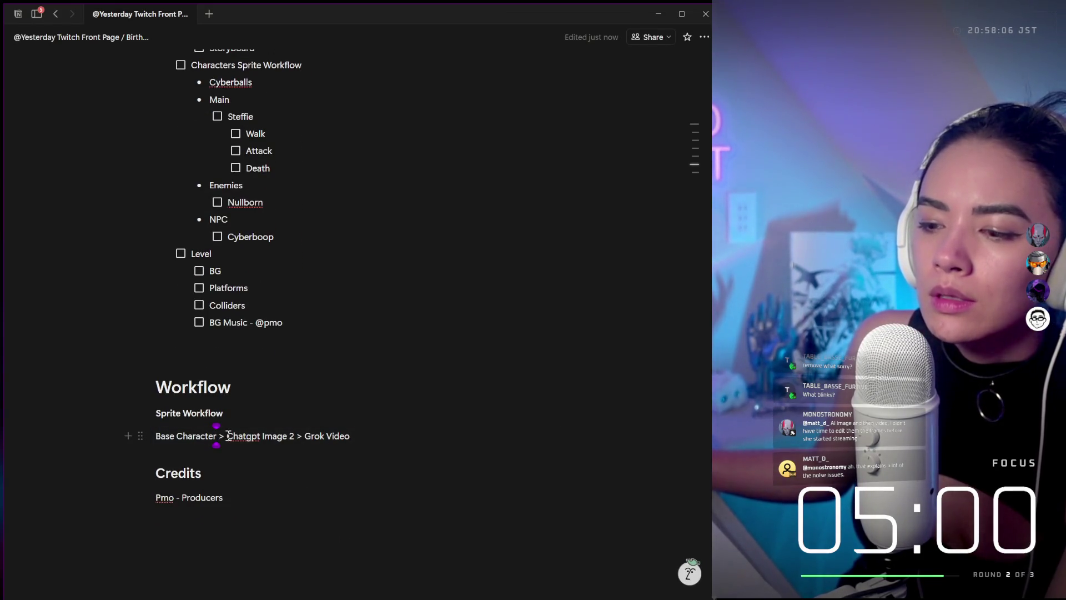
{"action": "type", "text": "(Chibi)"}
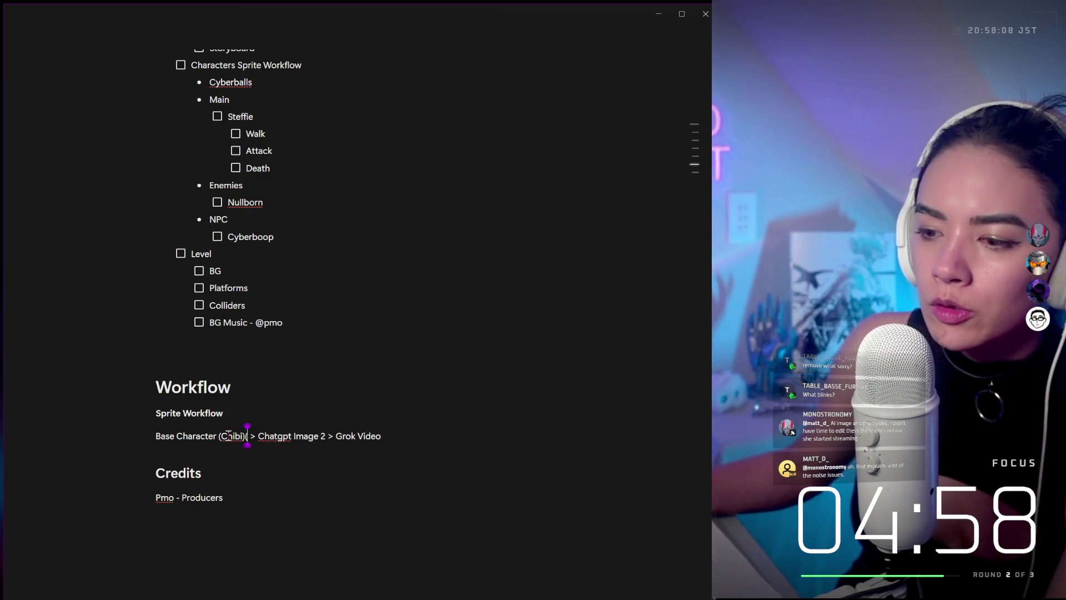
{"action": "key", "text": "BackSpace"}
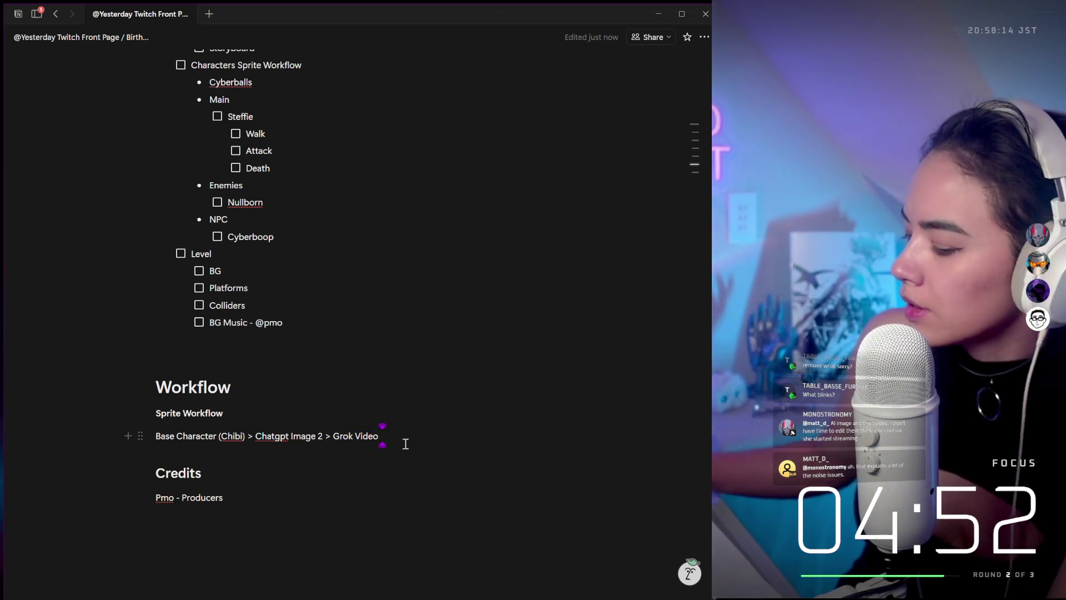
{"action": "type", "text": "(?)"}
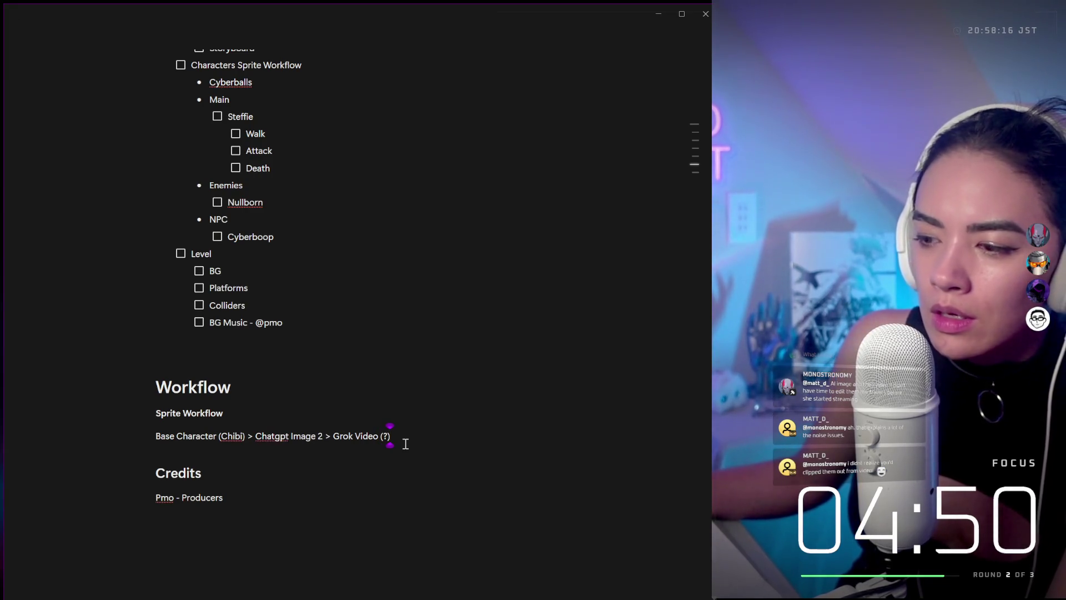
{"action": "type", "text": " >"}
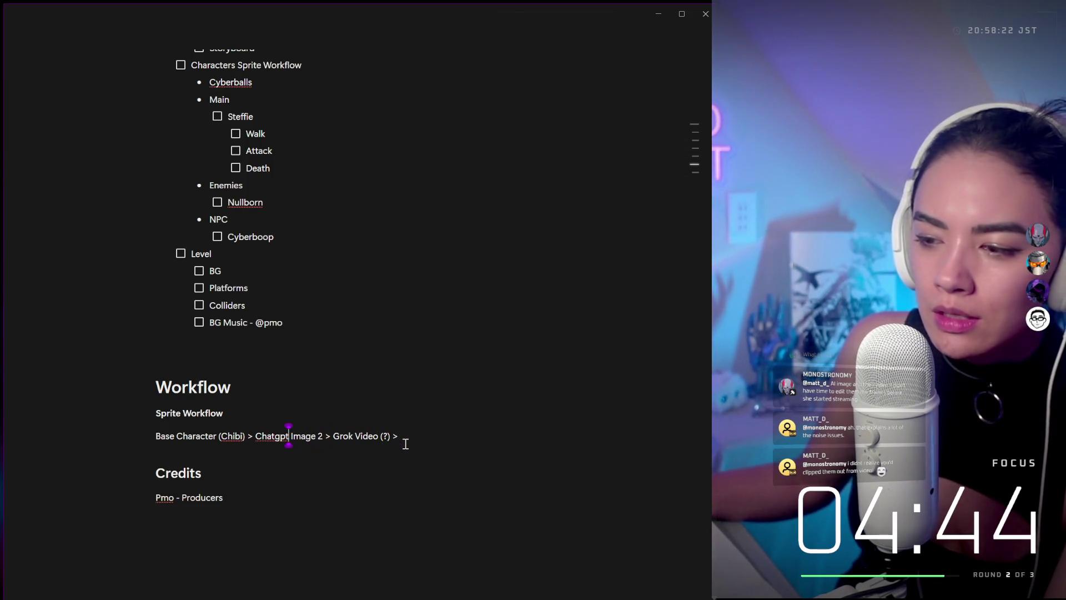
{"action": "key", "text": "BackSpace"}
{"action": "key", "text": "BackSpace"}
{"action": "key", "text": "BackSpace"}
{"action": "type", "text": "G"}
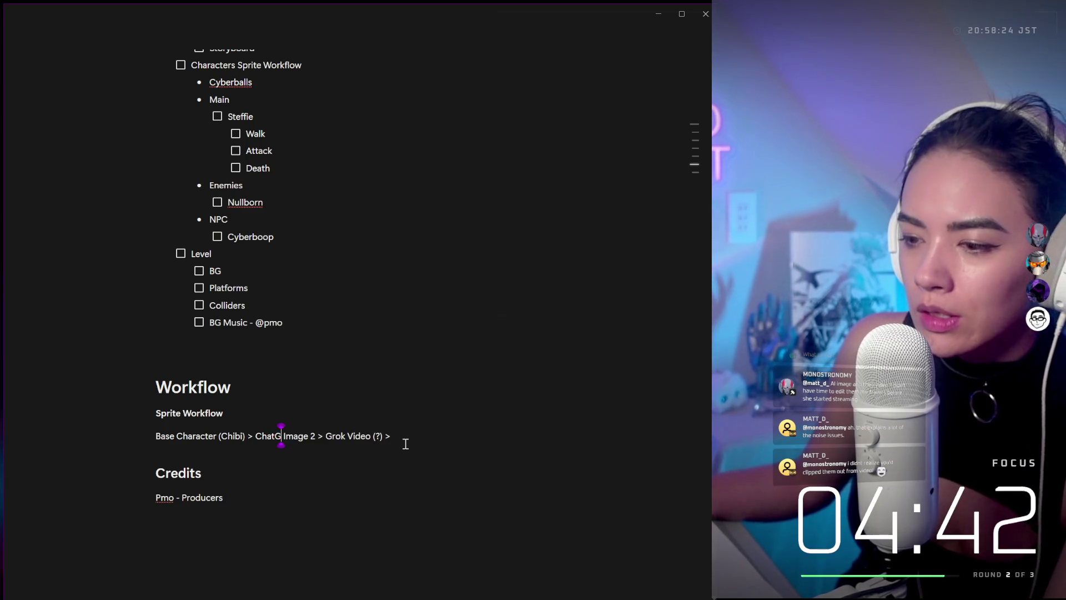
{"action": "type", "text": "PT"}
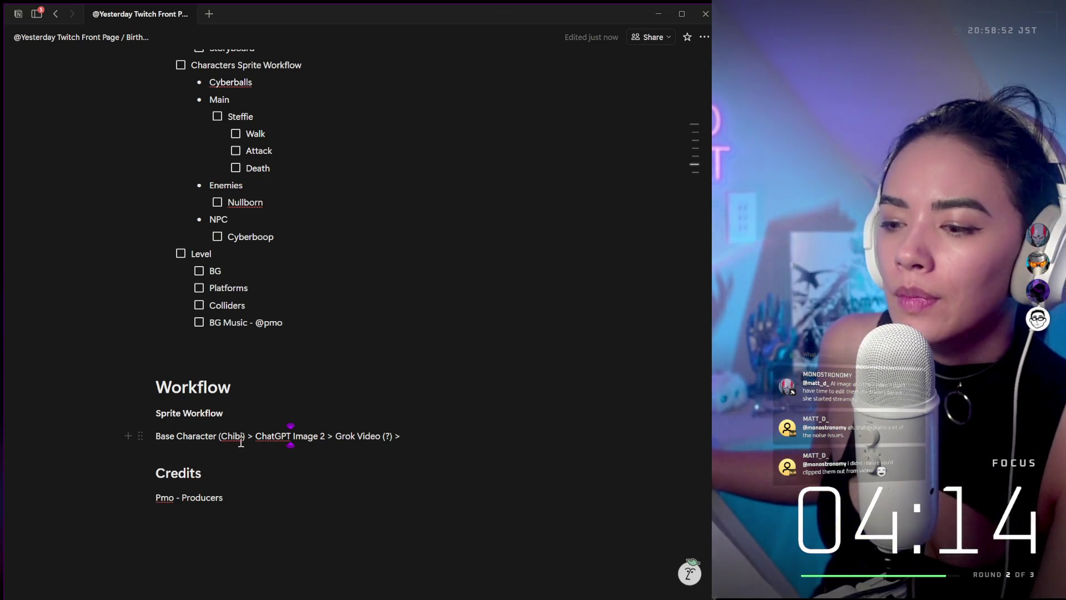
- Append 'Spritely' to the end of the Sprite Workflow line and select it
{"action": "left_click", "coordinate": [419, 435]}
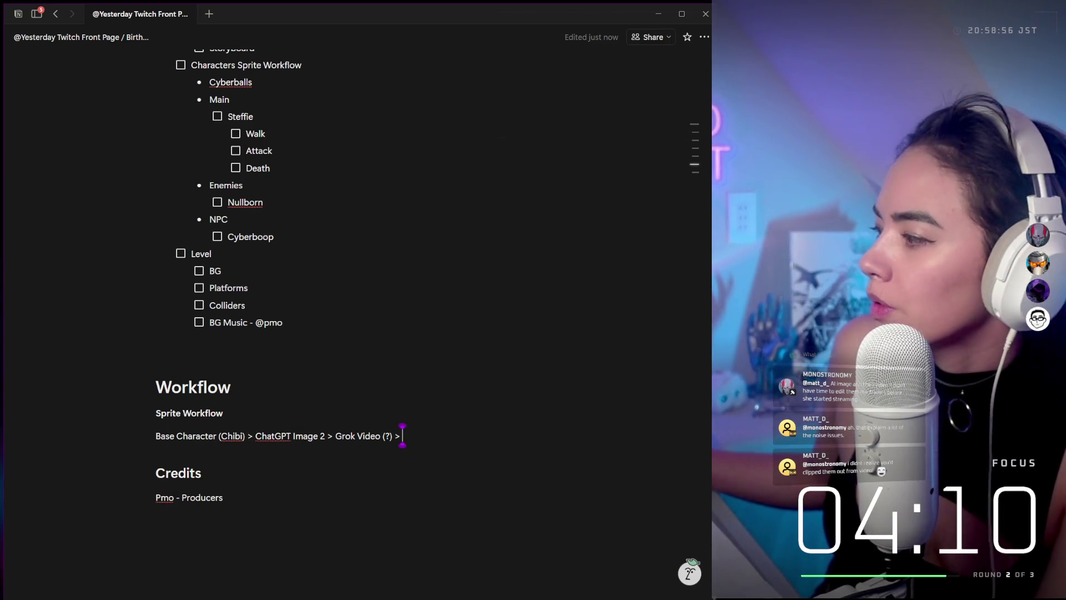
{"action": "type", "text": "Spritely"}
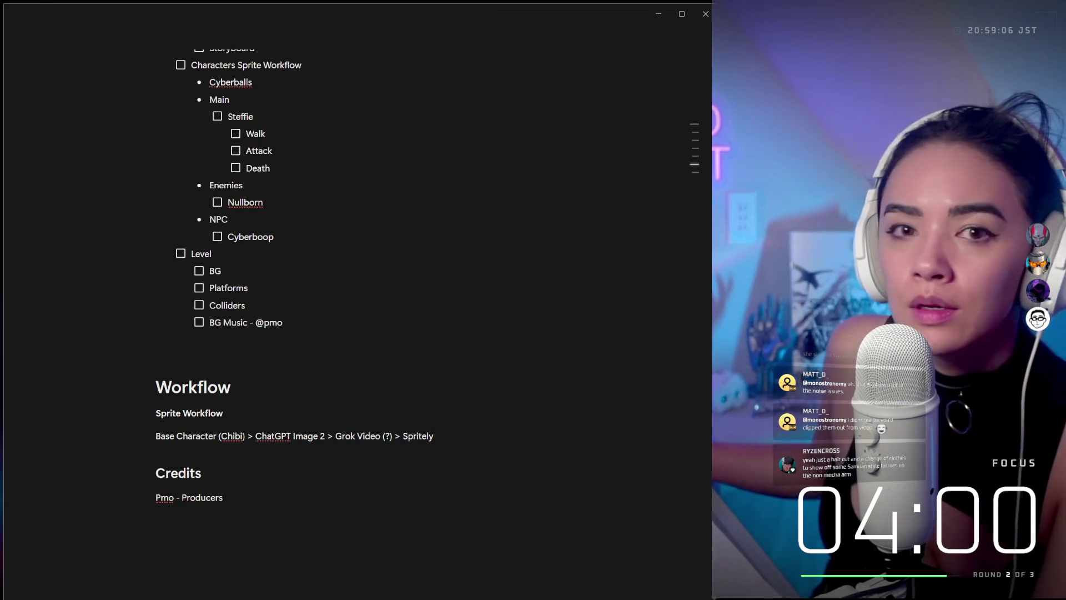
{"action": "double_click", "coordinate": [418, 435]}
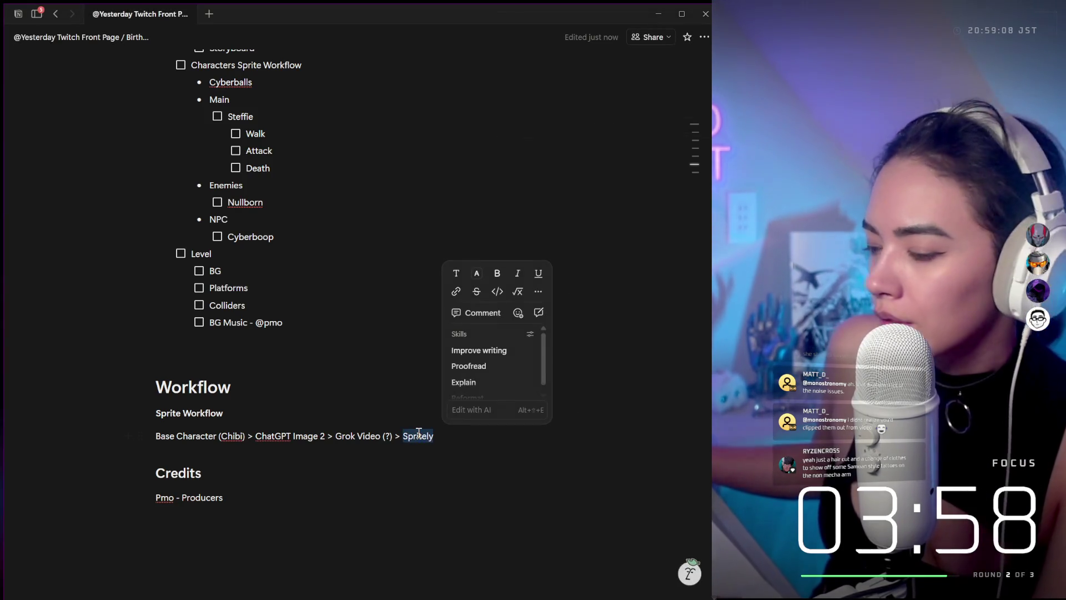
- Cancel the link search on 'Spritely', deselect it, and add an empty block below the credits
{"action": "key", "text": "ctrl+k"}
{"action": "key", "text": "Escape"}
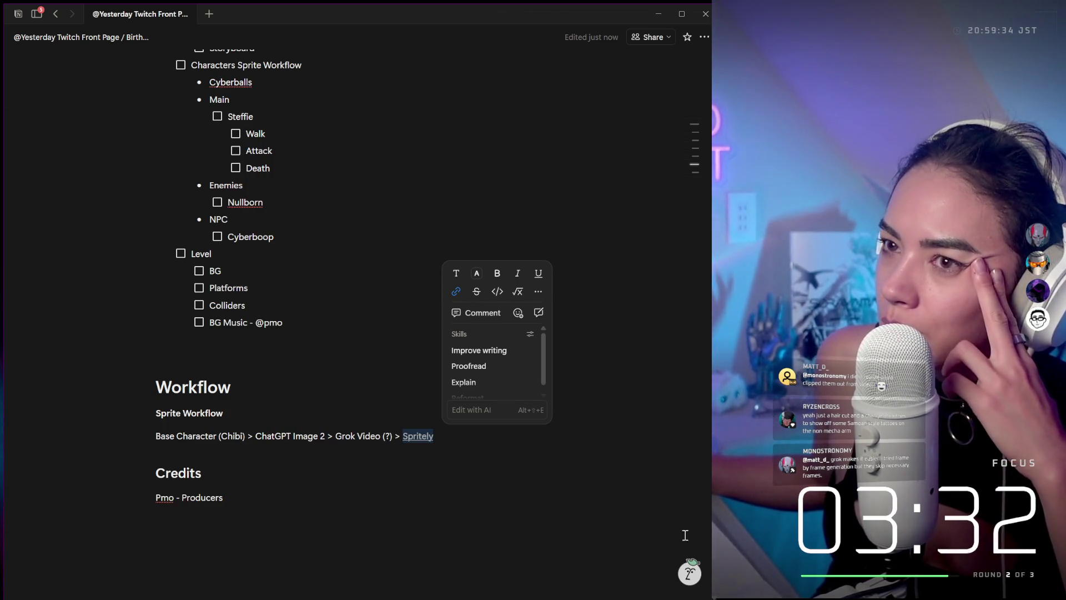
{"action": "left_click", "coordinate": [618, 405]}
{"action": "scroll", "coordinate": [574, 278], "scroll_direction": "up", "scroll_amount": 5}
{"action": "scroll", "coordinate": [642, 368], "scroll_direction": "down", "scroll_amount": 5}
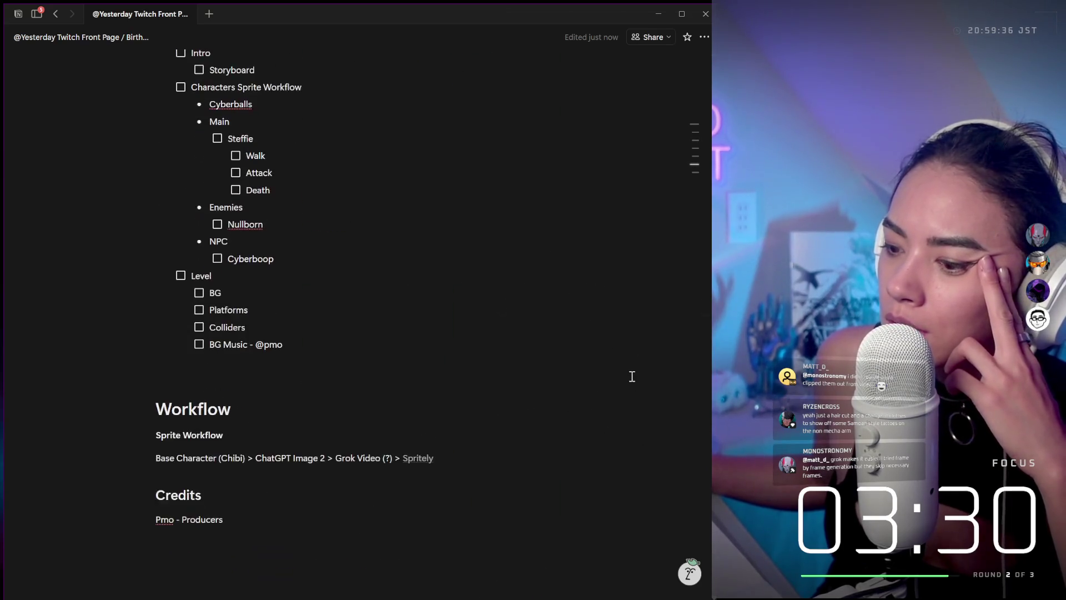
{"action": "scroll", "coordinate": [636, 371], "scroll_direction": "down", "scroll_amount": 2}
{"action": "left_click", "coordinate": [664, 567]}
- Play the third sprite video in Character Workflow and replay it twice to review the animation
{"action": "scroll", "coordinate": [610, 355], "scroll_direction": "up", "scroll_amount": 1}
{"action": "scroll", "coordinate": [610, 355], "scroll_direction": "up", "scroll_amount": 15}
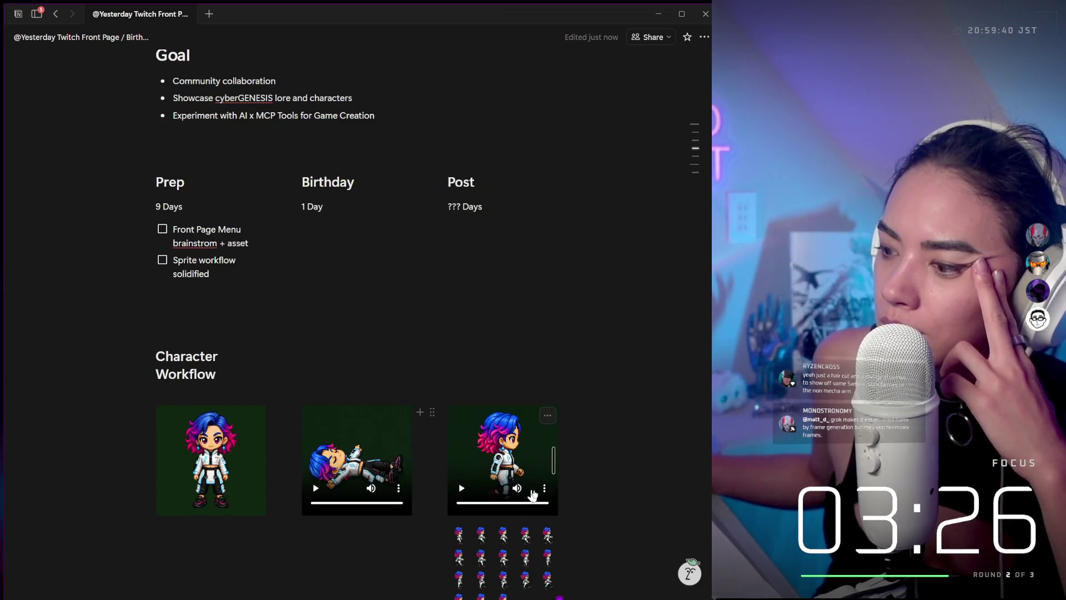
{"action": "left_click", "coordinate": [461, 488]}
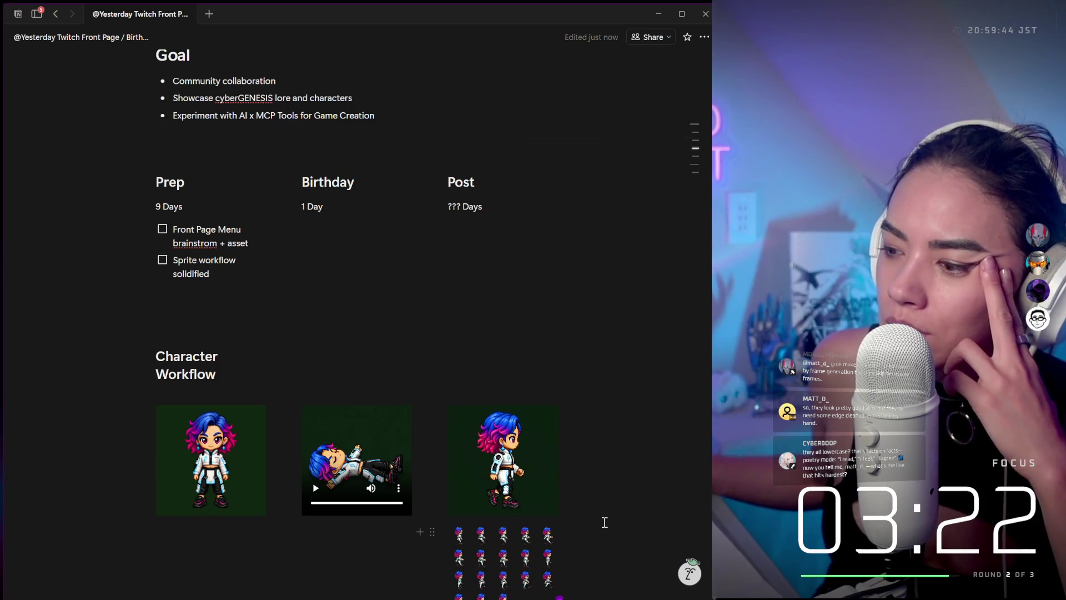
{"action": "scroll", "coordinate": [604, 522], "scroll_direction": "down", "scroll_amount": 3}
{"action": "left_click", "coordinate": [462, 350]}
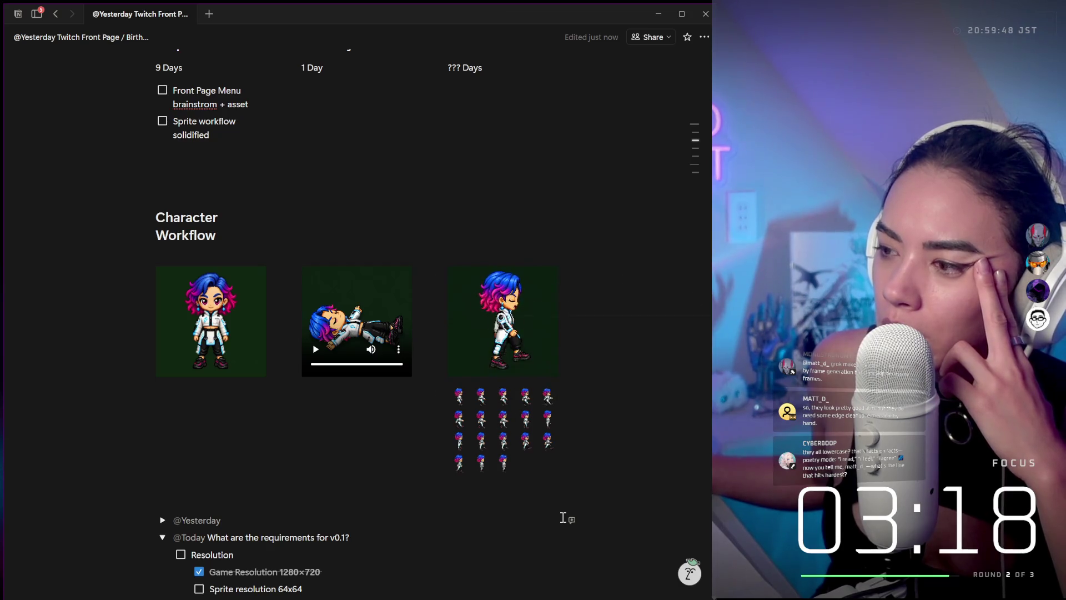
{"action": "left_click", "coordinate": [465, 353]}
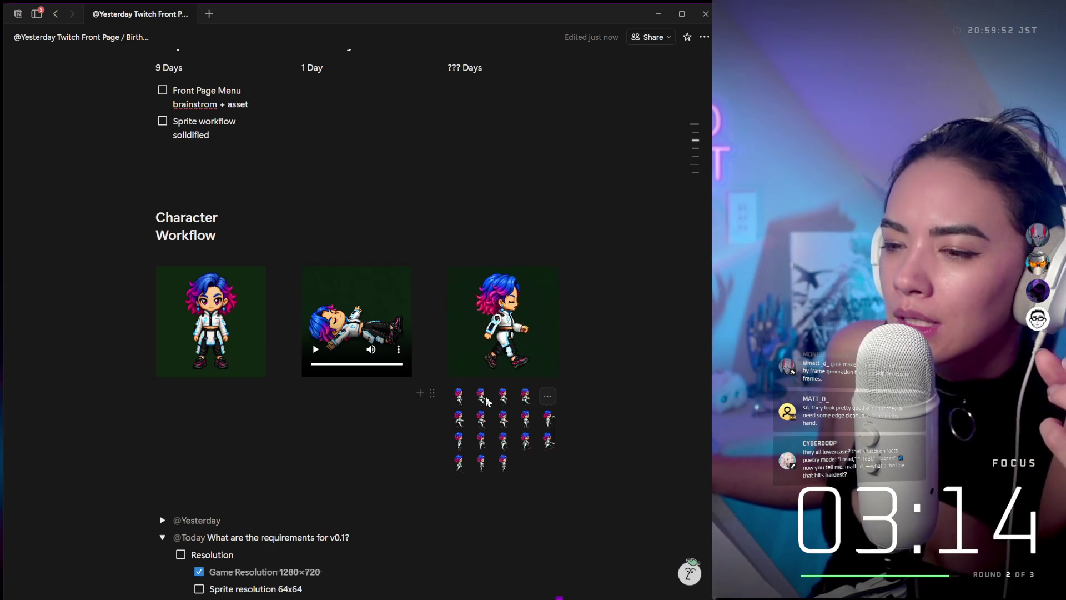